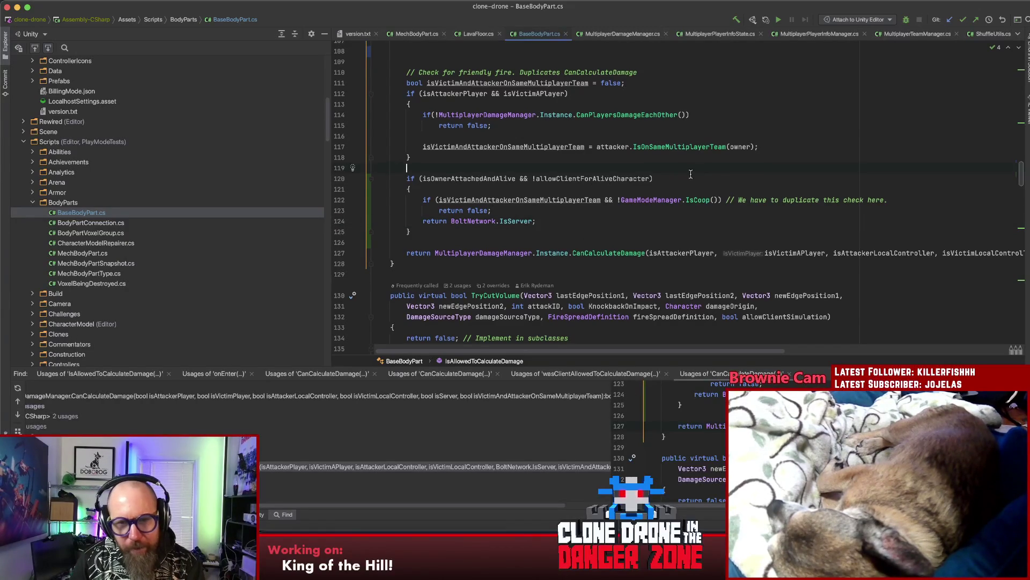
Step: Append 'Also in method' to the duplicate-check comment on line 122
{"action": "scroll", "coordinate": [615, 191], "scroll_direction": "down", "scroll_amount": 1}
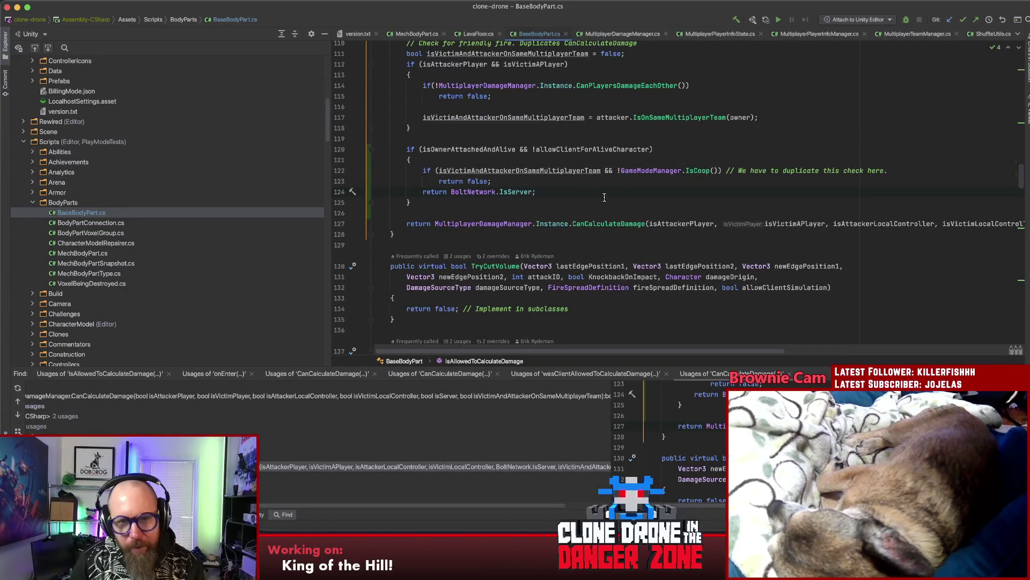
{"action": "left_click", "coordinate": [898, 176]}
{"action": "type", "text": "Also"}
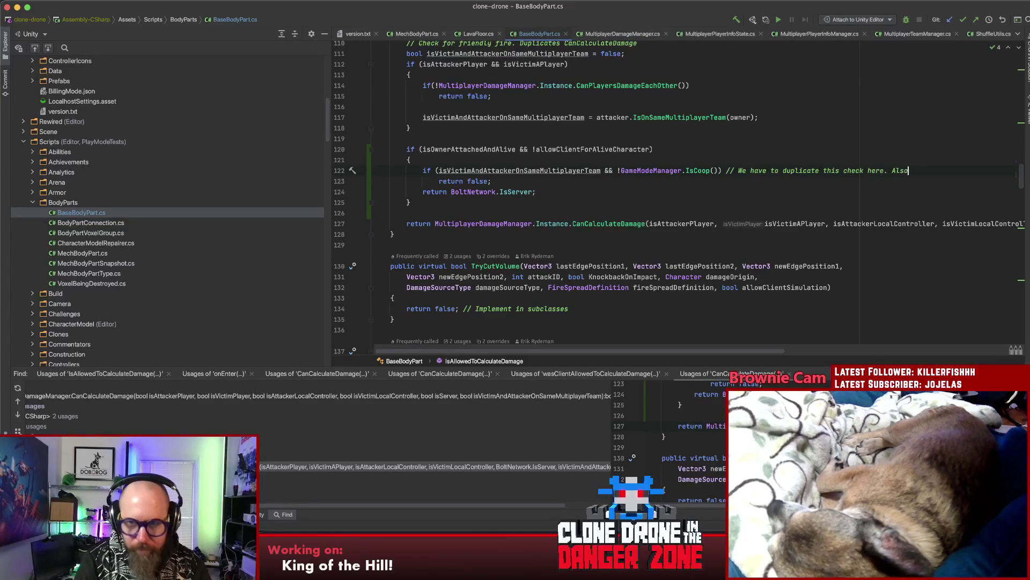
{"action": "type", "text": " in method below."}
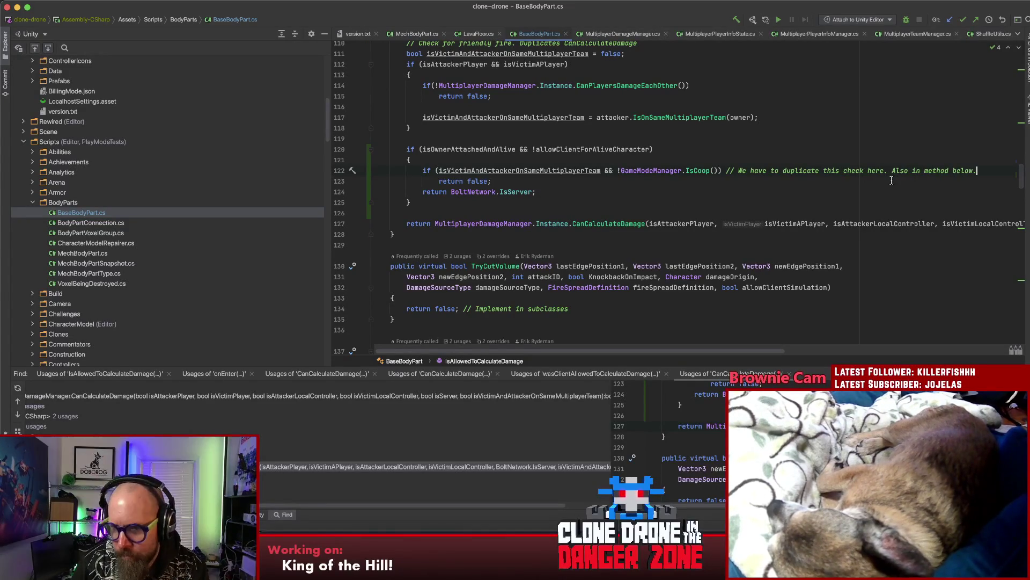
Step: Delete the extra blank lines above the friendly-fire check
{"action": "left_click", "coordinate": [809, 189]}
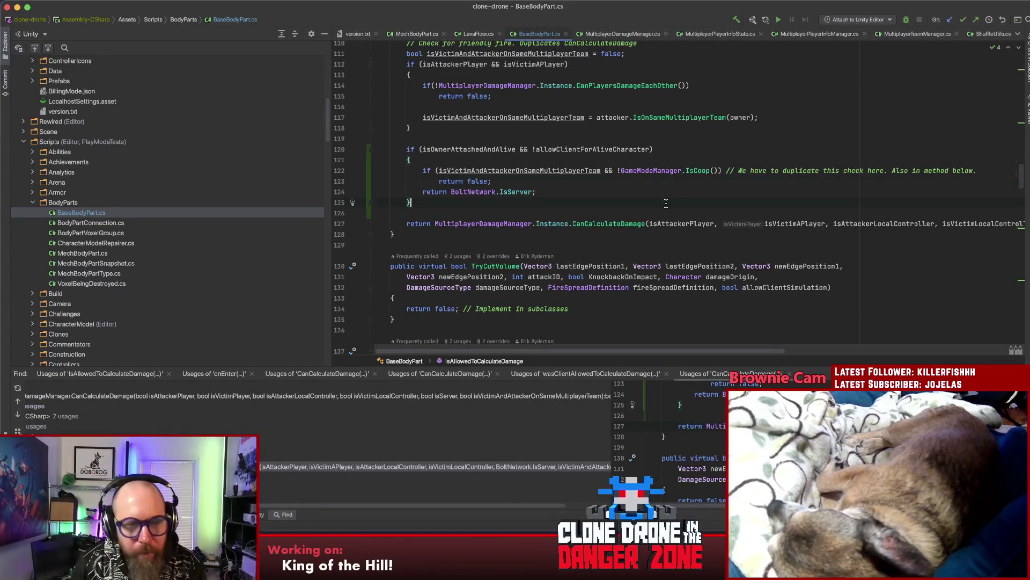
{"action": "scroll", "coordinate": [611, 214], "scroll_direction": "up", "scroll_amount": 5}
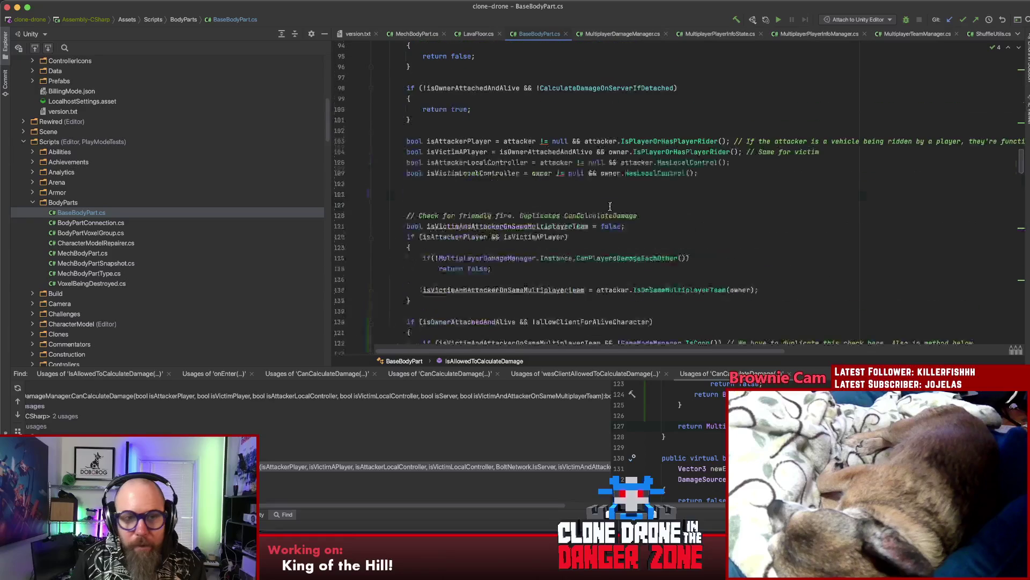
{"action": "key", "text": "Delete"}
{"action": "key", "text": "BackSpace"}
{"action": "scroll", "coordinate": [712, 217], "scroll_direction": "down", "scroll_amount": 2}
{"action": "scroll", "coordinate": [709, 217], "scroll_direction": "up", "scroll_amount": 7}
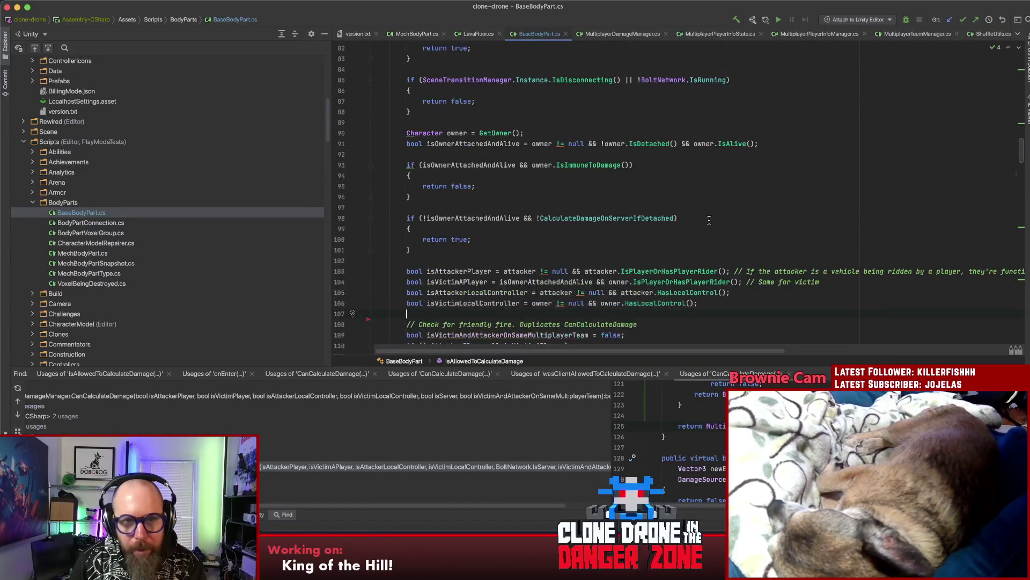
{"action": "left_click", "coordinate": [607, 167]}
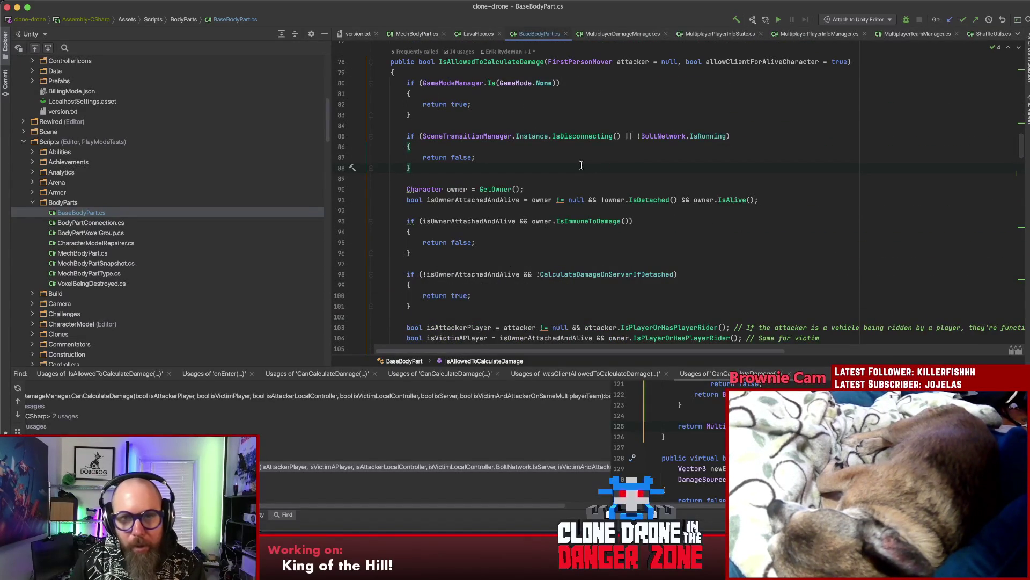
Step: Change the version in version.txt to 1.9.0.23
{"action": "key", "text": "ctrl+Tab"}
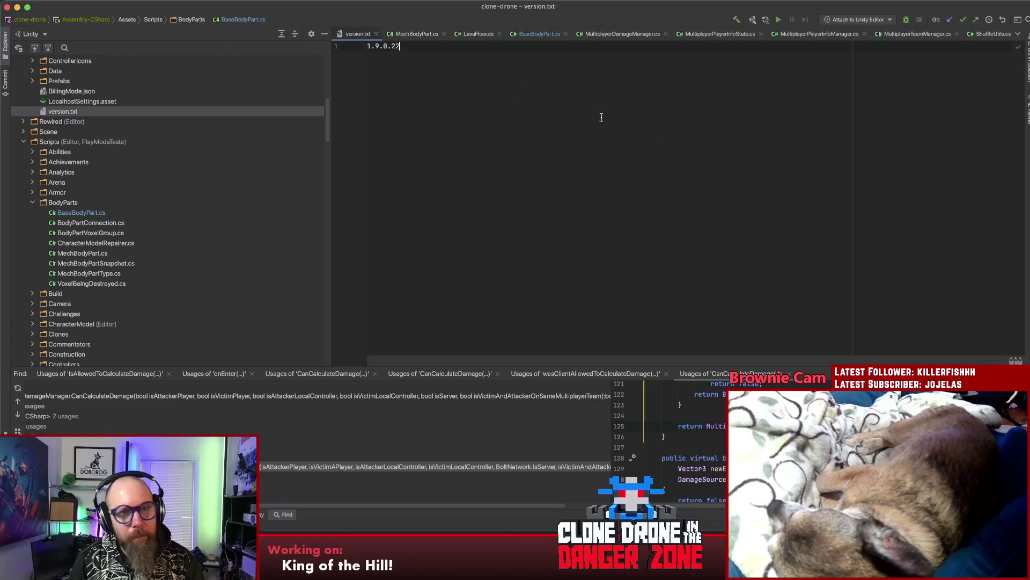
{"action": "key", "text": "BackSpace"}
{"action": "type", "text": "3"}
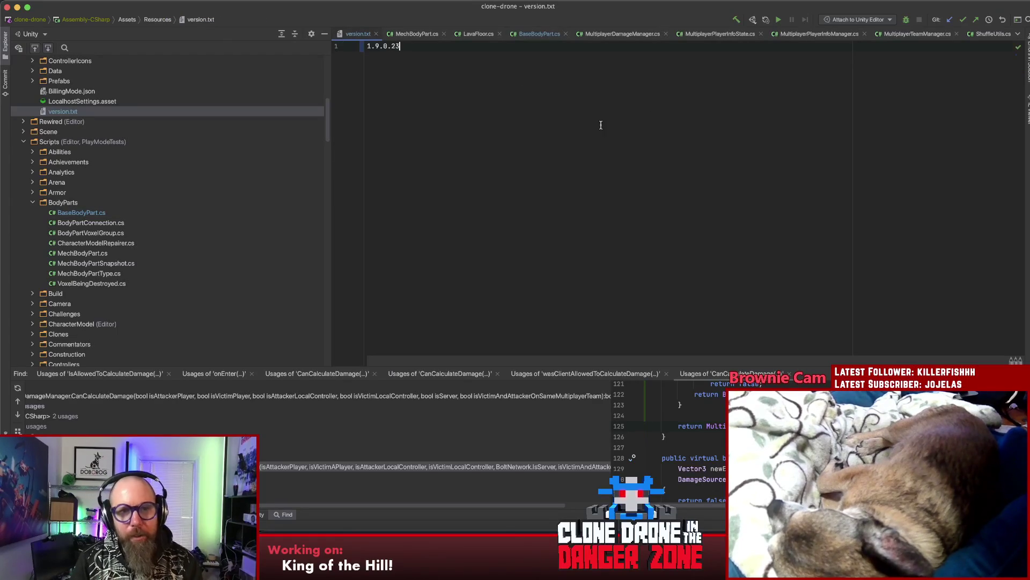
{"action": "key", "text": "super+Tab"}
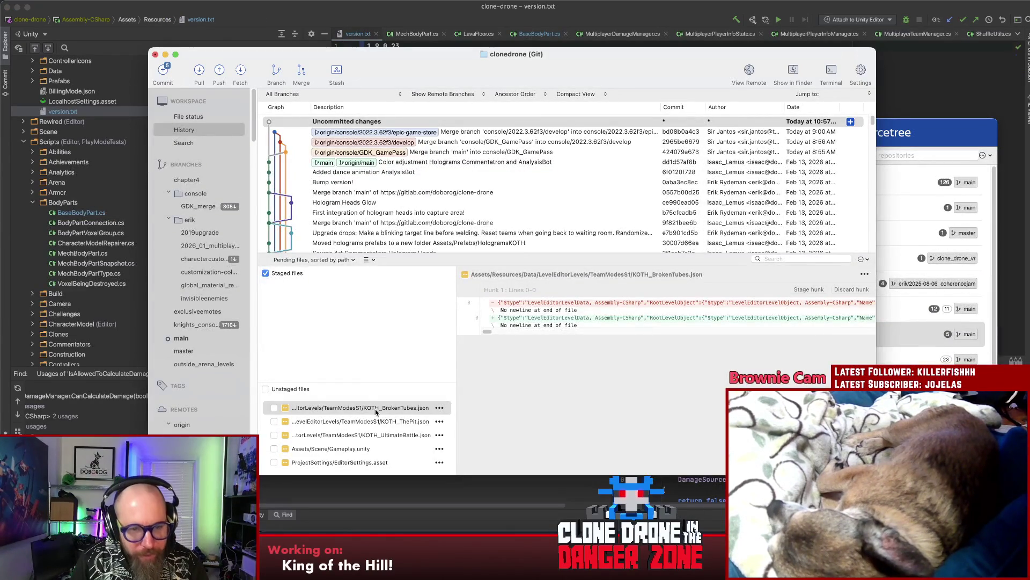
Step: Reset the unstaged changes to KOTH_BrokenTubes.json, KOTH_ThePit.json and KOTH_UltimateBattle.json, confirming the discard
{"action": "left_click", "coordinate": [376, 409]}
{"action": "left_click", "coordinate": [376, 436], "text": "shift"}
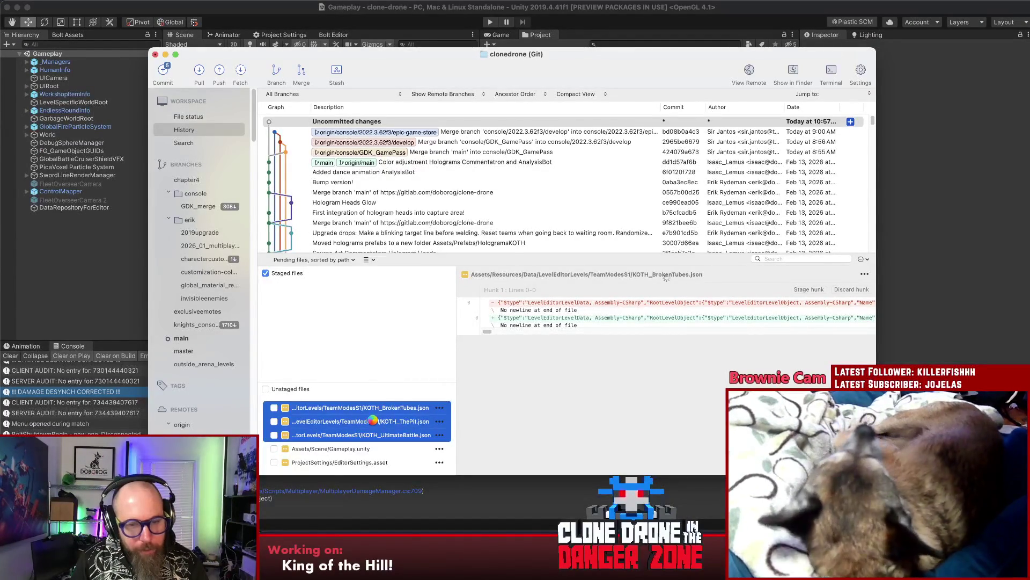
{"action": "right_click", "coordinate": [373, 420]}
{"action": "left_click", "coordinate": [384, 395]}
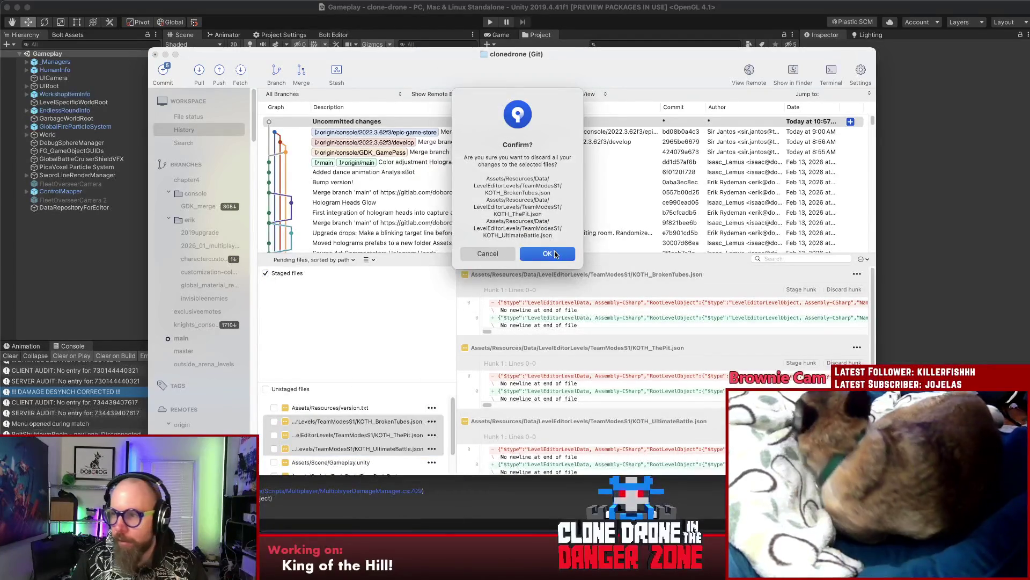
{"action": "left_click", "coordinate": [548, 254]}
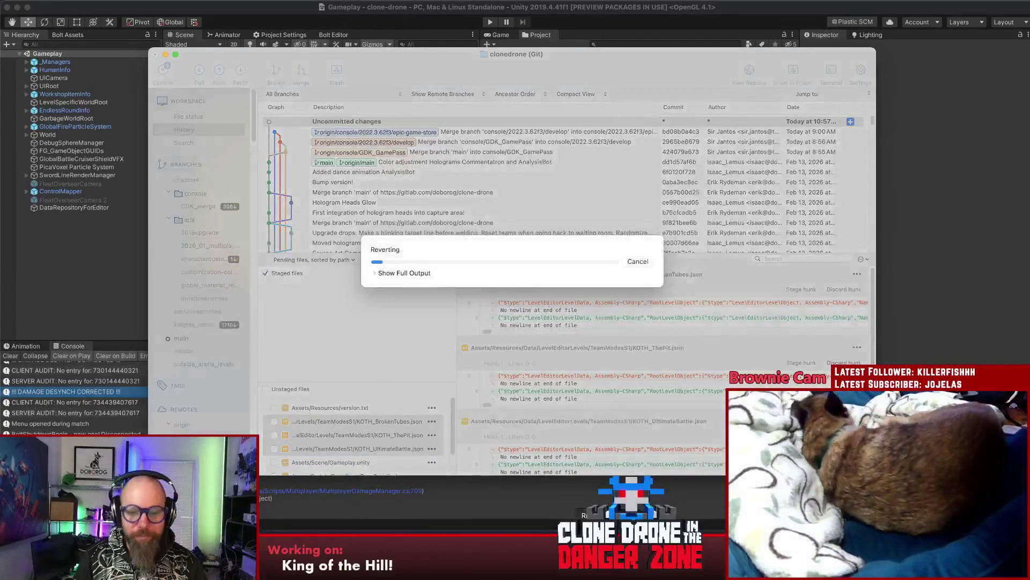
{"action": "key", "text": "super+Tab"}
{"action": "left_click_drag", "start_coordinate": [347, 241], "coordinate": [341, 240]}
Step: Star the Claim time --> 90s note and move it, indented, to the top of Issues
{"action": "type", "text": "*"}
{"action": "left_click", "coordinate": [426, 240]}
{"action": "left_click_drag", "start_coordinate": [425, 240], "coordinate": [335, 238]}
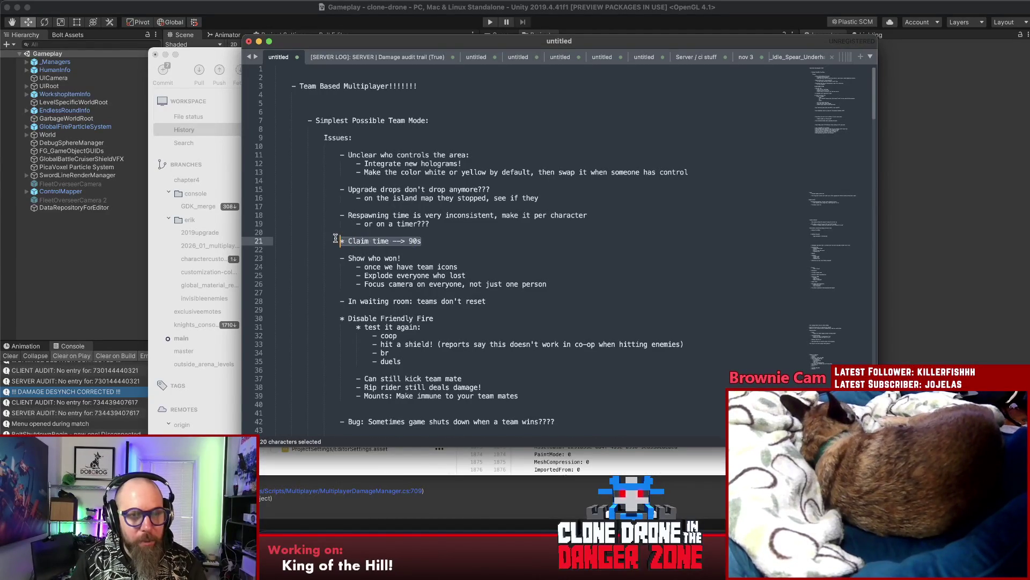
{"action": "key", "text": "super+x"}
{"action": "left_click", "coordinate": [391, 146]}
{"action": "key", "text": "Return"}
{"action": "key", "text": "Return"}
{"action": "key", "text": "Up"}
{"action": "key", "text": "super+v"}
{"action": "key", "text": "super+Left"}
{"action": "key", "text": "Tab"}
{"action": "key", "text": "Tab"}
{"action": "key", "text": "Tab"}
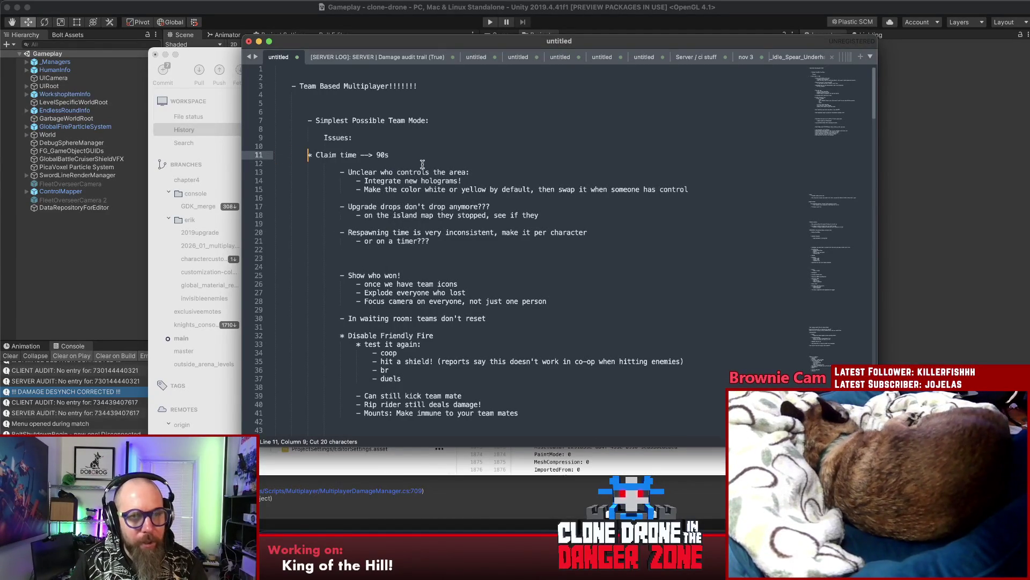
{"action": "key", "text": "Up"}
Step: Add blank lines after the Claim time item and under Disable Friendly Fire
{"action": "left_click", "coordinate": [469, 154]}
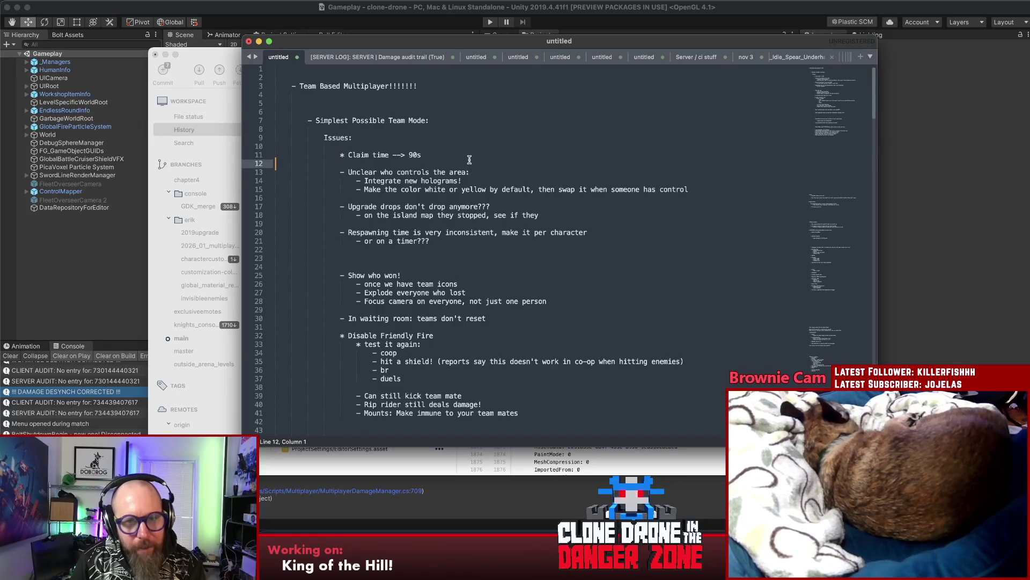
{"action": "key", "text": "Return"}
{"action": "key", "text": "Return"}
{"action": "key", "text": "Return"}
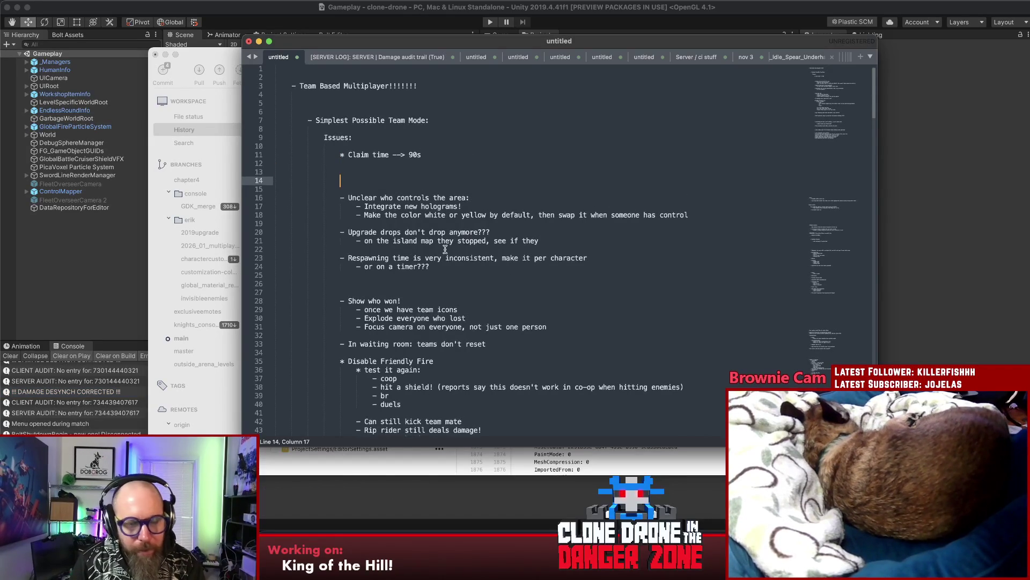
{"action": "scroll", "coordinate": [445, 249], "scroll_direction": "down", "scroll_amount": 6}
{"action": "left_click", "coordinate": [512, 208]}
{"action": "key", "text": "Return"}
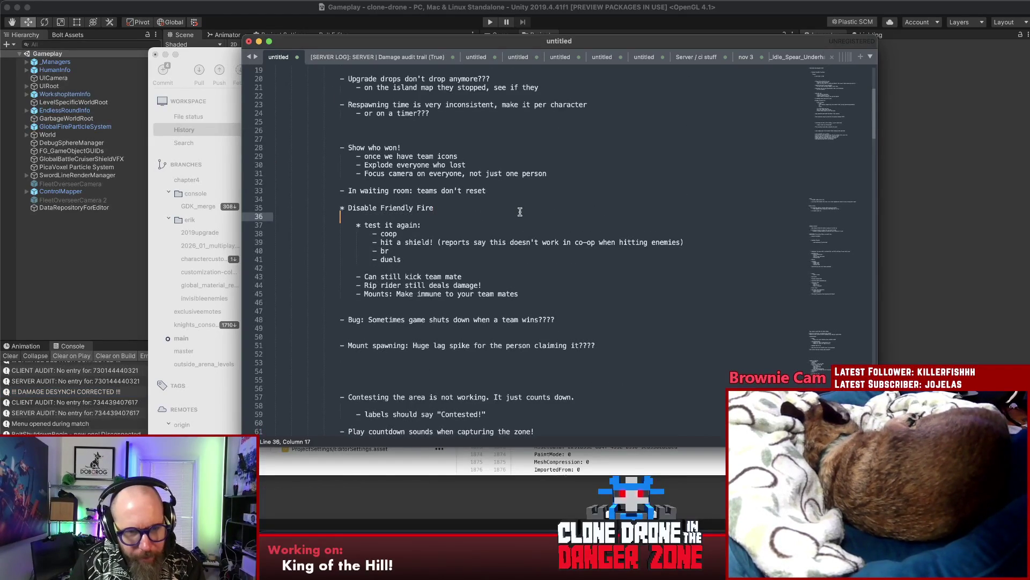
Step: Review the 'Can still kick team mate' and 'Rip rider still deals damage!' notes
{"action": "left_click", "coordinate": [433, 276]}
{"action": "left_click_drag", "start_coordinate": [489, 271], "coordinate": [351, 281]}
{"action": "left_click_drag", "start_coordinate": [532, 285], "coordinate": [357, 278]}
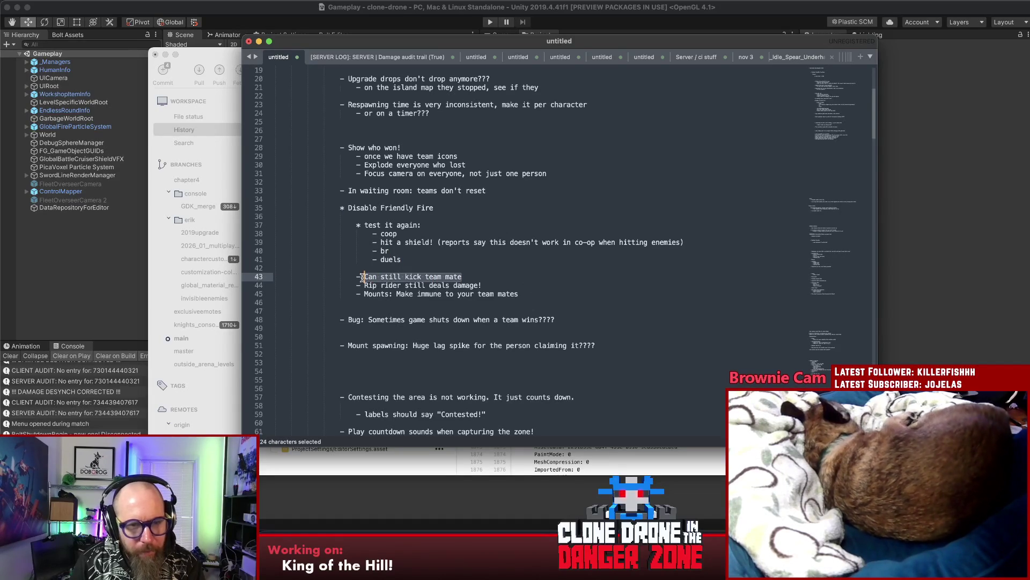
{"action": "left_click", "coordinate": [459, 278]}
{"action": "left_click_drag", "start_coordinate": [523, 43], "coordinate": [529, 40]}
{"action": "scroll", "coordinate": [400, 244], "scroll_direction": "down", "scroll_amount": 1}
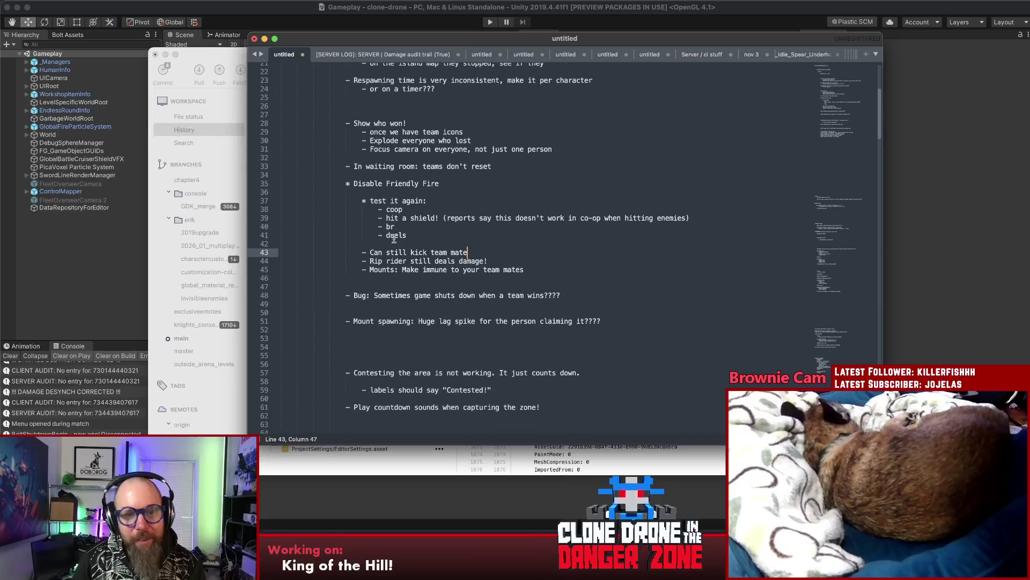
{"action": "left_click_drag", "start_coordinate": [489, 260], "coordinate": [367, 262]}
{"action": "left_click", "coordinate": [508, 262]}
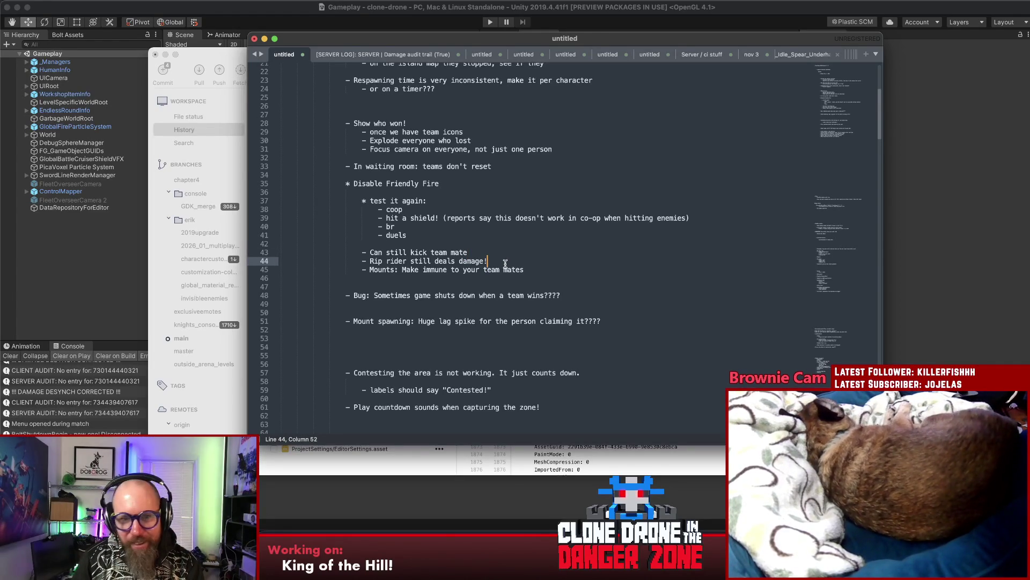
{"action": "key", "text": "super+Tab"}
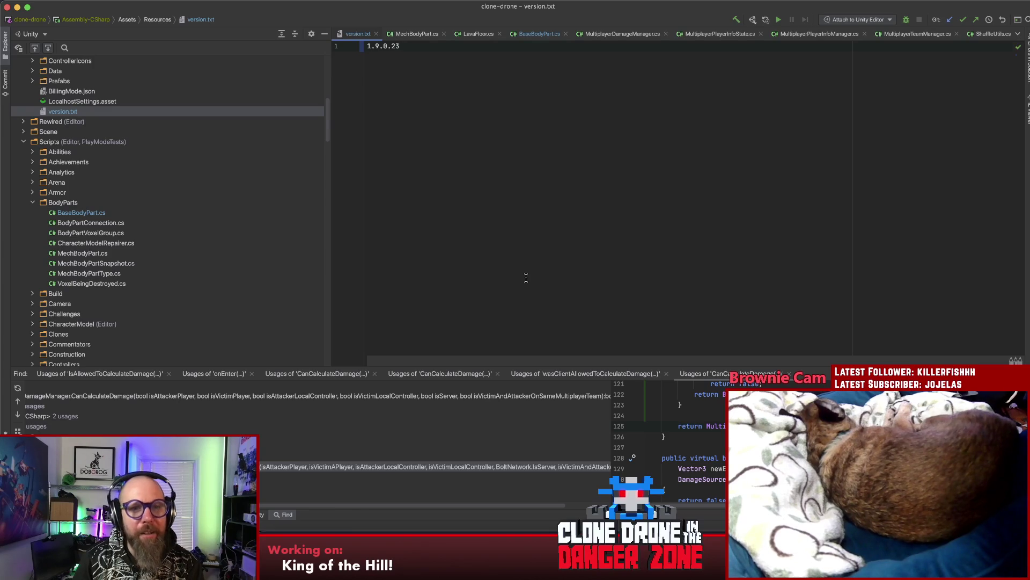
Step: Inspect the IsPlayerOrHasPlayerRider call and CanPlayersDamageEachOther check in BaseBodyPart.cs
{"action": "left_click", "coordinate": [540, 33]}
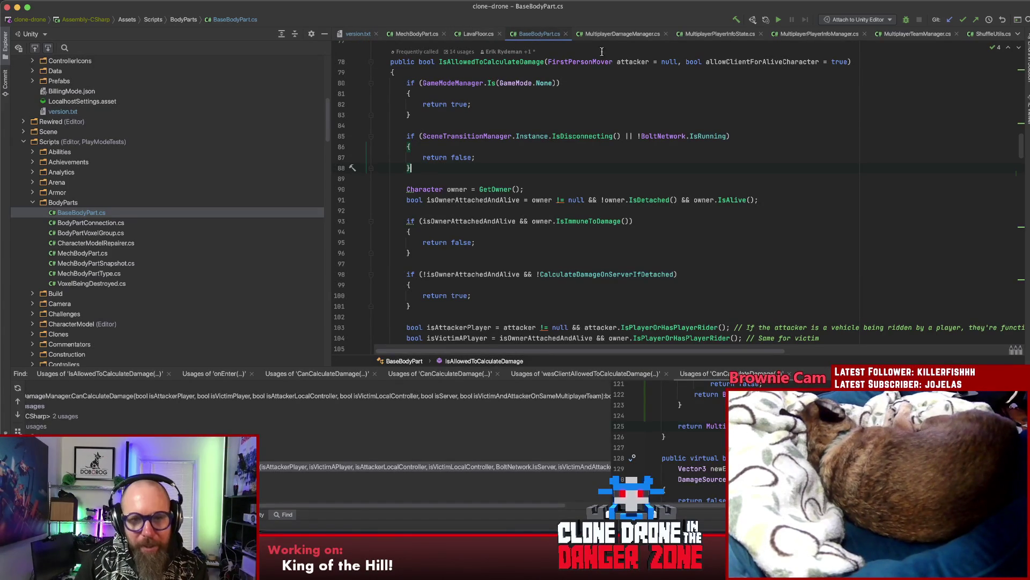
{"action": "scroll", "coordinate": [662, 229], "scroll_direction": "down", "scroll_amount": 3}
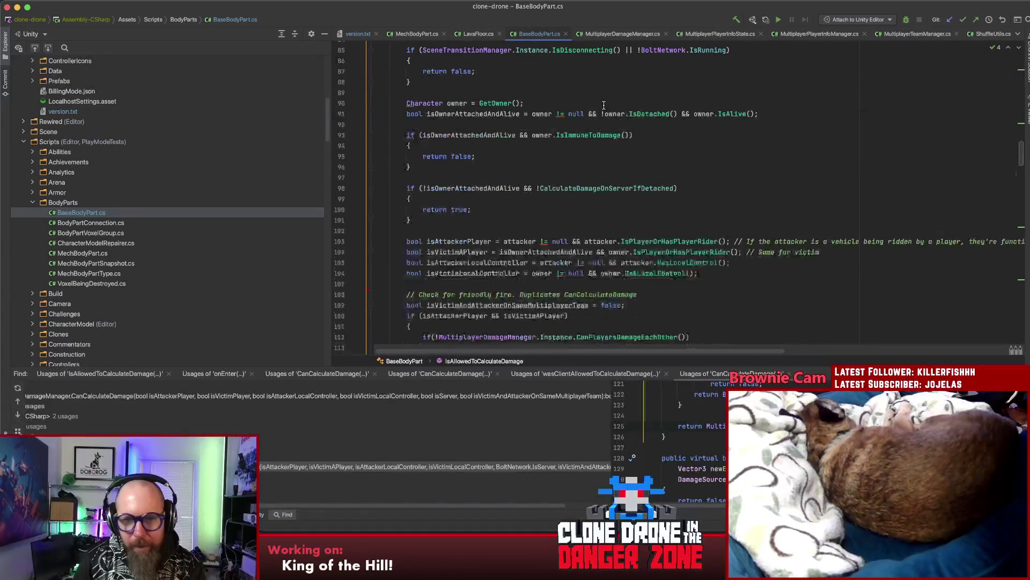
{"action": "left_click", "coordinate": [649, 241]}
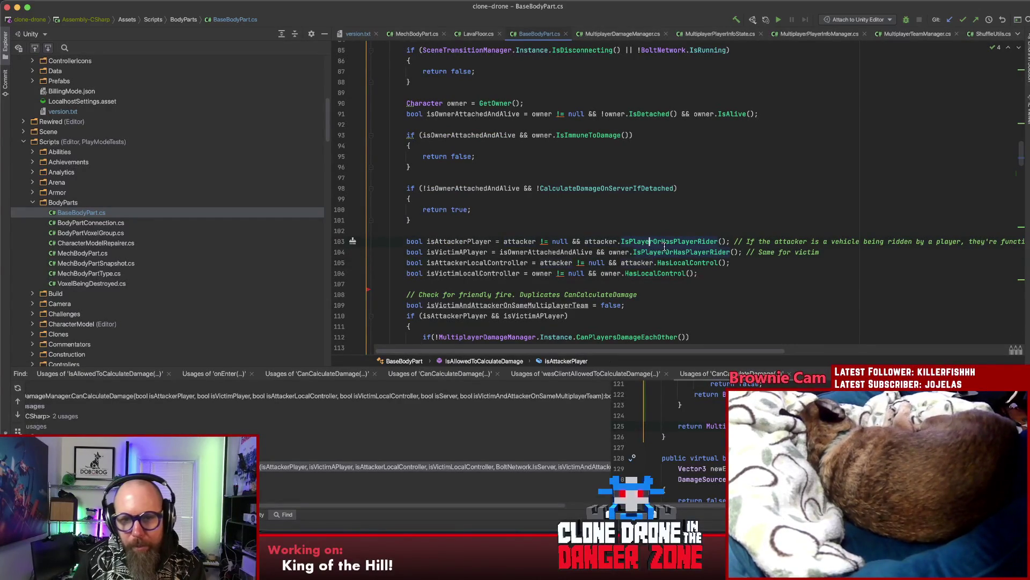
{"action": "scroll", "coordinate": [667, 244], "scroll_direction": "down", "scroll_amount": 3}
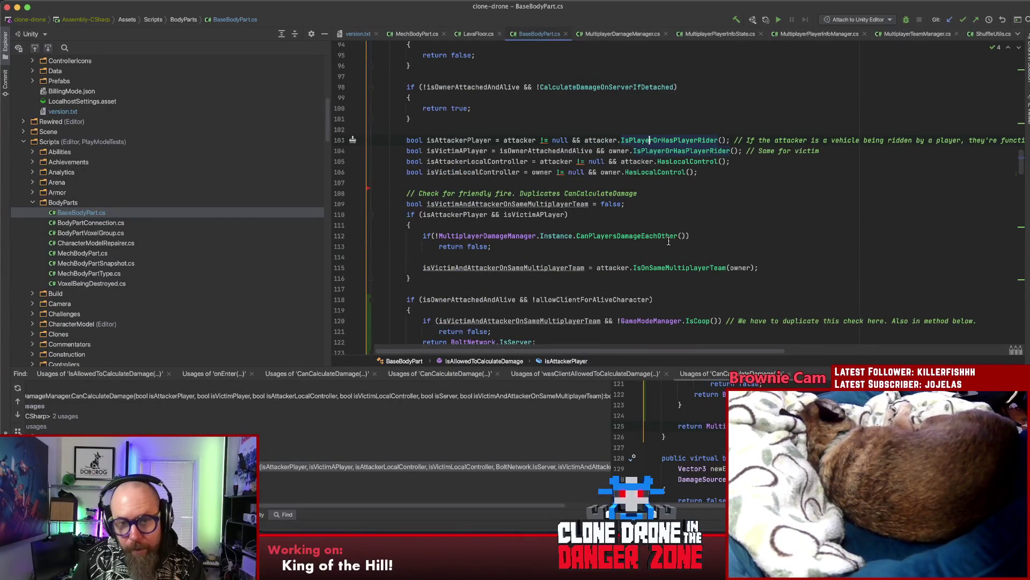
{"action": "left_click", "coordinate": [729, 235]}
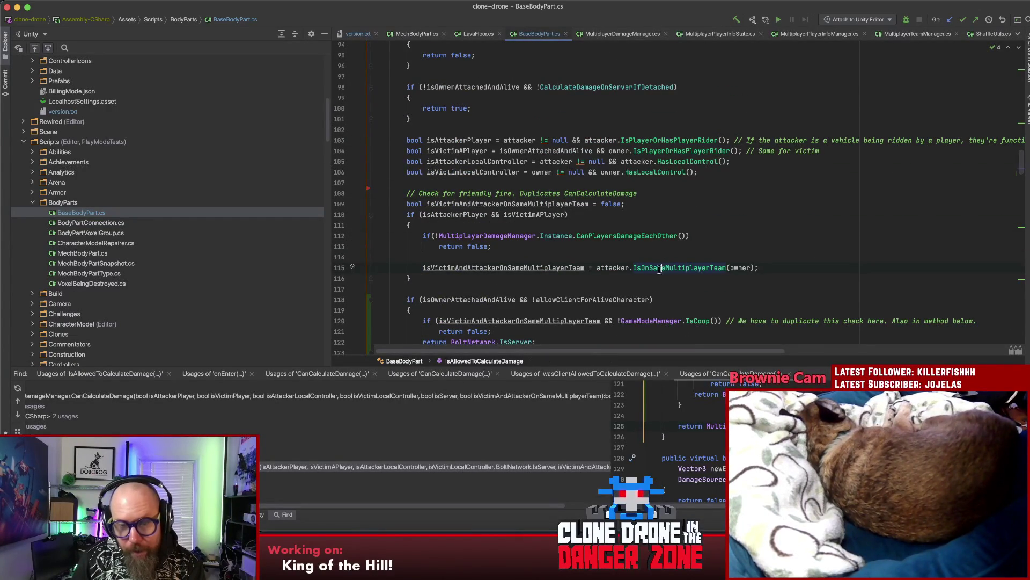
{"action": "mouse_move", "coordinate": [673, 272]}
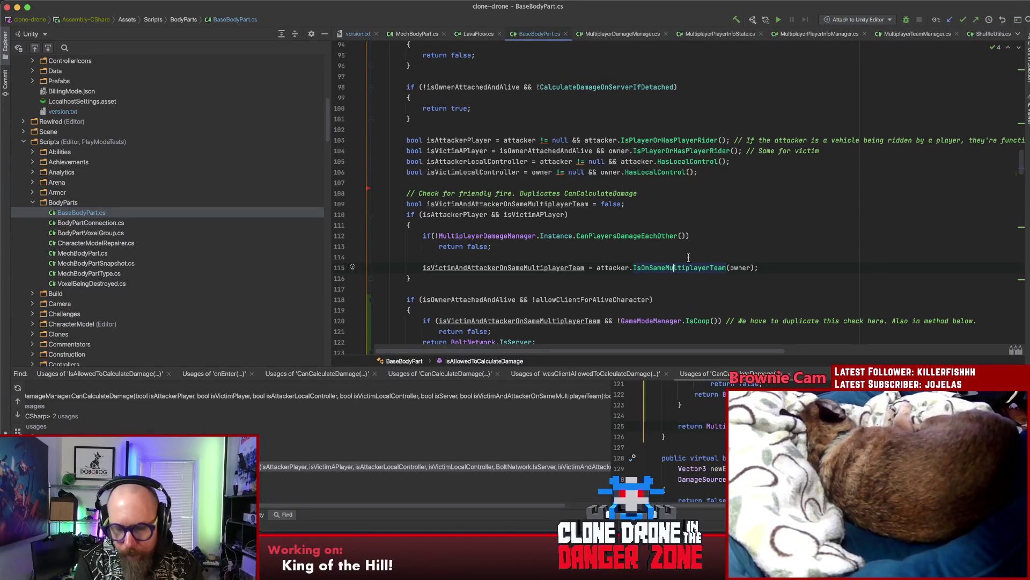
Step: Go to the IsOnSameMultiplayerTeam declaration in Character.cs and its multilayerTeamIndex line
{"action": "key", "text": "super+b"}
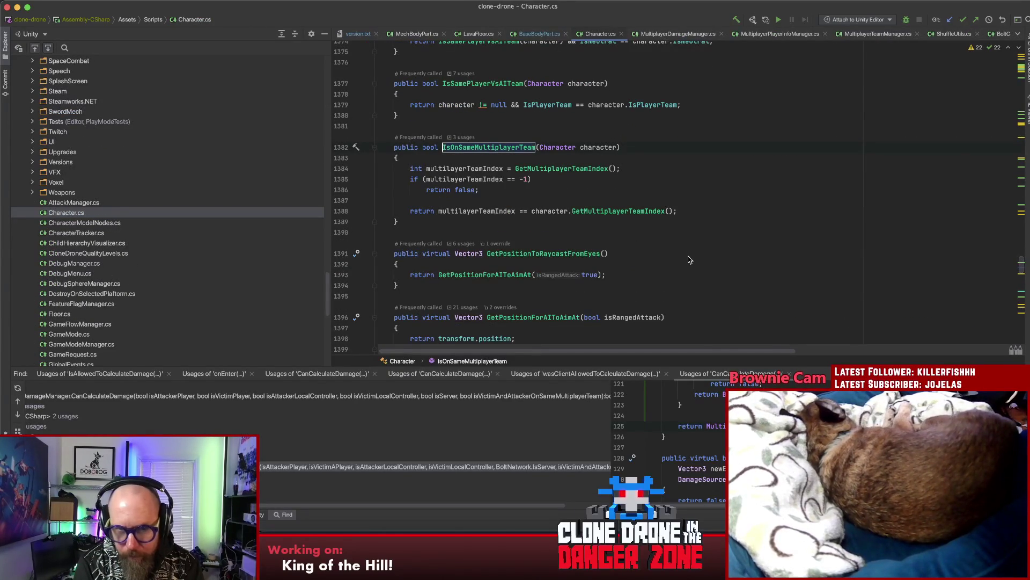
{"action": "left_click", "coordinate": [357, 126]}
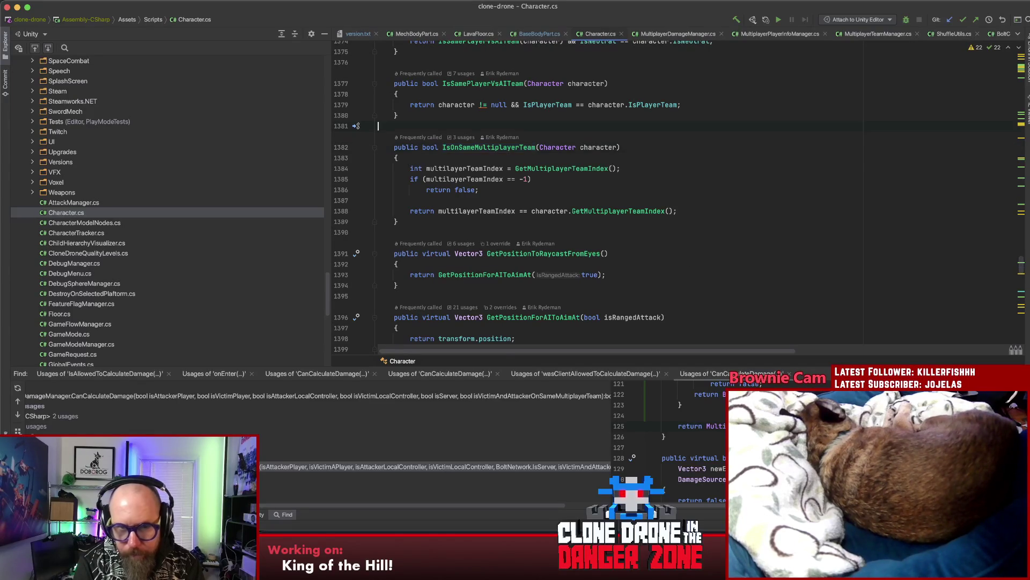
{"action": "left_click", "coordinate": [443, 189]}
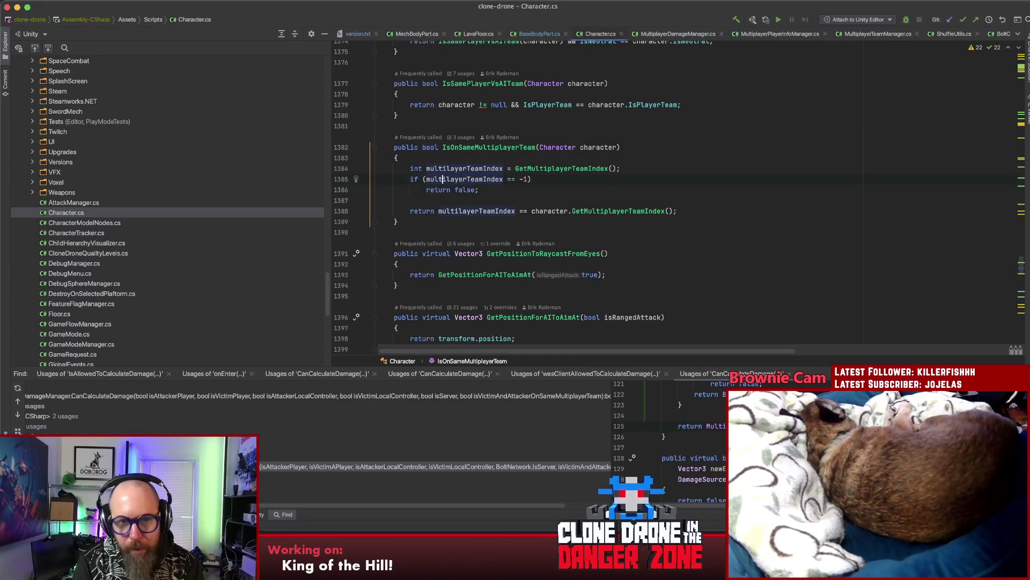
{"action": "key", "text": "Up"}
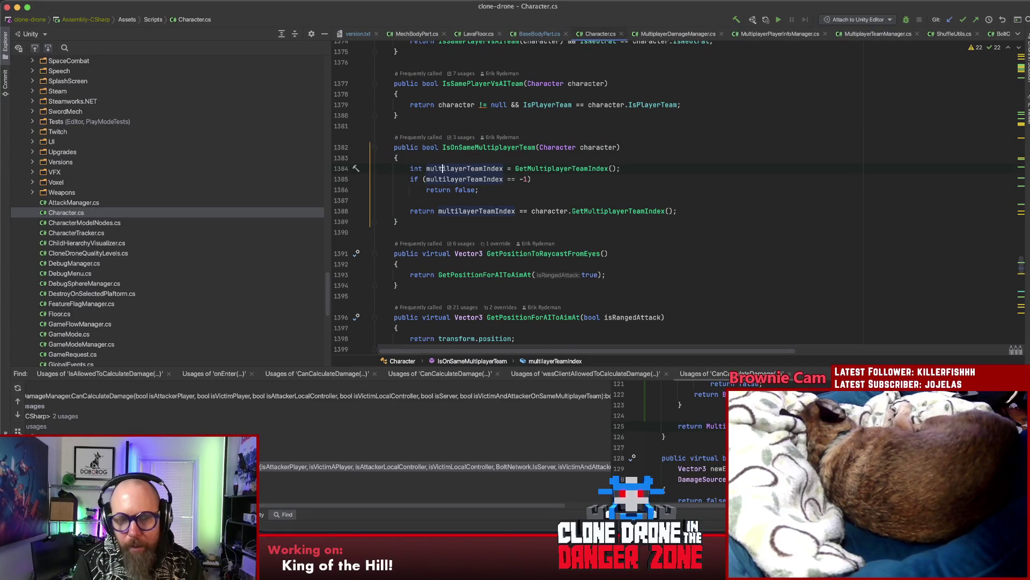
{"action": "key", "text": "shift"}
{"action": "key", "text": "shift"}
Step: Open StartRiding in FirstPersonMover.cs and look over its IsServer check and TakeControl statement
{"action": "type", "text": "startridin"}
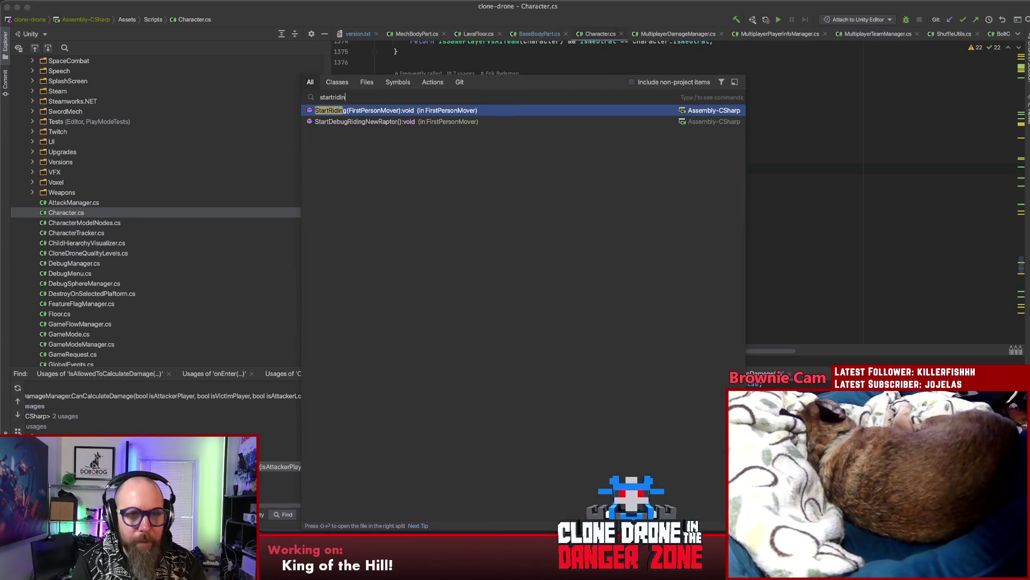
{"action": "key", "text": "Return"}
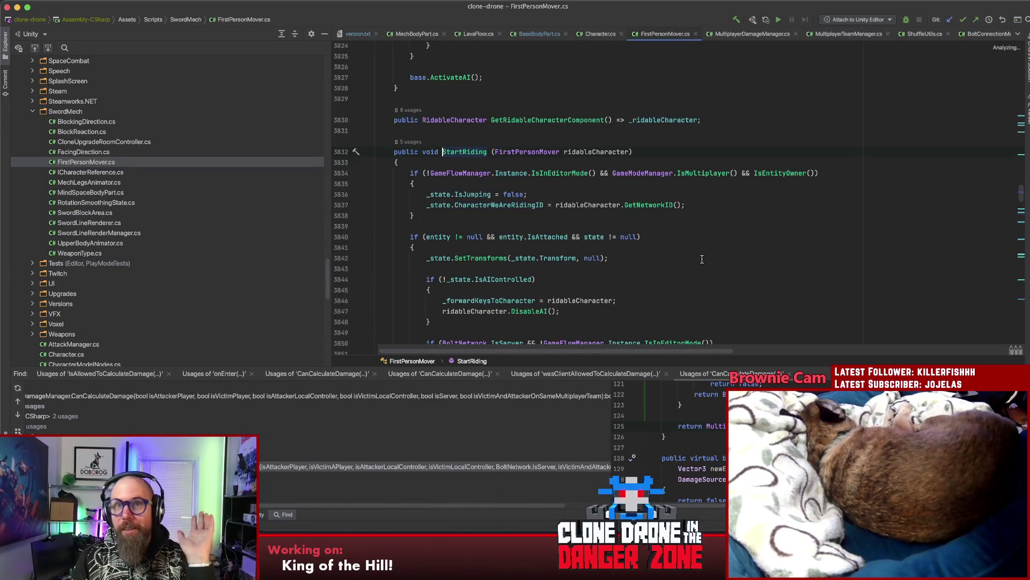
{"action": "left_click", "coordinate": [776, 222]}
{"action": "scroll", "coordinate": [775, 220], "scroll_direction": "down", "scroll_amount": 1}
{"action": "scroll", "coordinate": [776, 220], "scroll_direction": "down", "scroll_amount": 4}
{"action": "scroll", "coordinate": [776, 220], "scroll_direction": "up", "scroll_amount": 2}
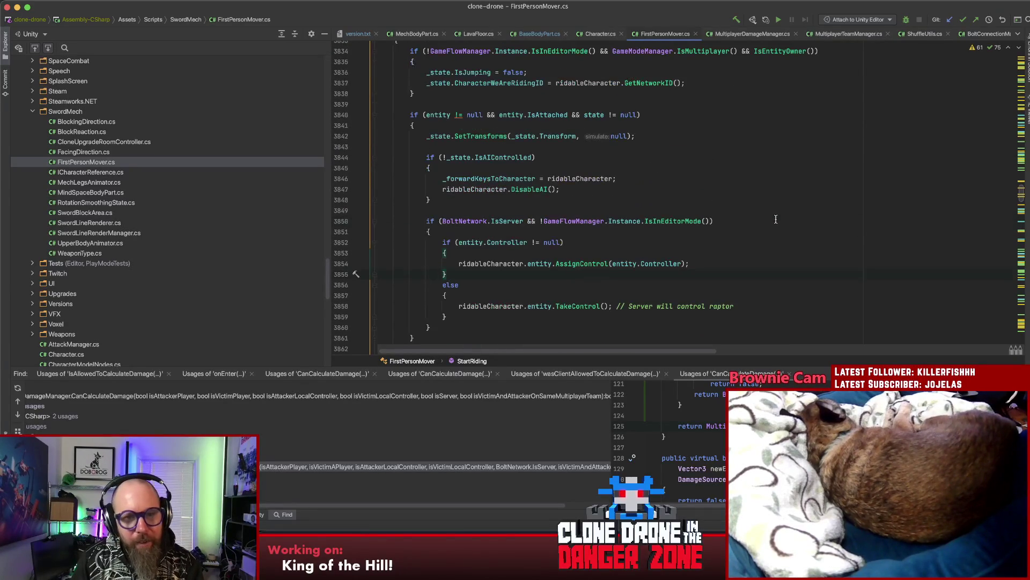
{"action": "double_click", "coordinate": [508, 222]}
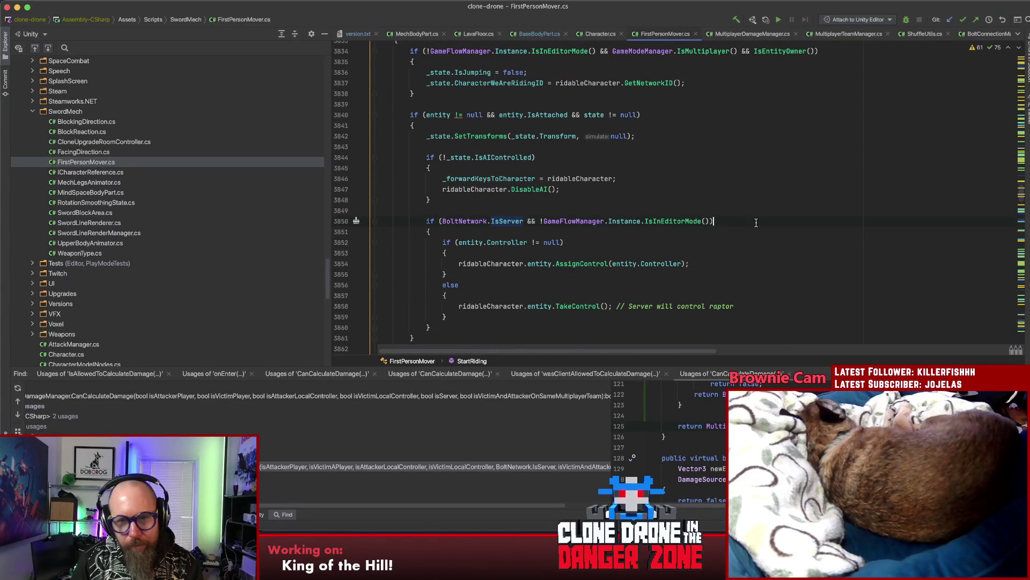
{"action": "left_click", "coordinate": [756, 222]}
{"action": "scroll", "coordinate": [757, 222], "scroll_direction": "down", "scroll_amount": 2}
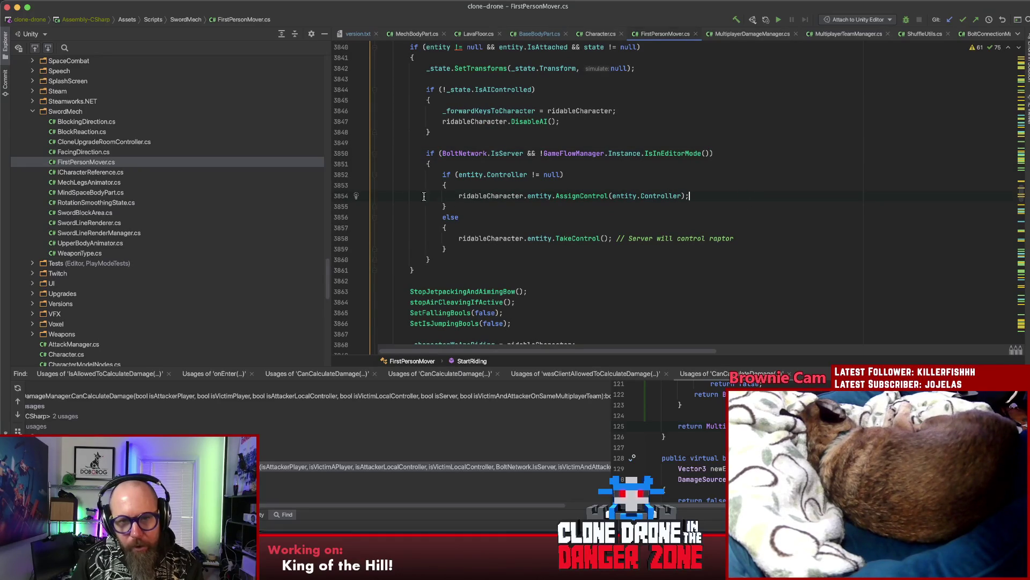
{"action": "left_click_drag", "start_coordinate": [730, 239], "coordinate": [460, 238]}
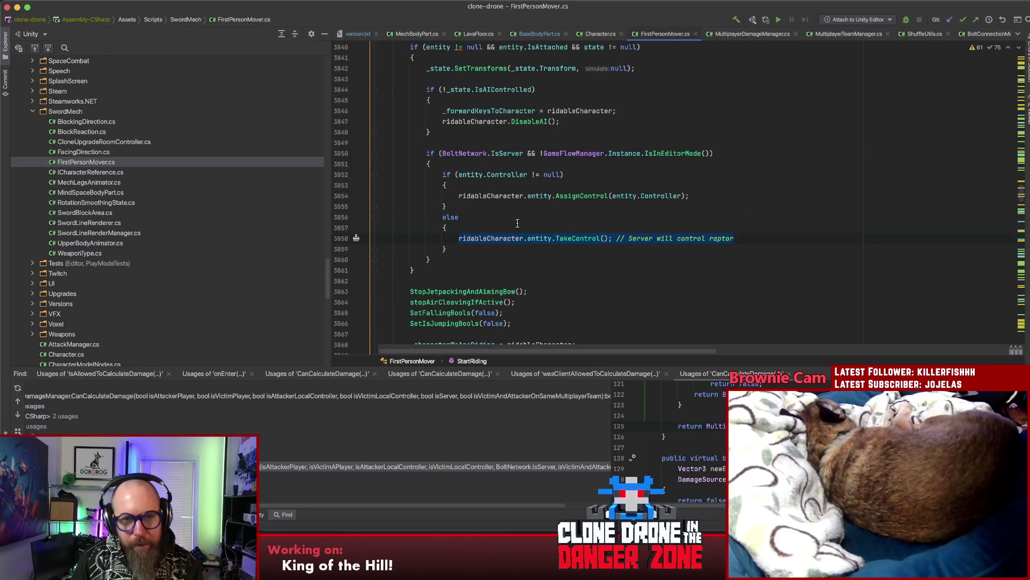
Step: Inspect the AssignControl call and Controller documentation in StartRiding
{"action": "left_click", "coordinate": [584, 196]}
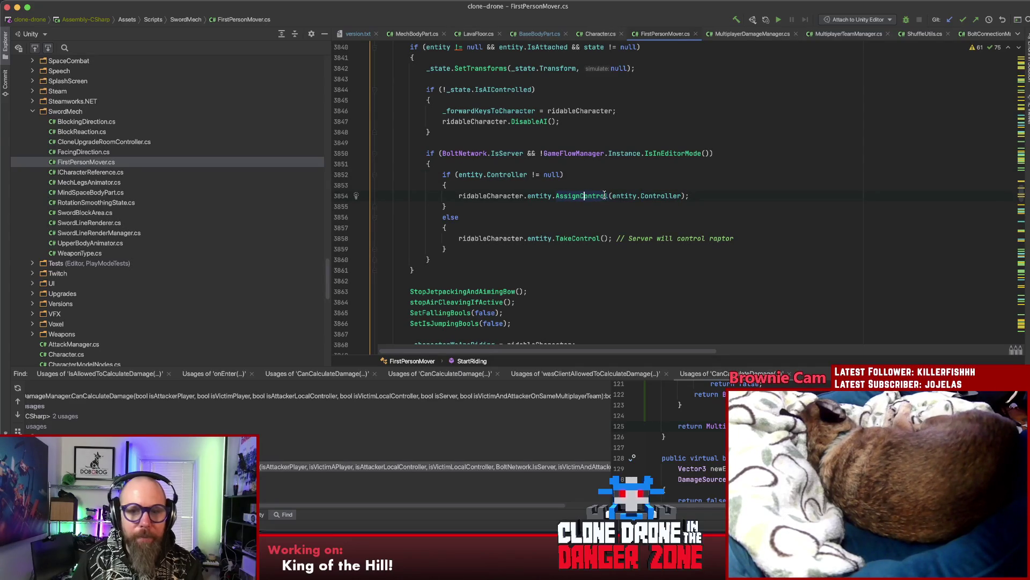
{"action": "mouse_move", "coordinate": [603, 193]}
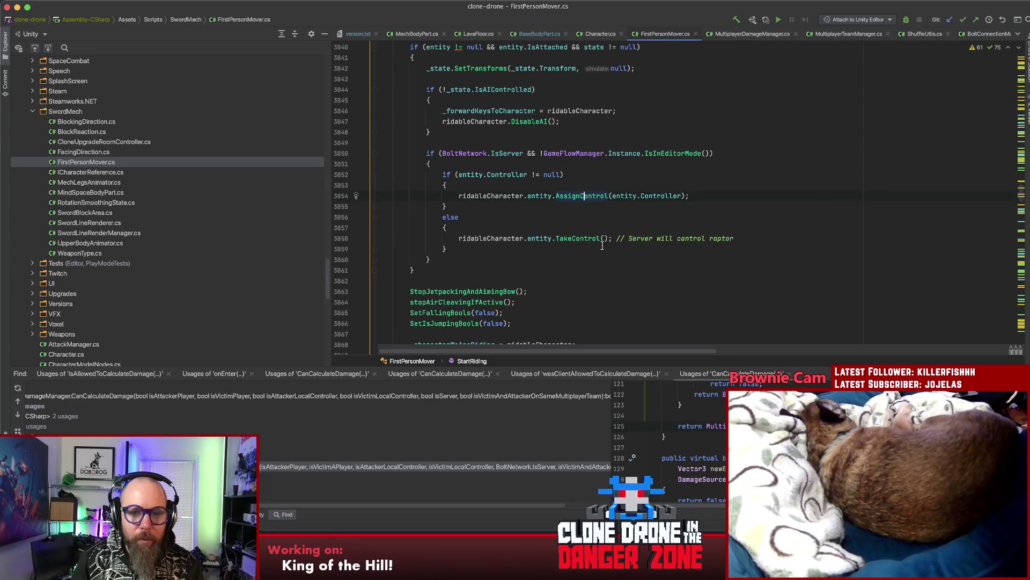
{"action": "left_click", "coordinate": [591, 228]}
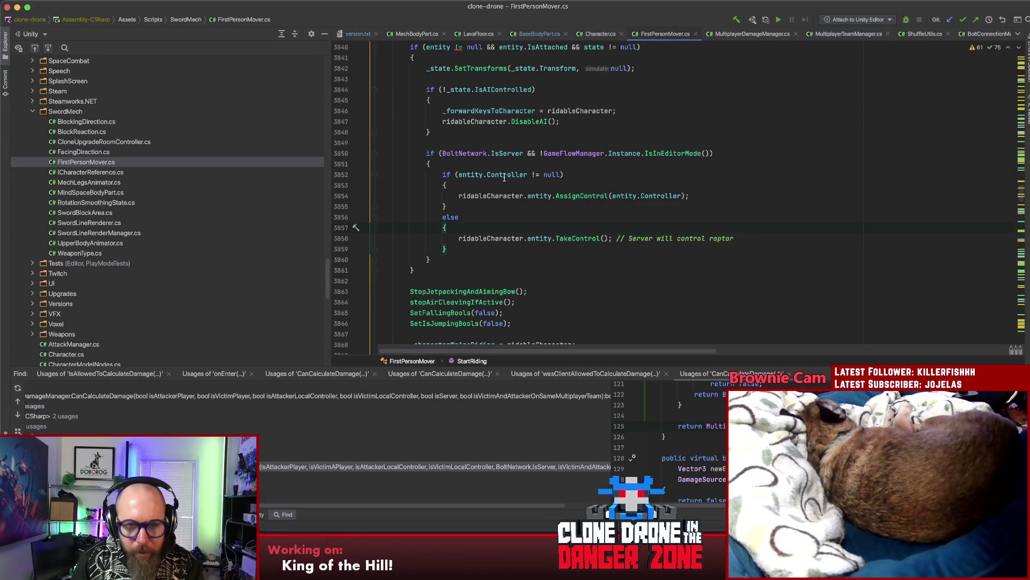
{"action": "mouse_move", "coordinate": [501, 176]}
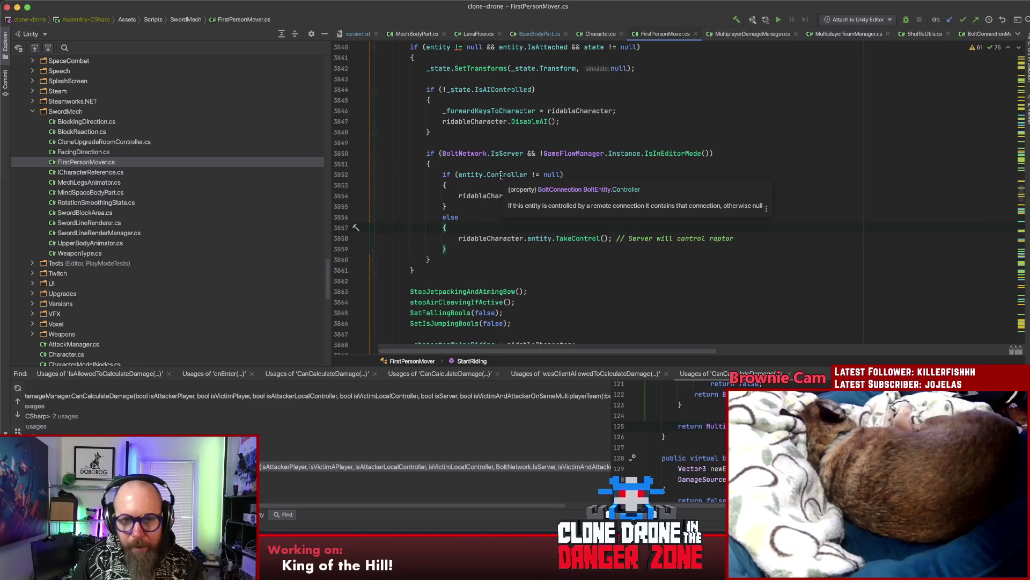
{"action": "left_click", "coordinate": [593, 177]}
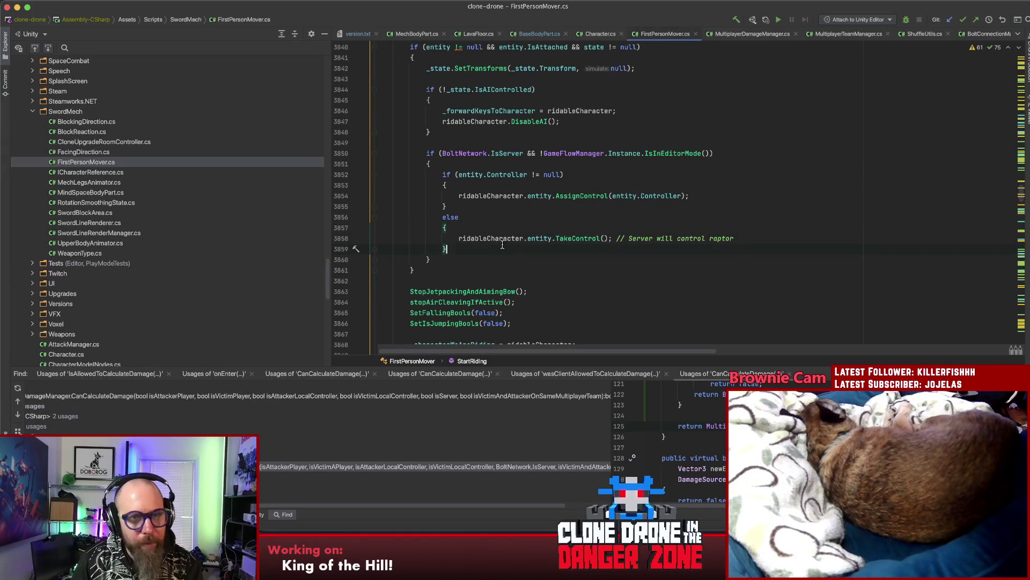
Step: Try writing a ridableCharacter.state line after the else block, then delete it
{"action": "key", "text": "Return"}
{"action": "key", "text": "Return"}
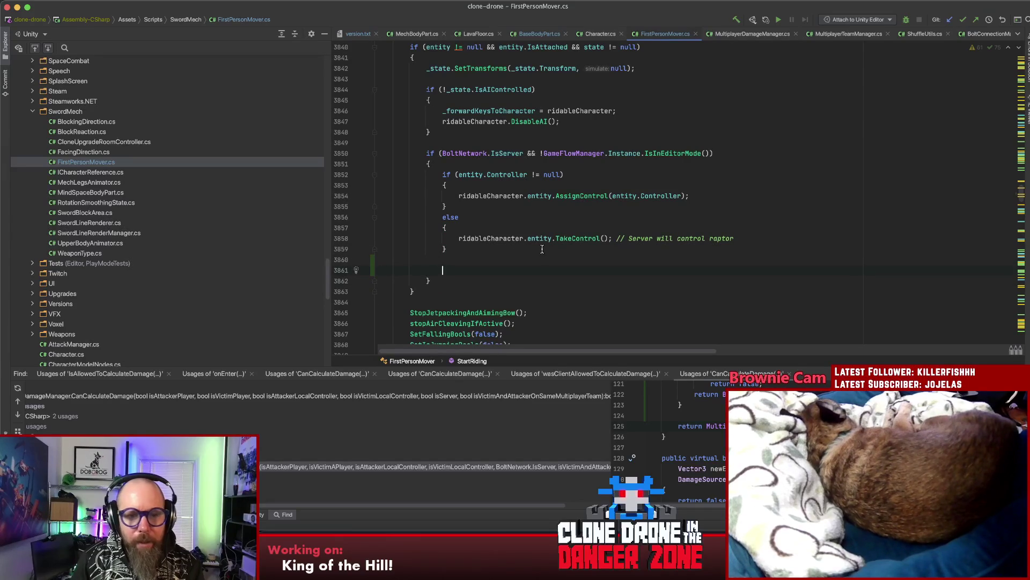
{"action": "scroll", "coordinate": [542, 250], "scroll_direction": "down", "scroll_amount": 1}
{"action": "type", "text": "stat"}
{"action": "key", "text": "BackSpace"}
{"action": "key", "text": "BackSpace"}
{"action": "key", "text": "BackSpace"}
{"action": "type", "text": "ri"}
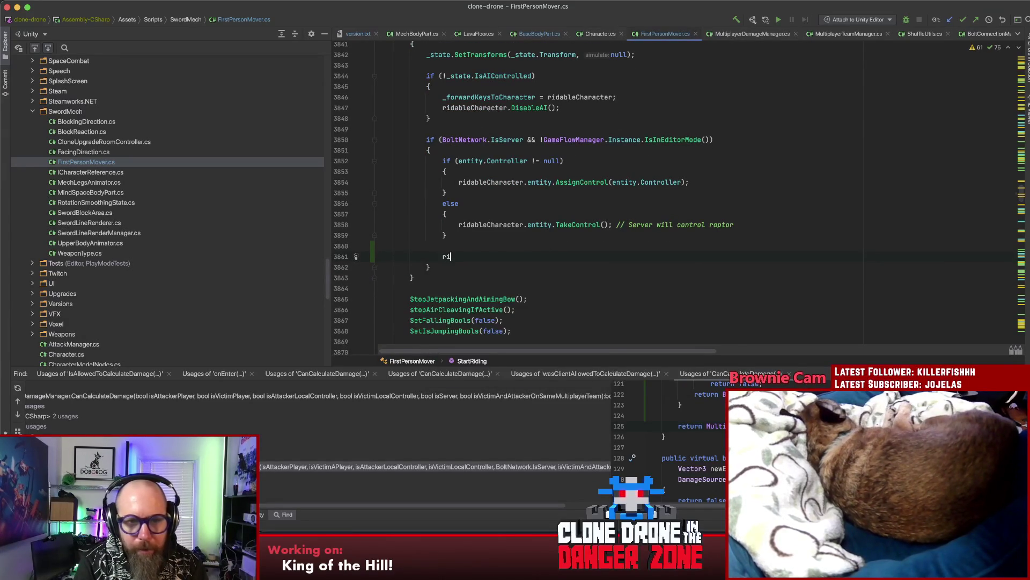
{"action": "type", "text": "dable"}
{"action": "key", "text": "Return"}
{"action": "type", "text": ".sta"}
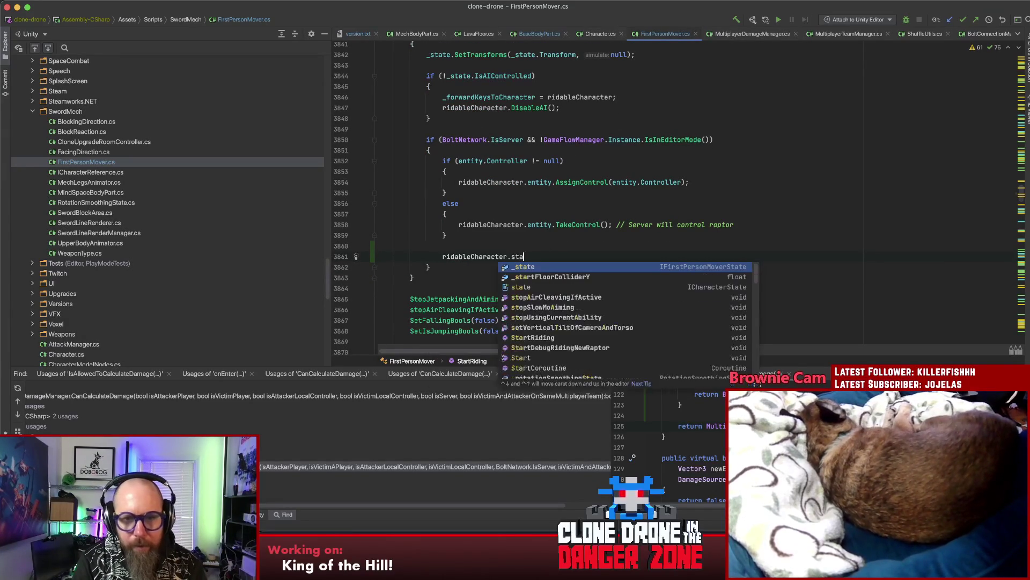
{"action": "type", "text": "t"}
{"action": "key", "text": "BackSpace"}
{"action": "type", "text": "te."}
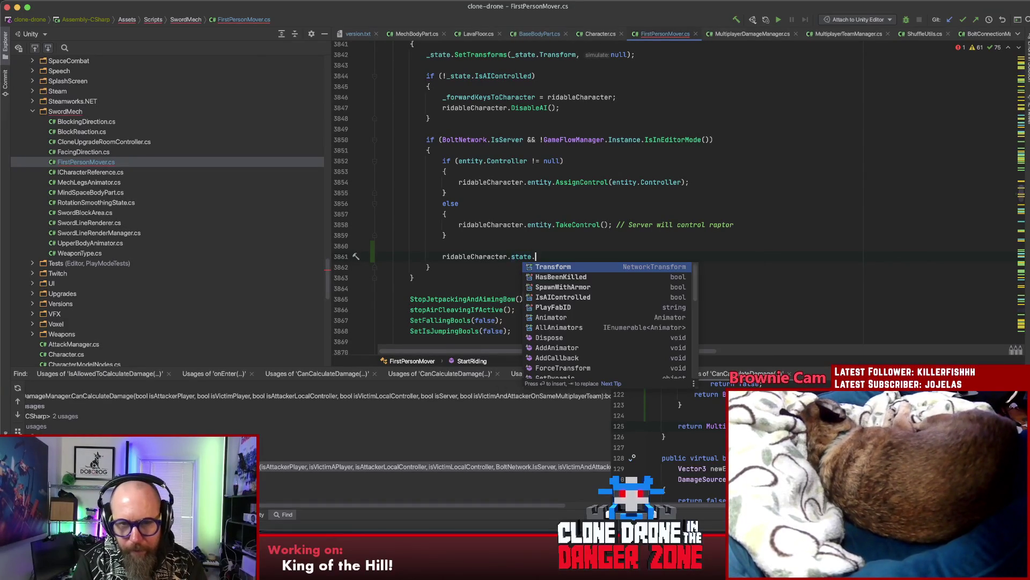
{"action": "type", "text": "tra"}
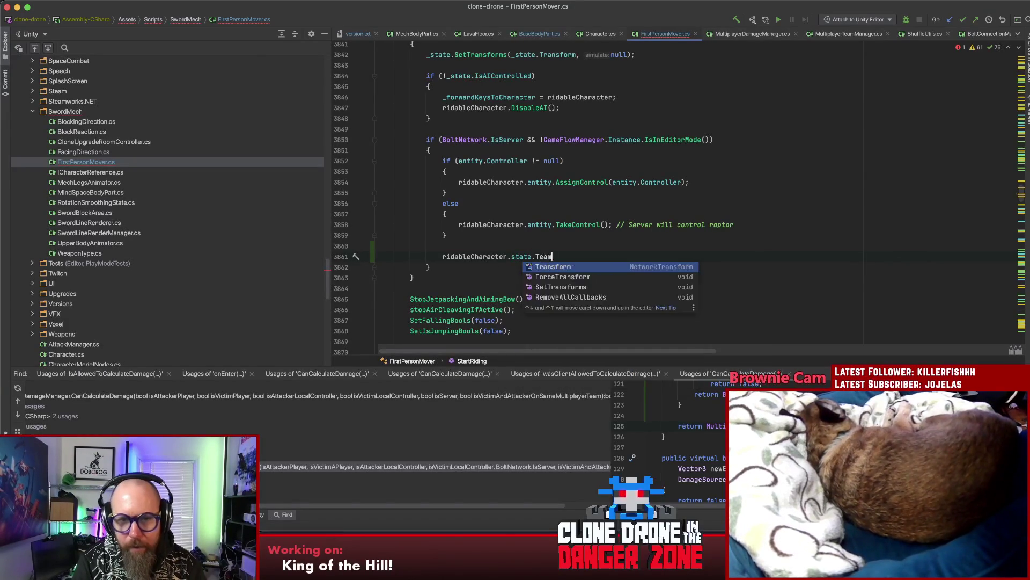
{"action": "key", "text": "BackSpace"}
{"action": "key", "text": "BackSpace"}
{"action": "key", "text": "BackSpace"}
{"action": "type", "text": "Mu"}
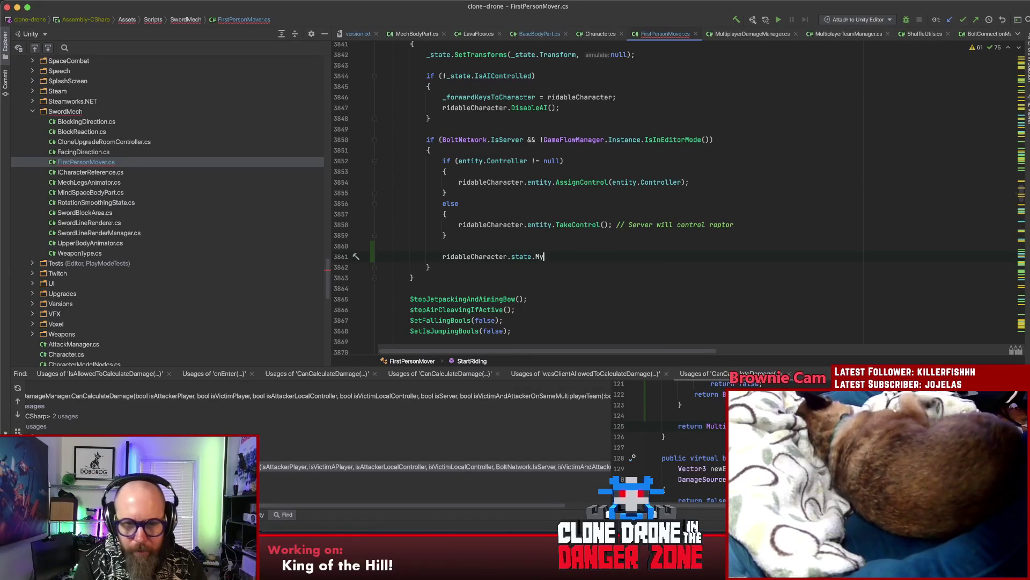
{"action": "key", "text": "BackSpace"}
{"action": "key", "text": "BackSpace"}
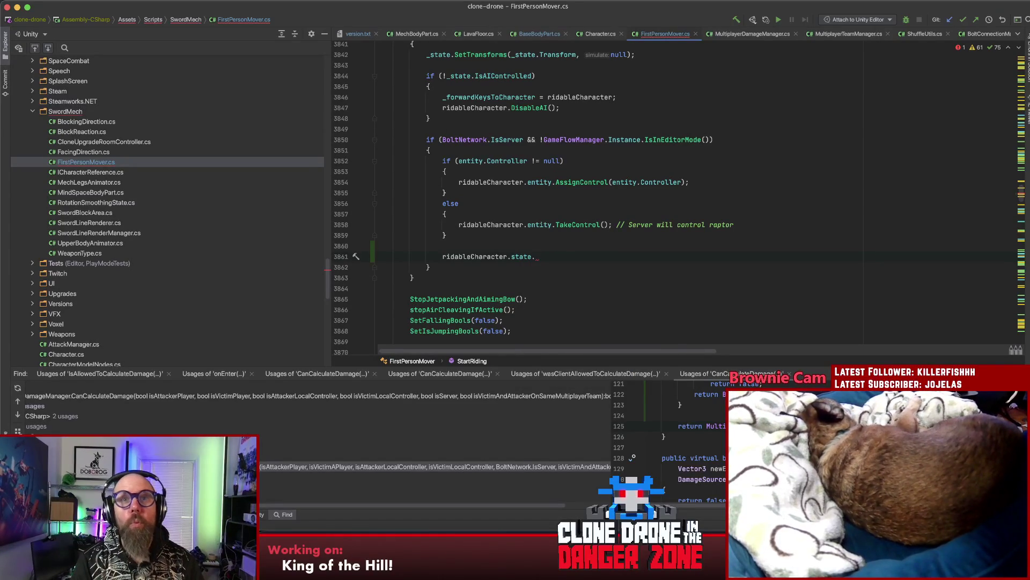
{"action": "key", "text": "super+BackSpace"}
{"action": "key", "text": "BackSpace"}
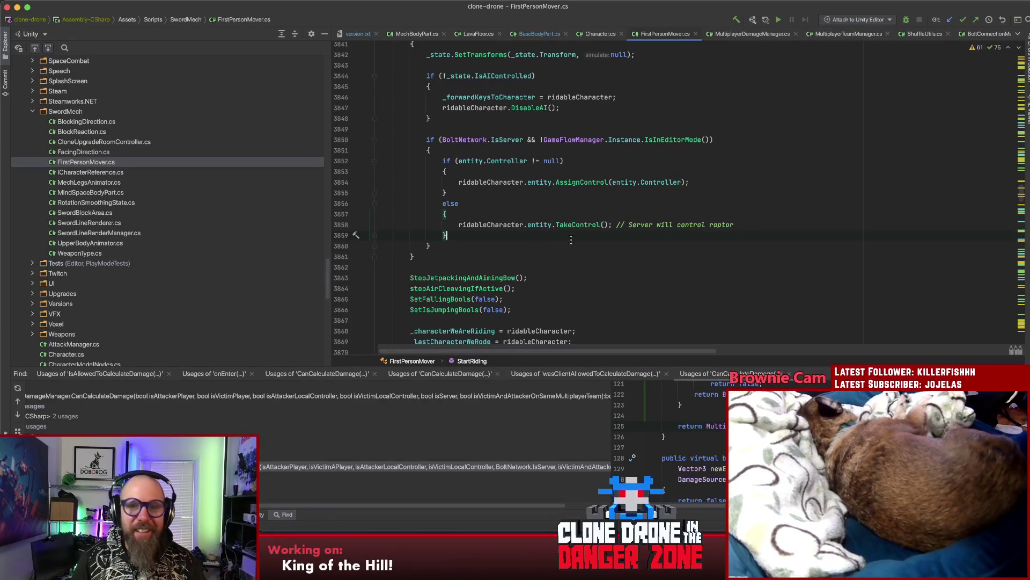
Step: Search FirstPersonMover.cs for 'isonsam'
{"action": "key", "text": "super+f"}
{"action": "type", "text": "is"}
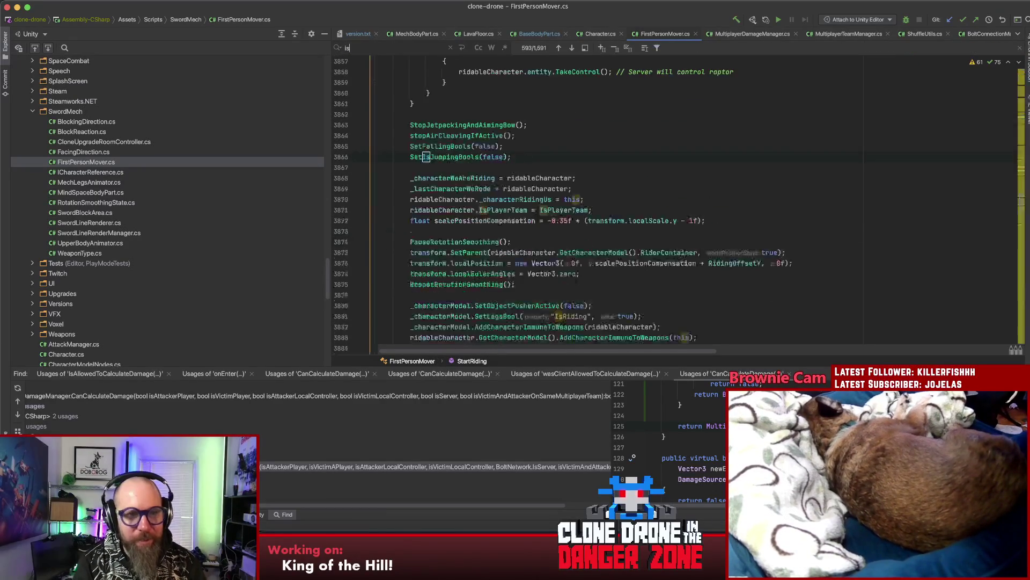
{"action": "type", "text": "onsame"}
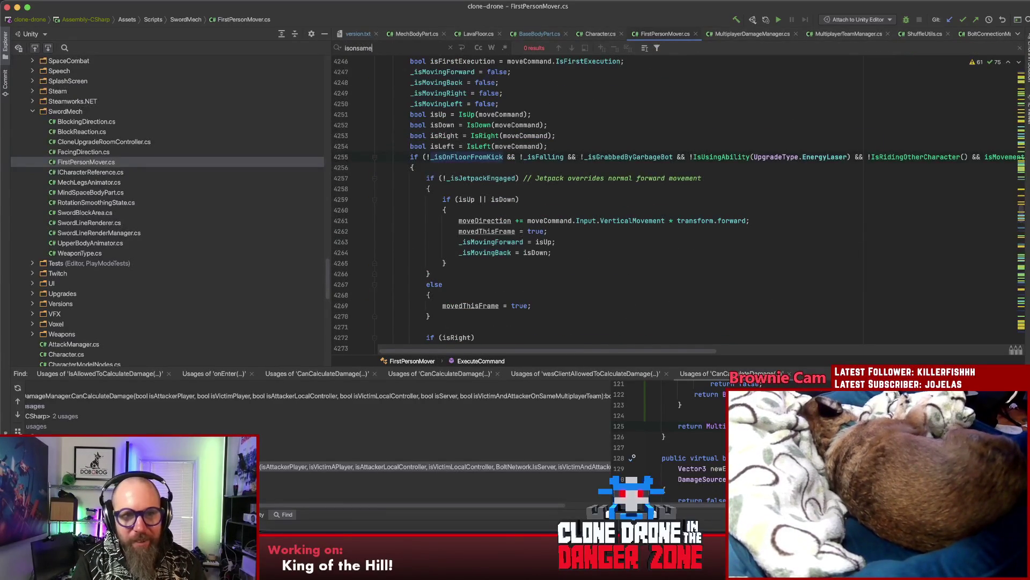
{"action": "key", "text": "BackSpace"}
{"action": "key", "text": "BackSpace"}
{"action": "key", "text": "BackSpace"}
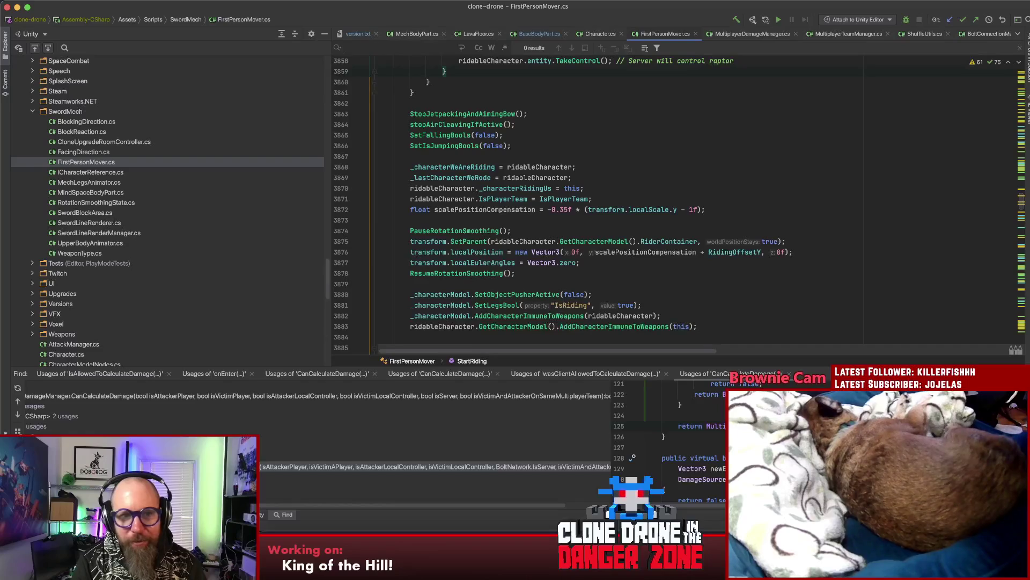
Step: In Character.cs, jump from IsOnSameMultiplayerTeam to GetMultiplayerTeamIndex's declaration and back, leaving the code as is
{"action": "left_click", "coordinate": [601, 34]}
{"action": "left_click", "coordinate": [486, 147]}
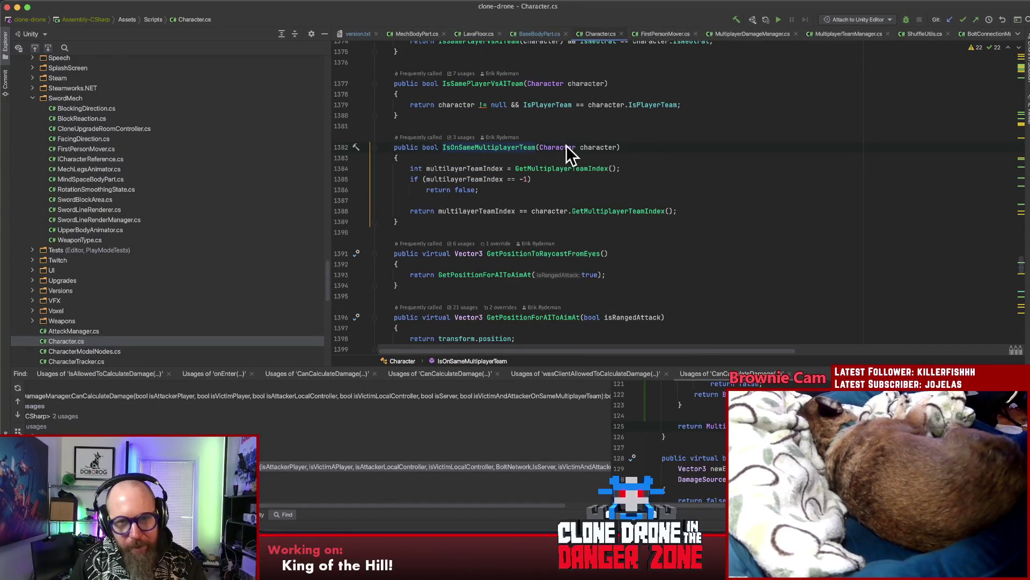
{"action": "left_click", "coordinate": [624, 211]}
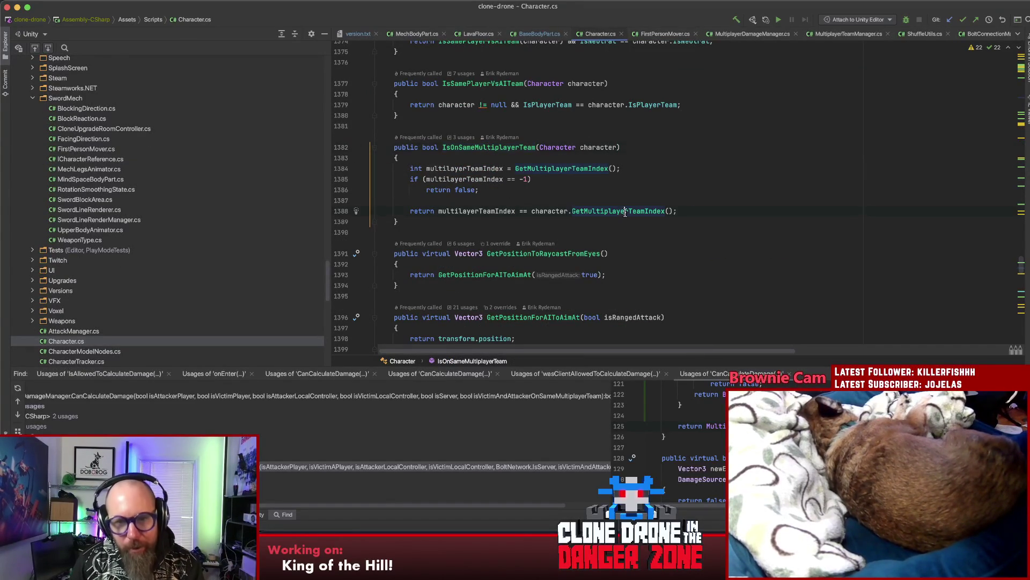
{"action": "key", "text": "super+b"}
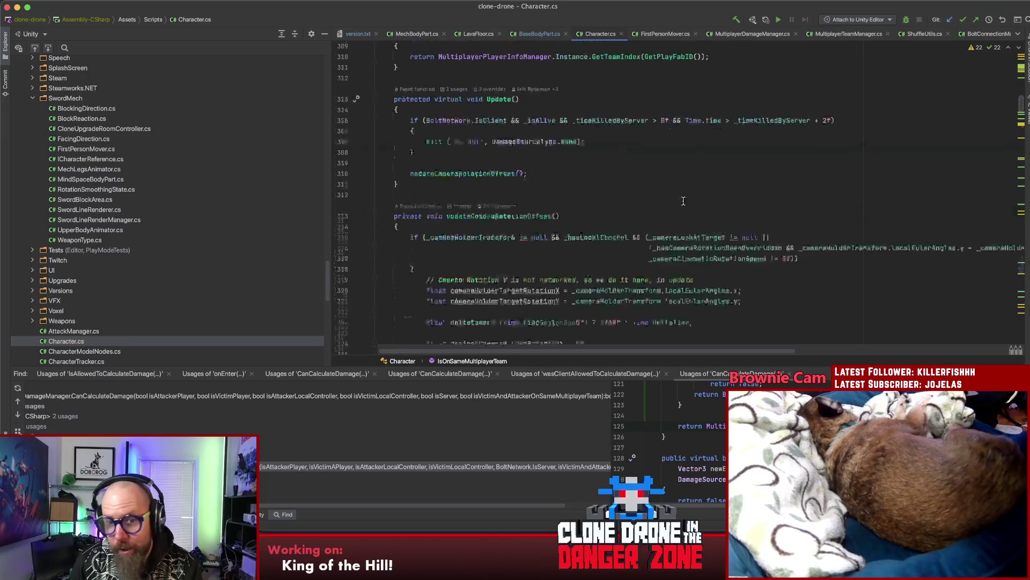
{"action": "left_click", "coordinate": [624, 168]}
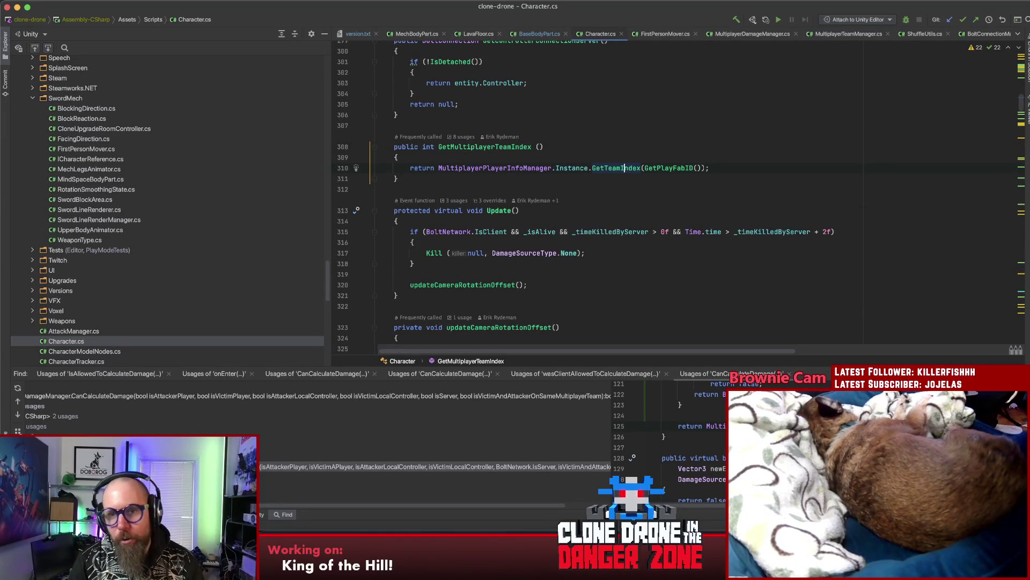
{"action": "key", "text": "super+bracketleft"}
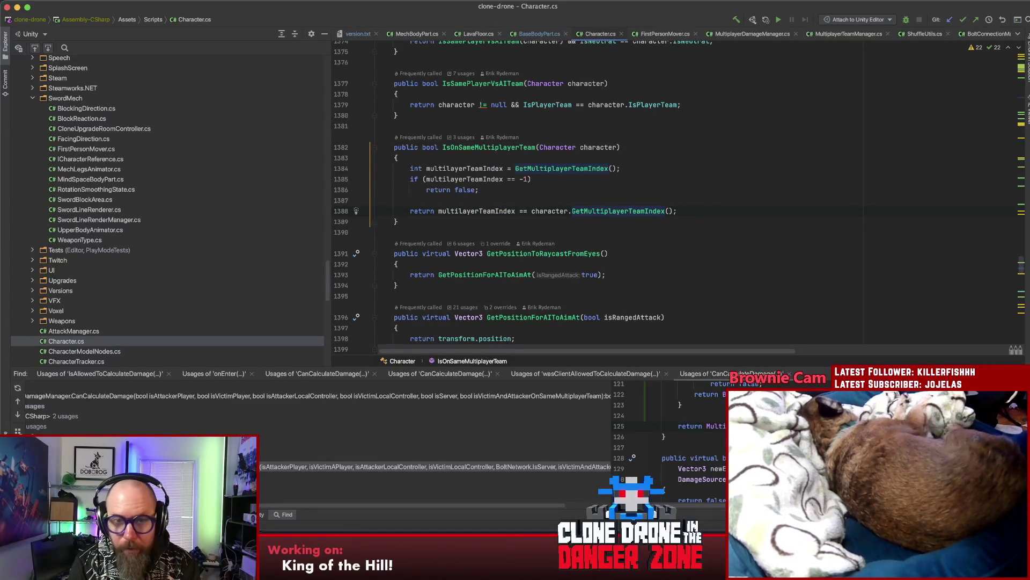
{"action": "key", "text": "Up"}
{"action": "key", "text": "Up"}
{"action": "key", "text": "Up"}
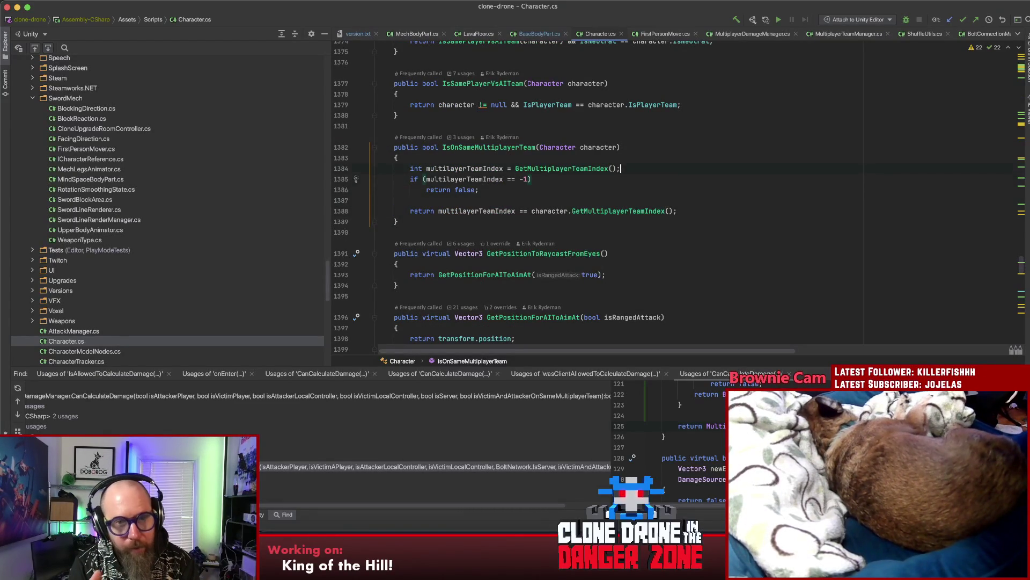
{"action": "key", "text": "Return"}
{"action": "key", "text": "Return"}
{"action": "key", "text": "Return"}
{"action": "key", "text": "Up"}
{"action": "key", "text": "Up"}
{"action": "key", "text": "Delete"}
{"action": "key", "text": "Delete"}
{"action": "key", "text": "Delete"}
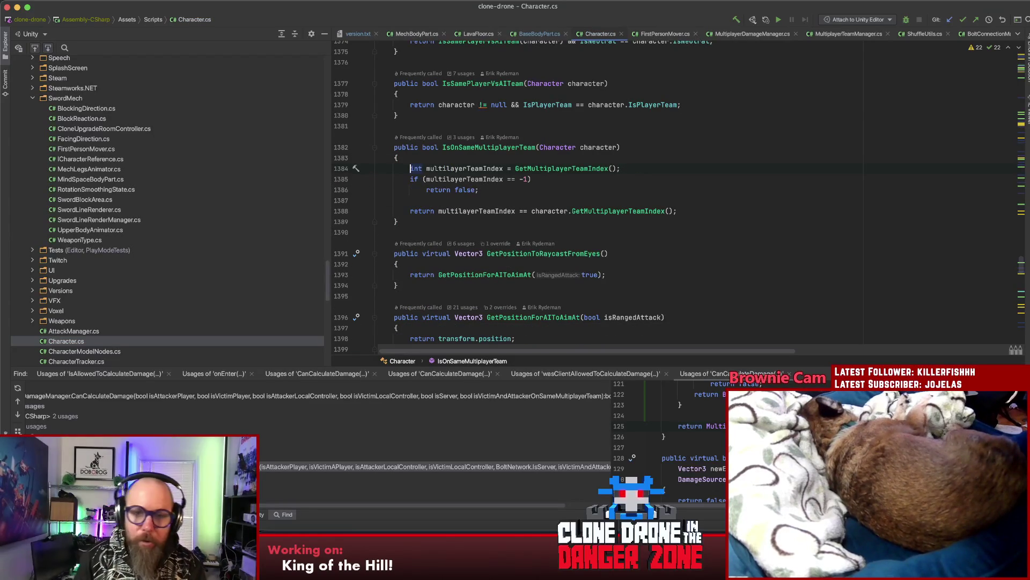
Step: Start an if statement in GetMultiplayerTeamIndex, then undo it
{"action": "left_click", "coordinate": [590, 168], "text": "super"}
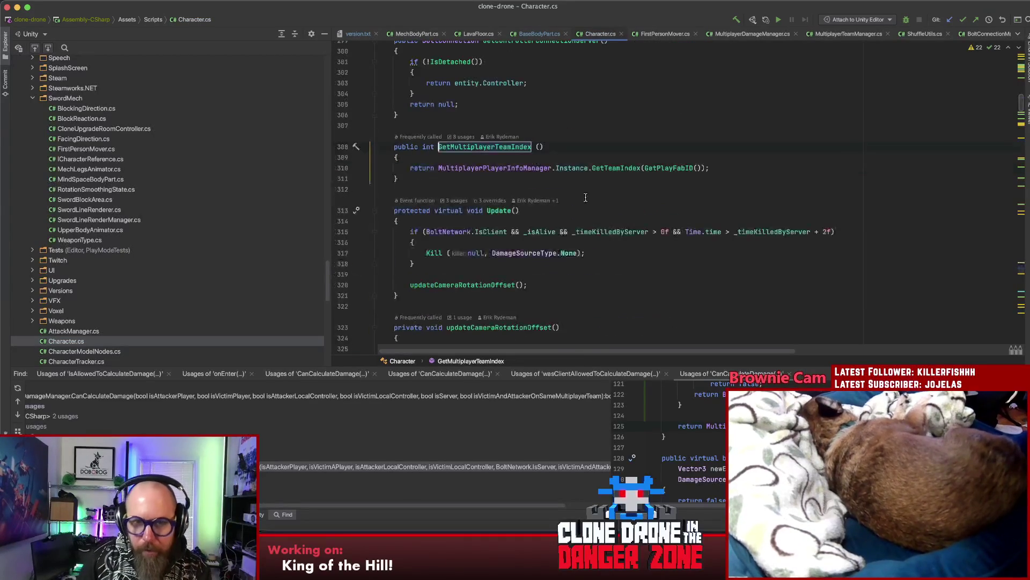
{"action": "left_click", "coordinate": [482, 148]}
{"action": "left_click", "coordinate": [487, 155]}
{"action": "key", "text": "Return"}
{"action": "key", "text": "Return"}
{"action": "key", "text": "Return"}
{"action": "key", "text": "Up"}
{"action": "key", "text": "Up"}
{"action": "type", "text": "f(_charac"}
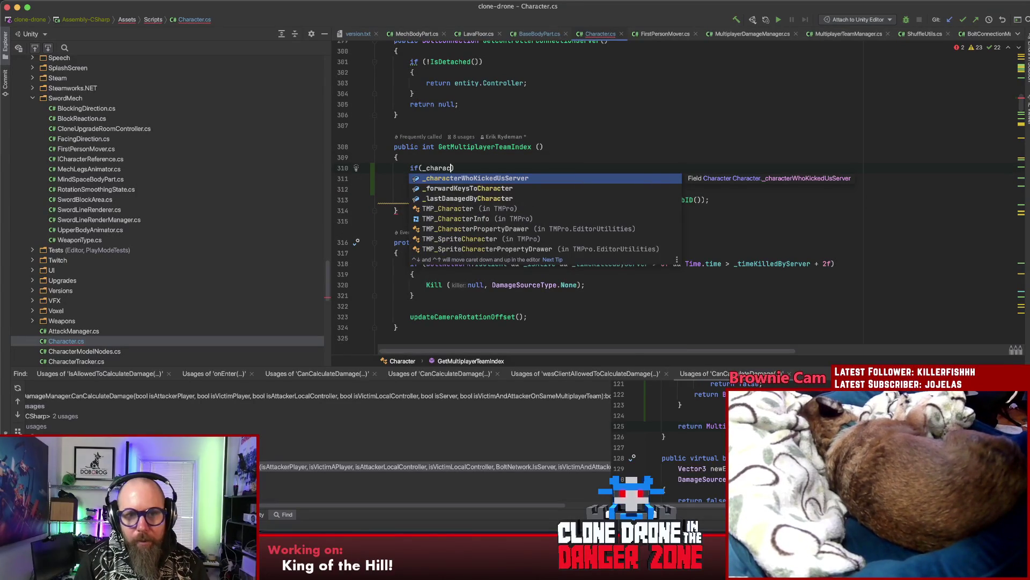
{"action": "key", "text": "BackSpace"}
{"action": "key", "text": "BackSpace"}
{"action": "key", "text": "BackSpace"}
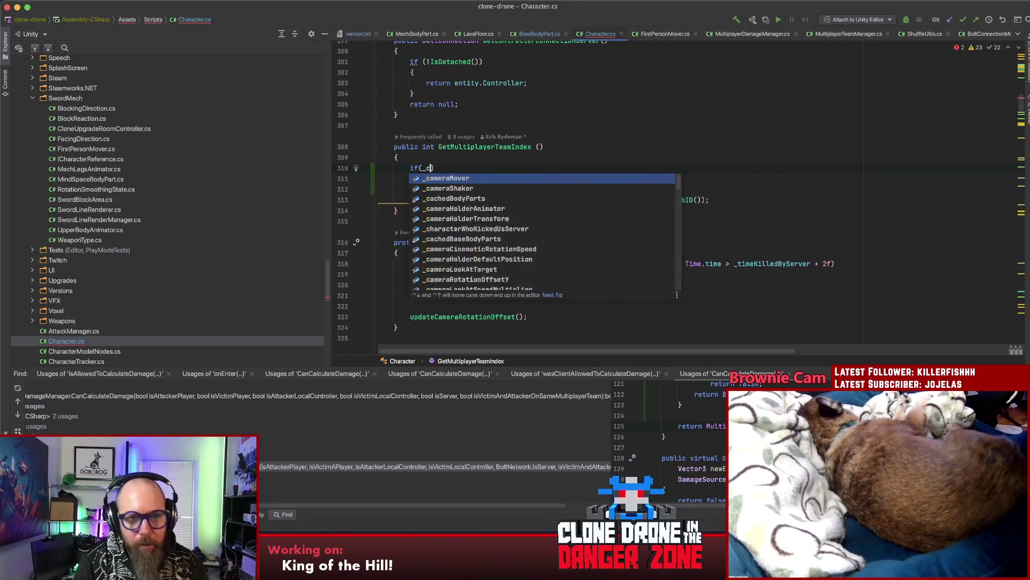
{"action": "type", "text": "rid"}
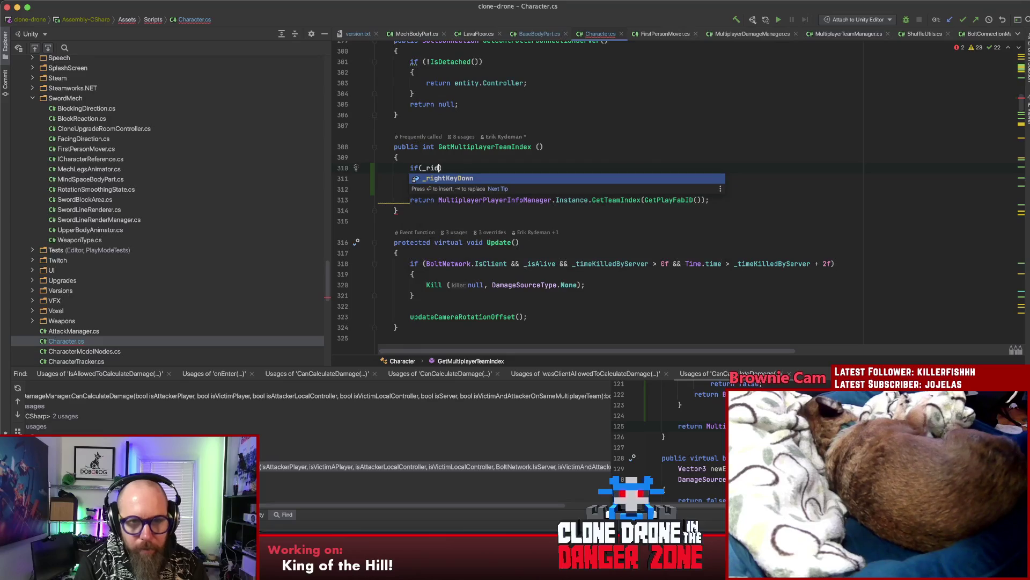
{"action": "key", "text": "BackSpace"}
{"action": "key", "text": "BackSpace"}
{"action": "key", "text": "BackSpace"}
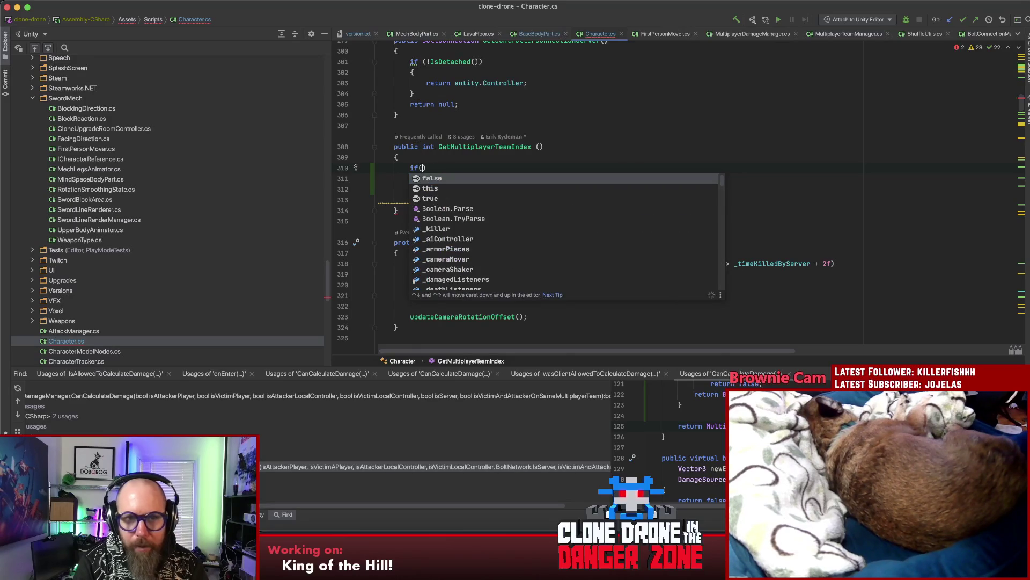
{"action": "key", "text": "super+z"}
{"action": "key", "text": "super+z"}
{"action": "key", "text": "super+z"}
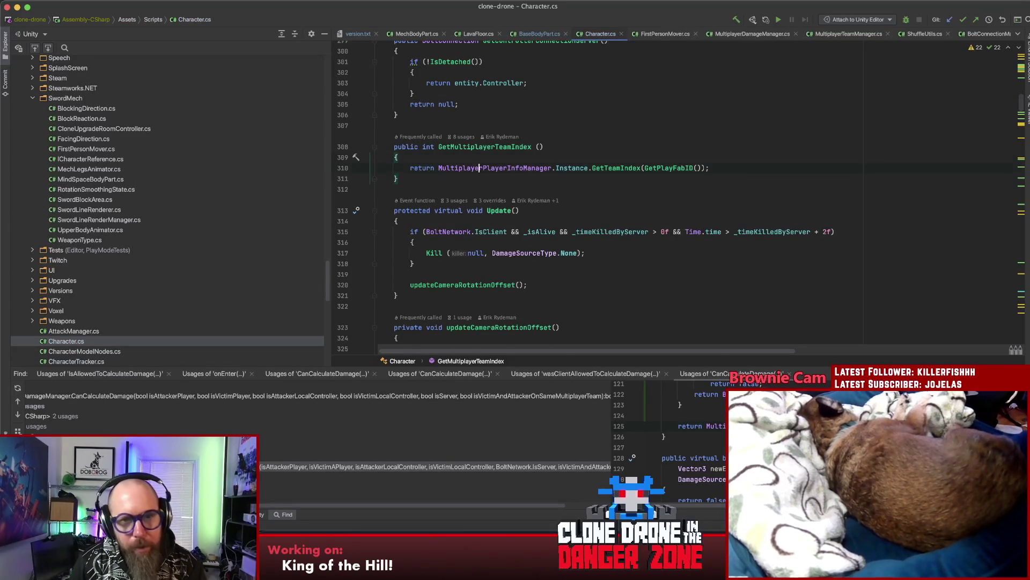
Step: Return to FirstPersonMover.cs at its movement-simulation code
{"action": "double_click", "coordinate": [466, 147]}
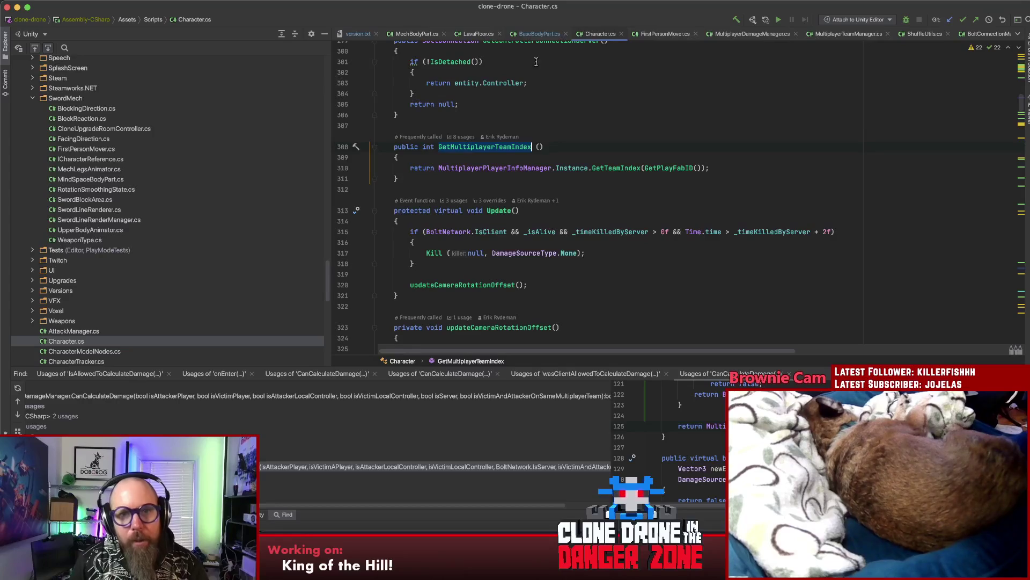
{"action": "left_click", "coordinate": [673, 33]}
{"action": "scroll", "coordinate": [968, 220], "scroll_direction": "down", "scroll_amount": 10}
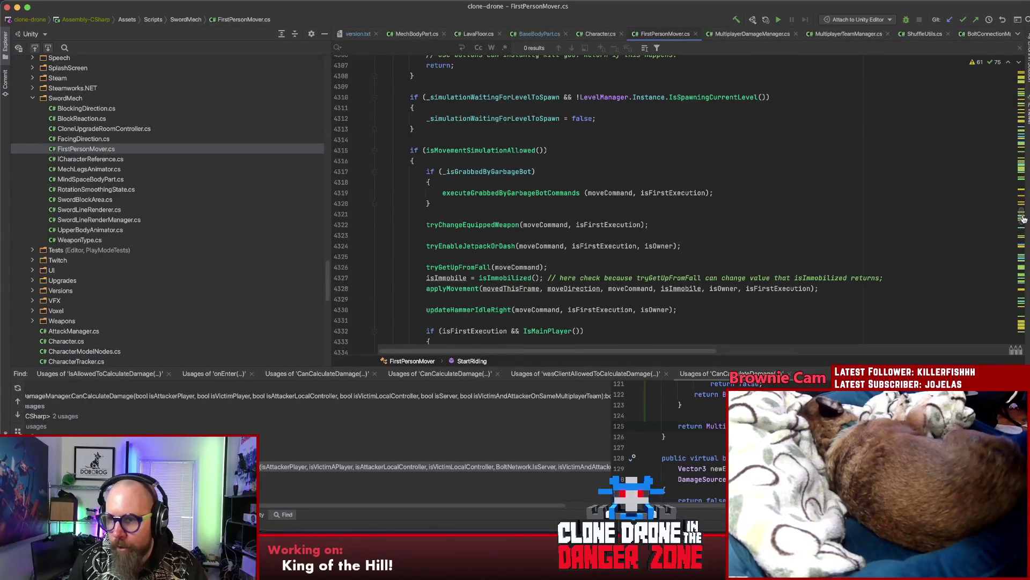
Step: Start an 'override GetMul…' method at the end of the FirstPersonMover class
{"action": "left_click_drag", "start_coordinate": [1022, 226], "coordinate": [1021, 341]}
{"action": "left_click", "coordinate": [418, 264]}
{"action": "key", "text": "Return"}
{"action": "key", "text": "Return"}
{"action": "type", "text": "over"}
{"action": "key", "text": "Return"}
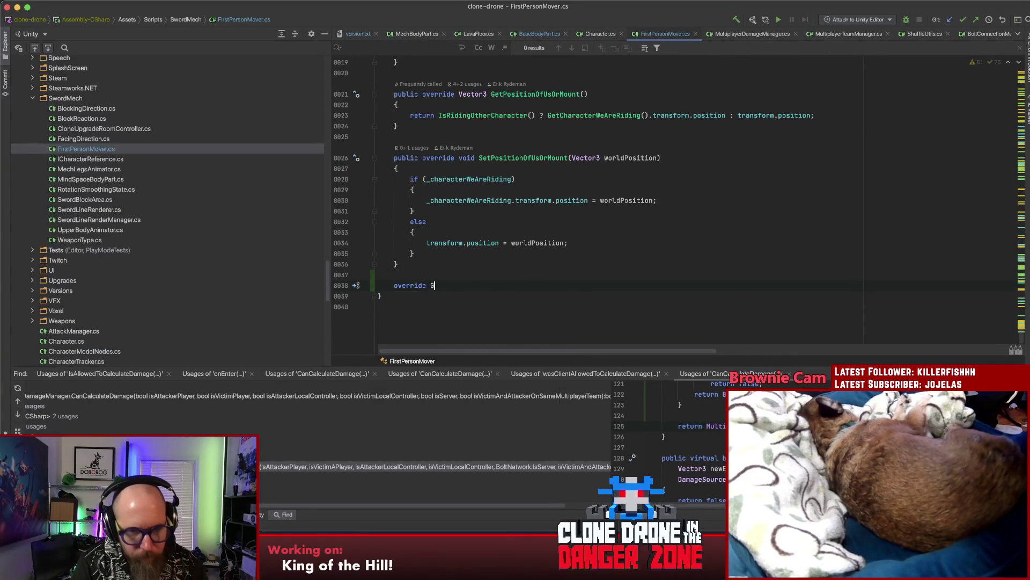
{"action": "type", "text": "GetMult"}
{"action": "key", "text": "Escape"}
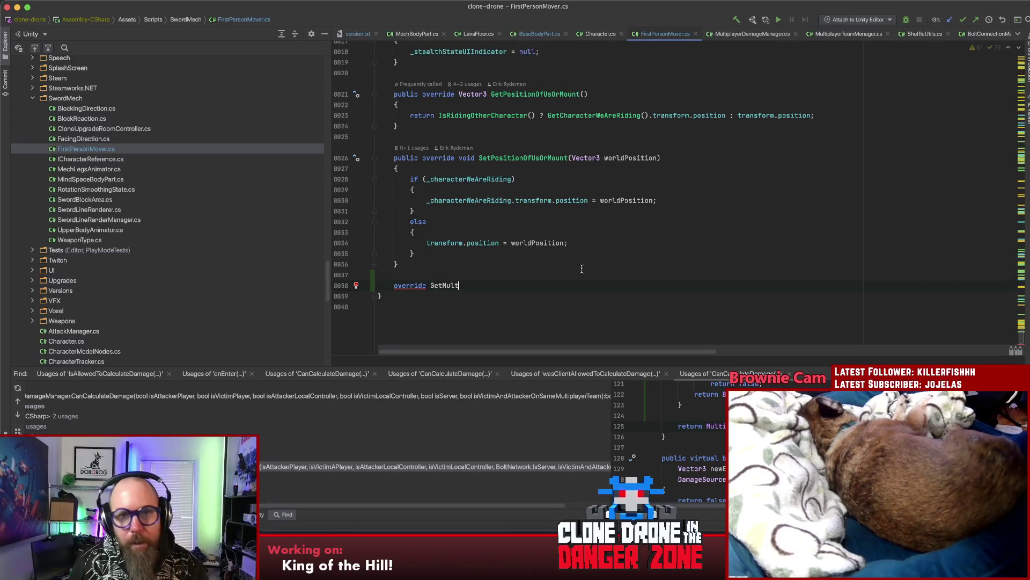
Step: Make Character's public GetMultiplayerTeamIndex declaration virtual
{"action": "left_click", "coordinate": [592, 36]}
{"action": "left_click", "coordinate": [420, 146]}
{"action": "type", "text": "virtual int GetMultiplayerTeamIndex ("}
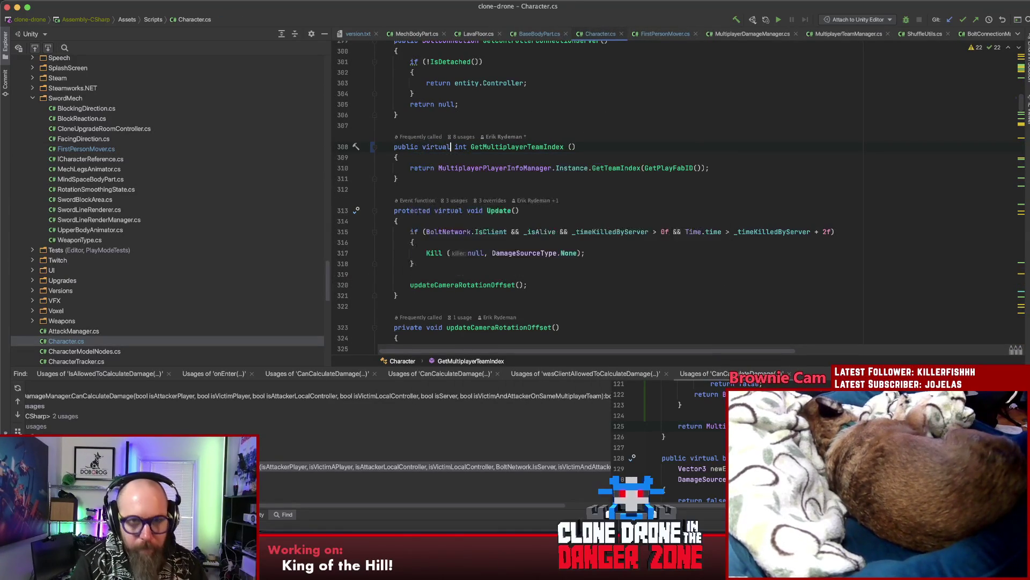
Step: Generate the GetMultiplayerTeamIndex override in FirstPersonMover and add lines above its base return
{"action": "left_click", "coordinate": [664, 34]}
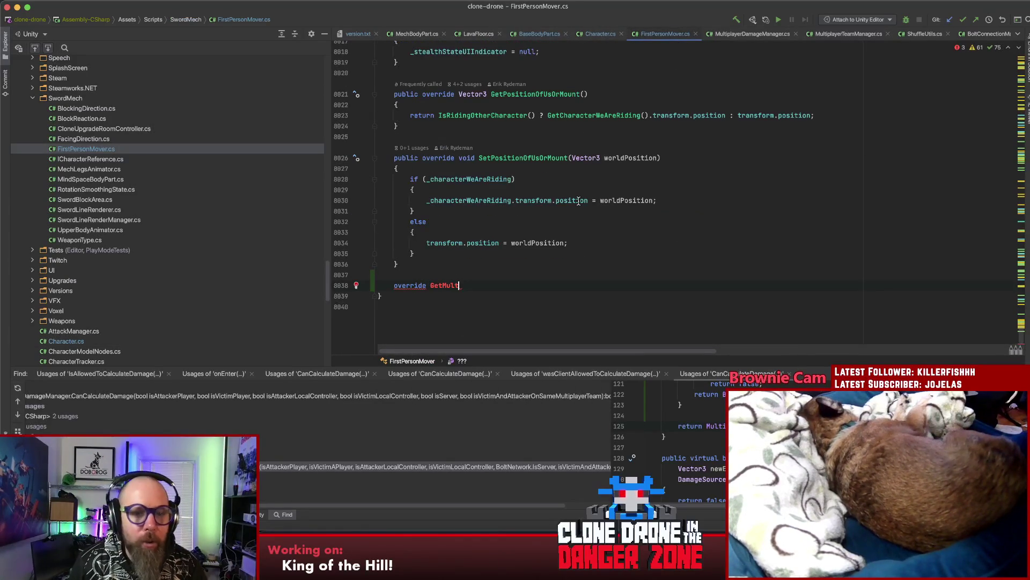
{"action": "key", "text": "ctrl+space"}
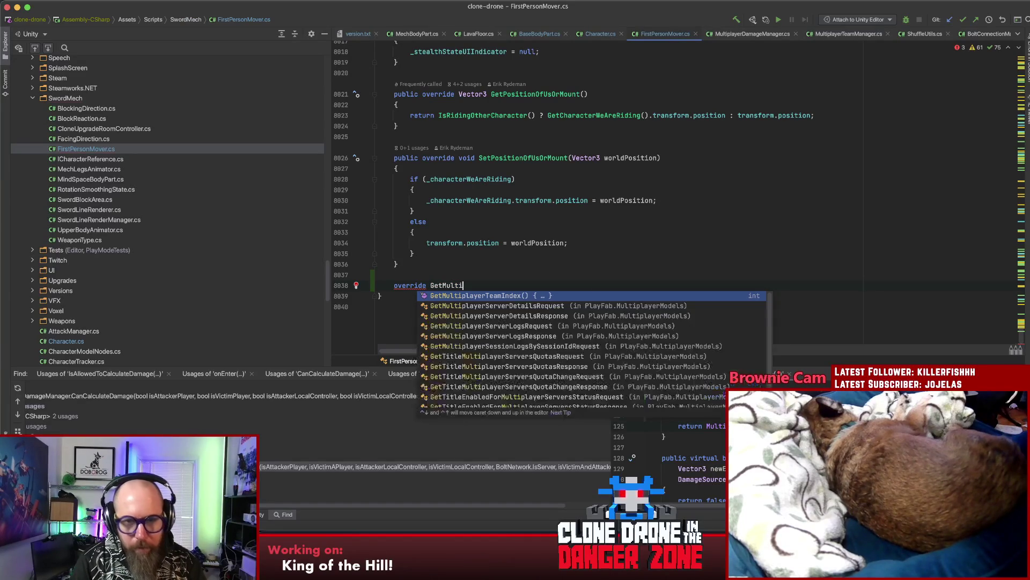
{"action": "key", "text": "Return"}
{"action": "key", "text": "Return"}
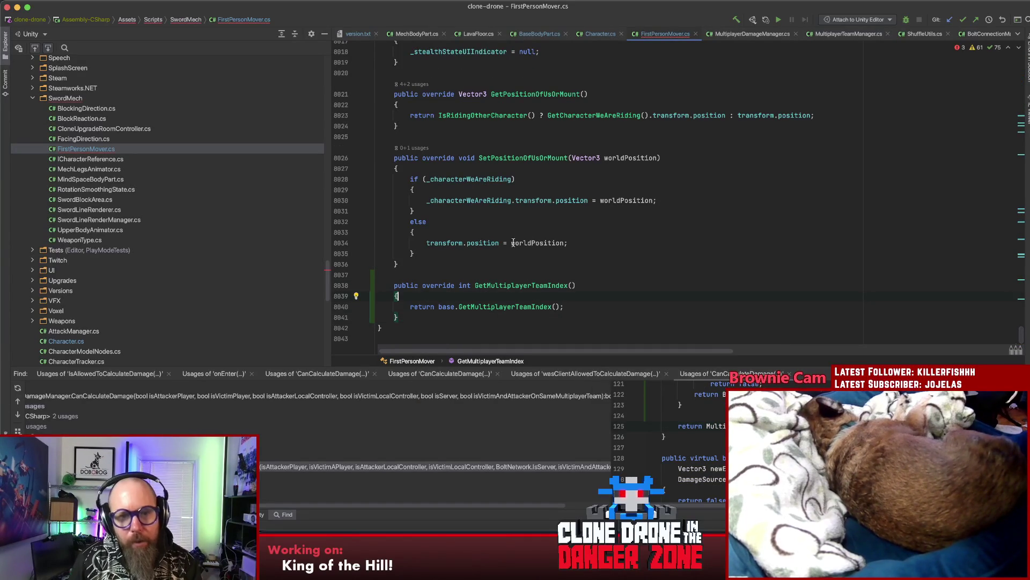
{"action": "scroll", "coordinate": [503, 291], "scroll_direction": "down", "scroll_amount": 2}
{"action": "key", "text": "Up"}
{"action": "key", "text": "End"}
{"action": "key", "text": "Return"}
{"action": "key", "text": "Return"}
{"action": "key", "text": "Return"}
{"action": "key", "text": "Up"}
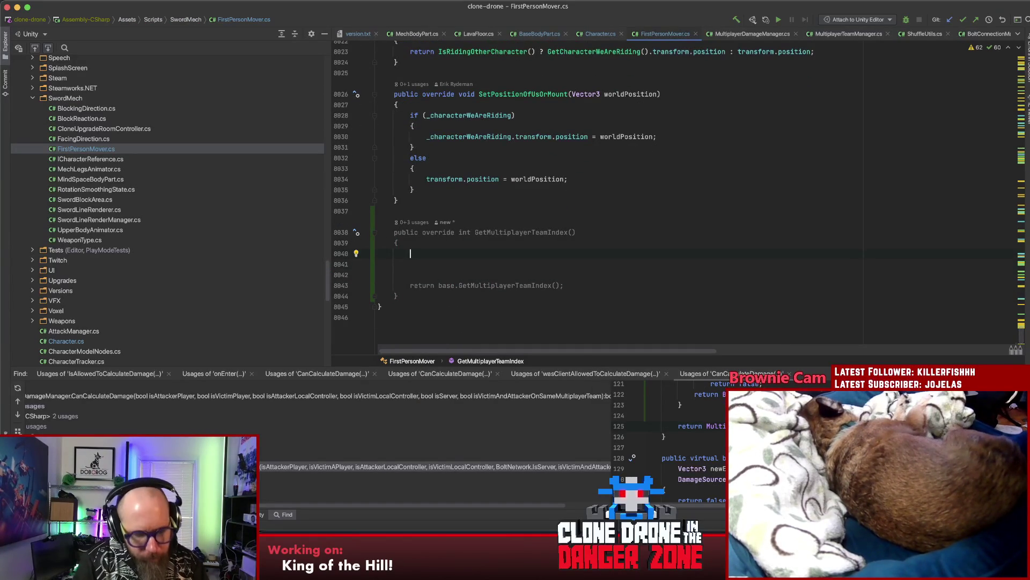
Step: Add an if (HasPlayerRidingUs()) condition at the top of the override
{"action": "type", "text": "(HasP"}
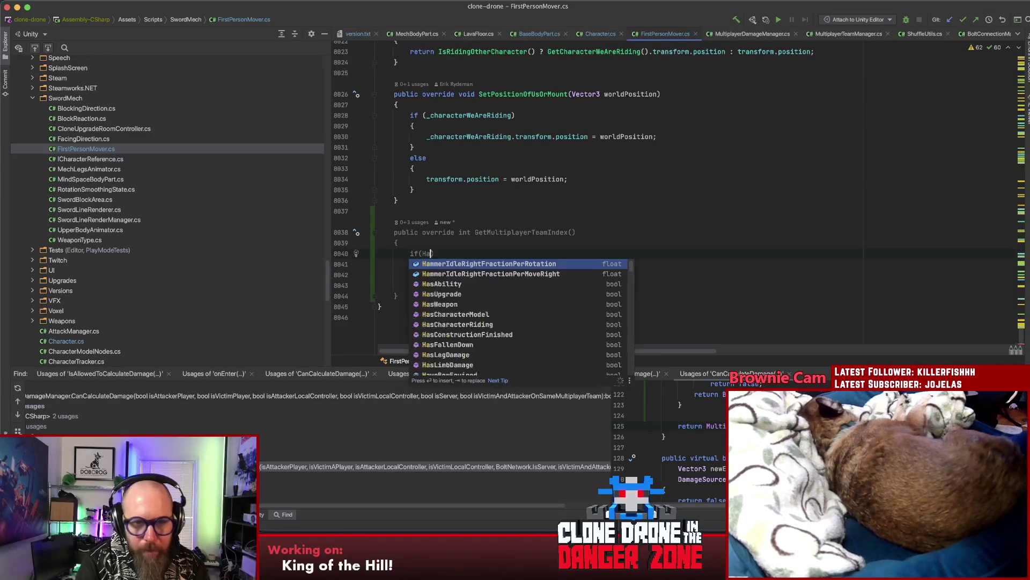
{"action": "type", "text": "la"}
{"action": "key", "text": "Return"}
{"action": "key", "text": "End"}
{"action": "key", "text": "Return"}
{"action": "type", "text": "{"}
{"action": "key", "text": "Return"}
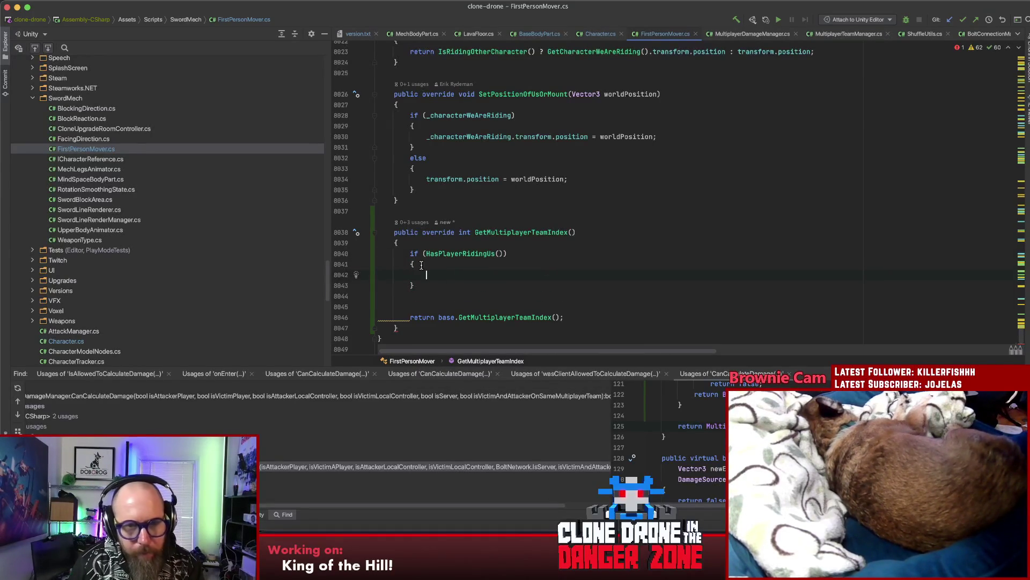
Step: Have the if return _characterRidingUs.GetMultiplayerTeamIndex(), removing the empty braces and extra blank line
{"action": "key", "text": "alt+Up"}
{"action": "key", "text": "BackSpace"}
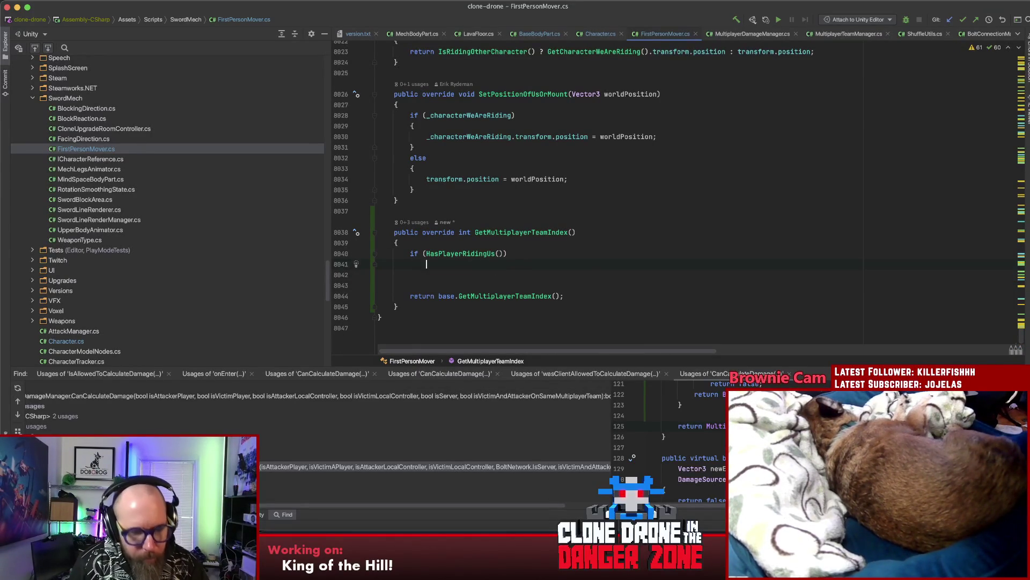
{"action": "type", "text": "return _"}
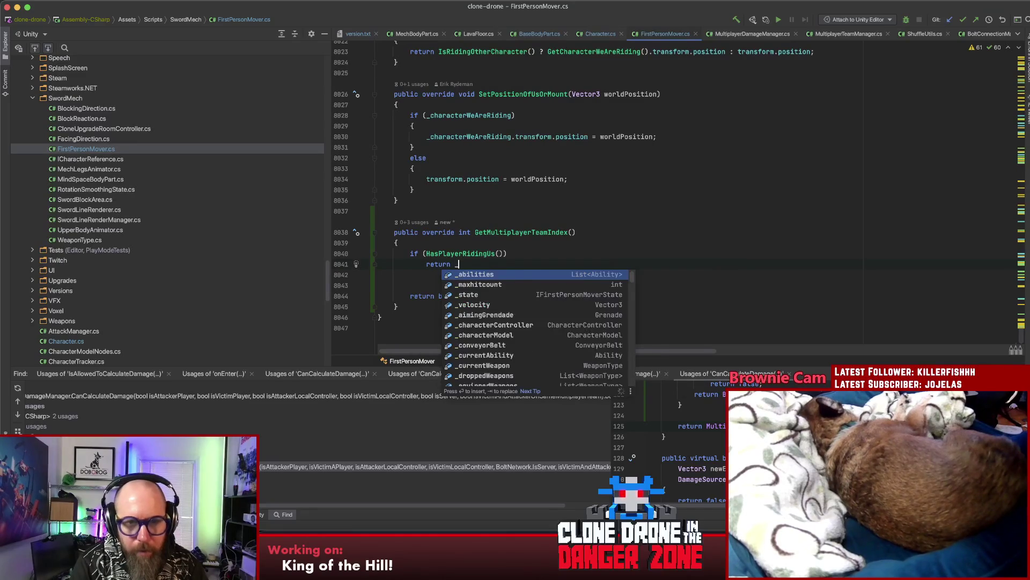
{"action": "type", "text": "chara"}
{"action": "key", "text": "Down"}
{"action": "key", "text": "Down"}
{"action": "type", "text": "."}
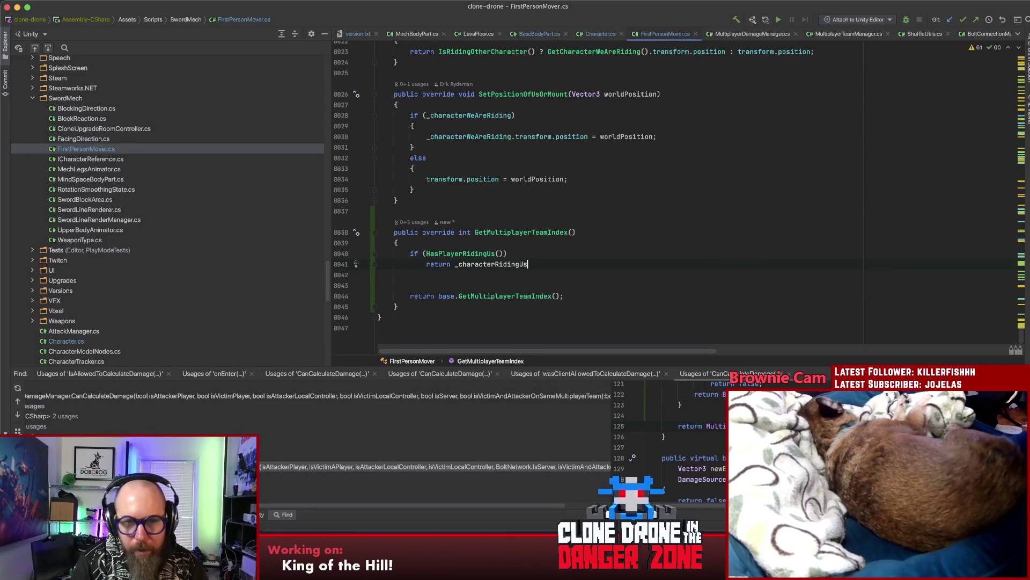
{"action": "type", "text": "GetMult"}
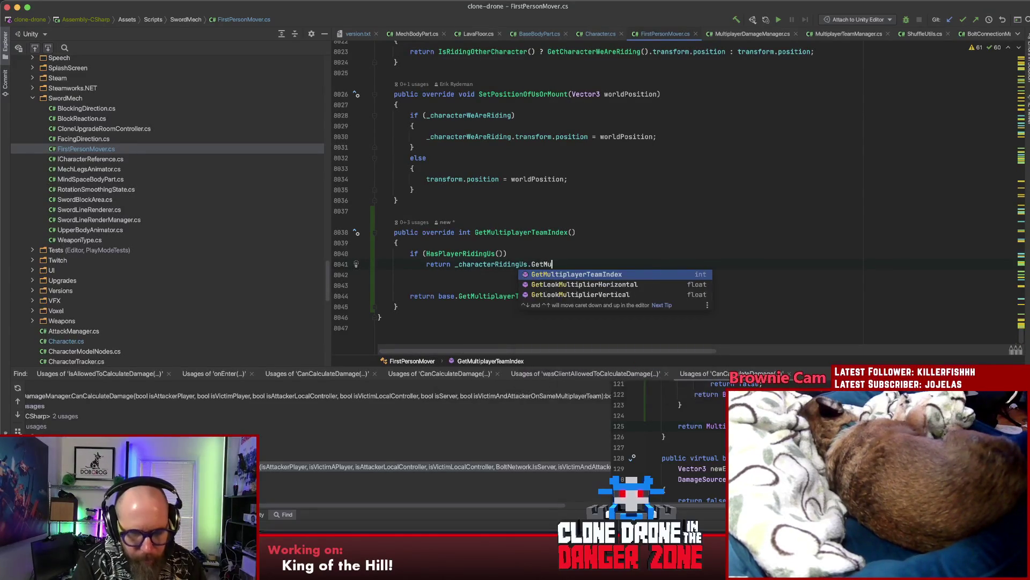
{"action": "key", "text": "Return"}
{"action": "type", "text": ";"}
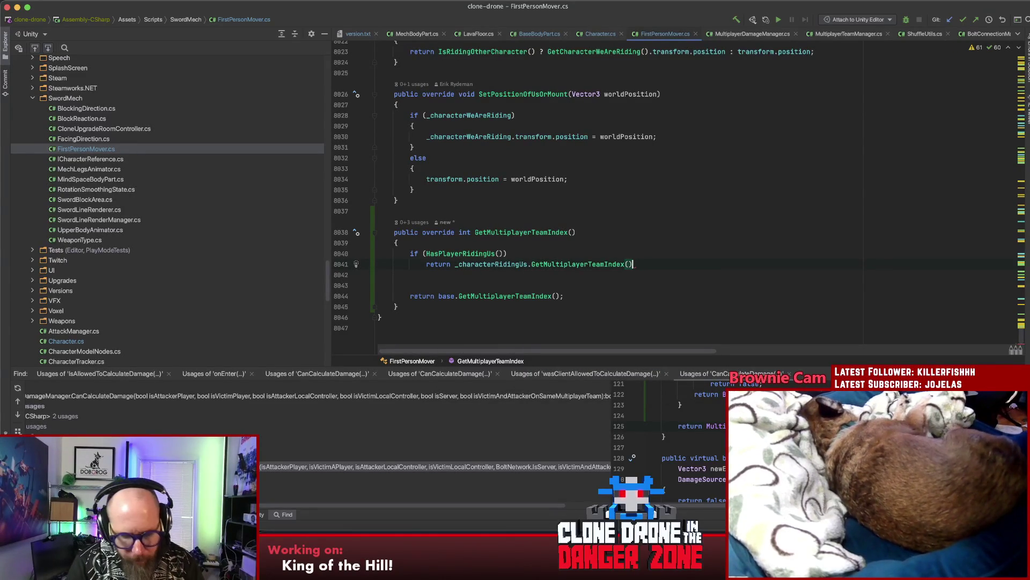
{"action": "key", "text": "Delete"}
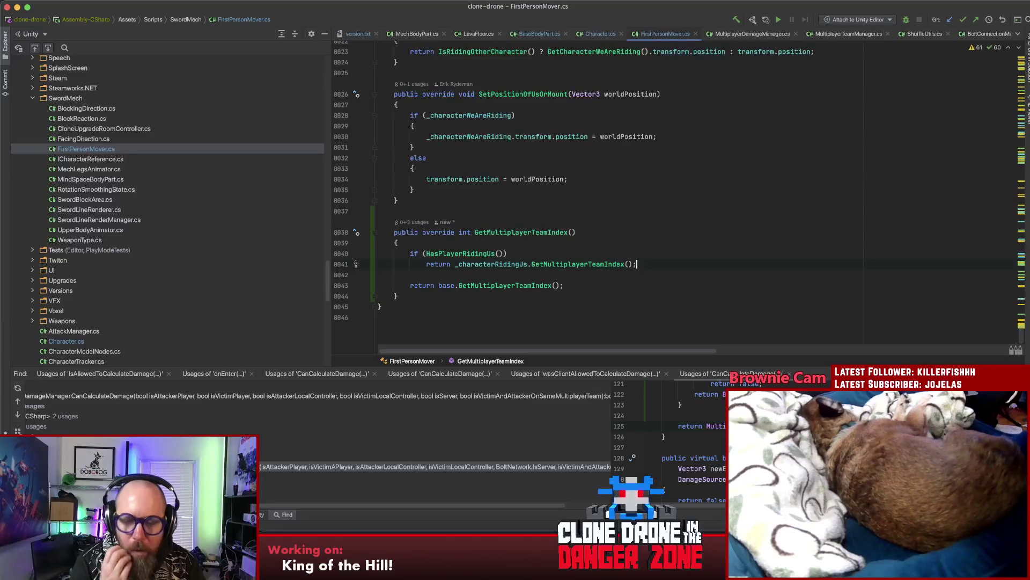
{"action": "left_click", "coordinate": [487, 214]}
{"action": "left_click", "coordinate": [672, 263]}
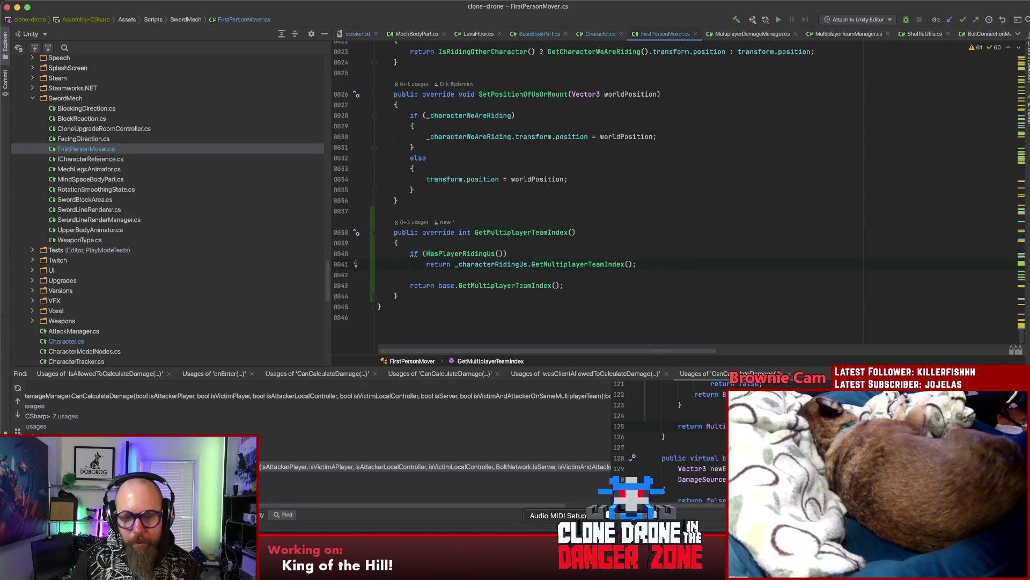
{"action": "key", "text": "super+Tab"}
{"action": "left_click", "coordinate": [366, 261]}
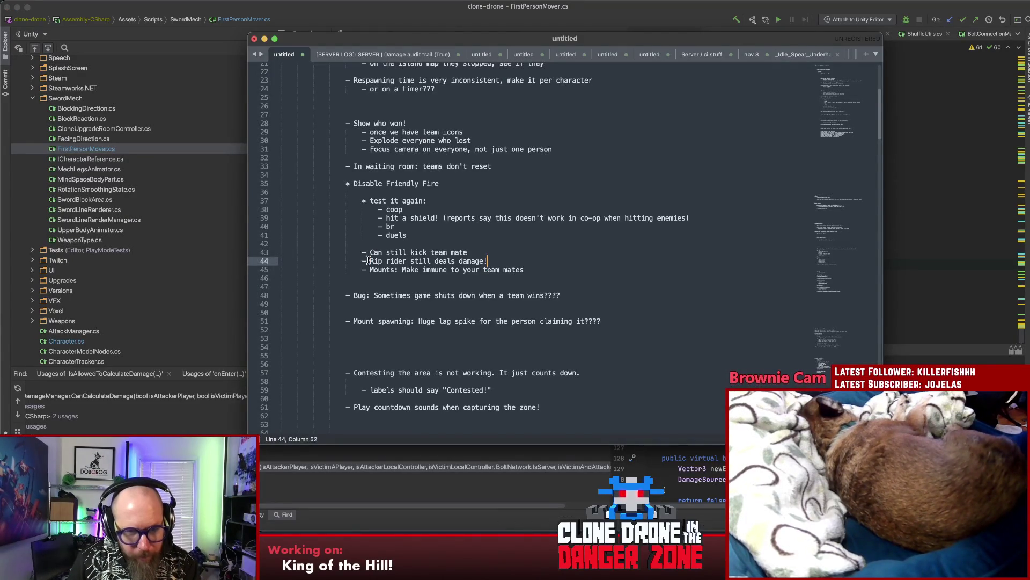
Step: Replace the leading dashes with asterisks on the rip-rider damage and mount immunity notes
{"action": "key", "text": "BackSpace"}
{"action": "type", "text": "*"}
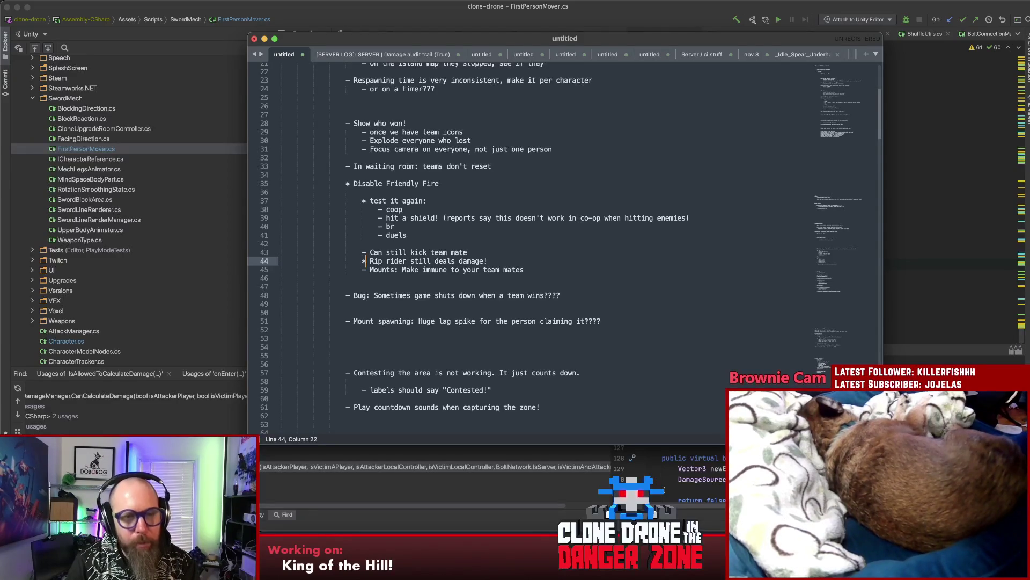
{"action": "key", "text": "Down"}
{"action": "key", "text": "BackSpace"}
{"action": "type", "text": "*"}
{"action": "left_click", "coordinate": [366, 252]}
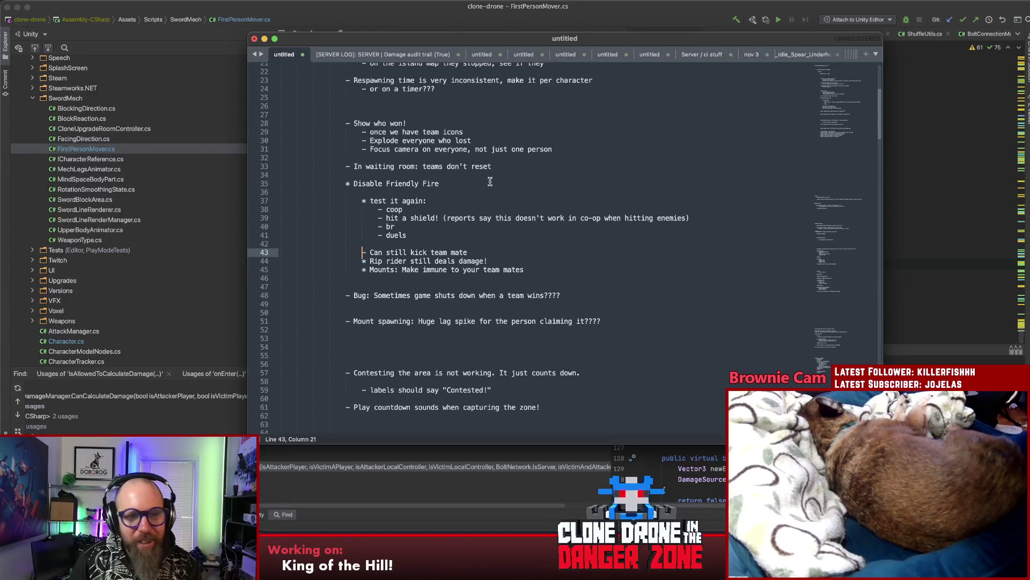
{"action": "key", "text": "super+Tab"}
Step: Find OnKickProbeCollidedWith with an 'onkick' search and check IsEntityOwner's declaration twice
{"action": "left_click", "coordinate": [708, 162]}
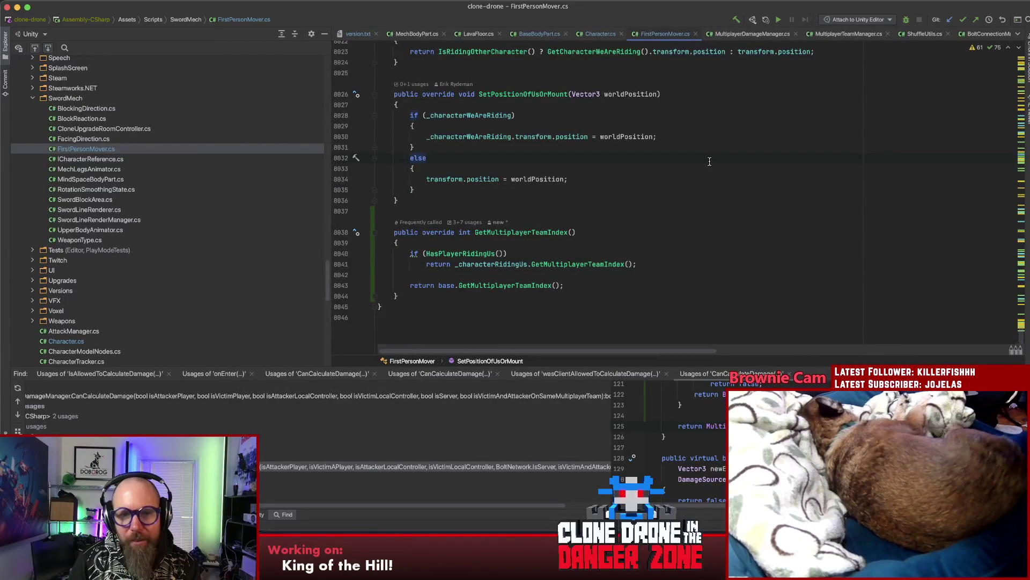
{"action": "scroll", "coordinate": [709, 164], "scroll_direction": "up", "scroll_amount": 5}
{"action": "scroll", "coordinate": [751, 182], "scroll_direction": "down", "scroll_amount": 4}
{"action": "scroll", "coordinate": [750, 182], "scroll_direction": "down", "scroll_amount": 2}
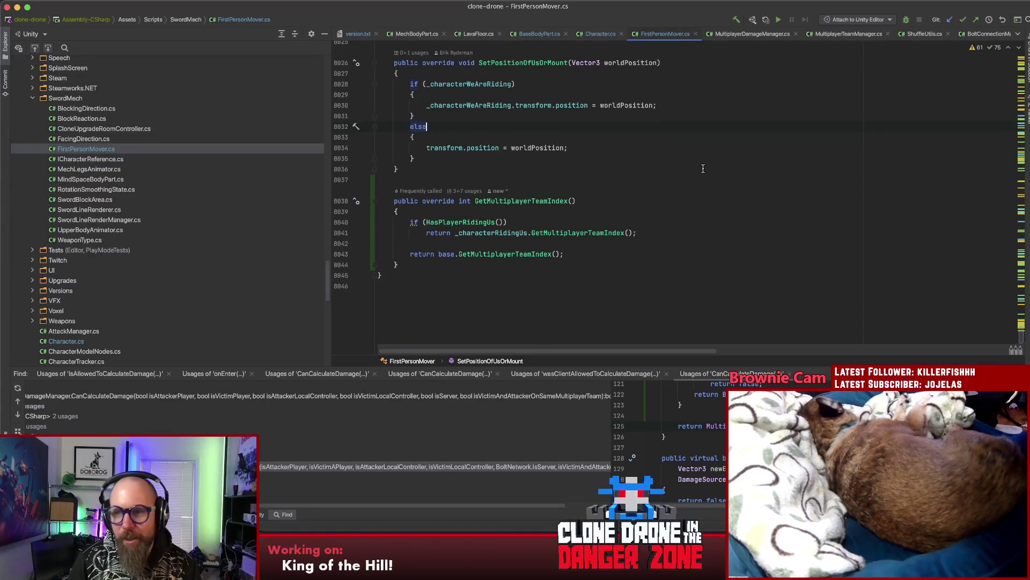
{"action": "key", "text": "super+f"}
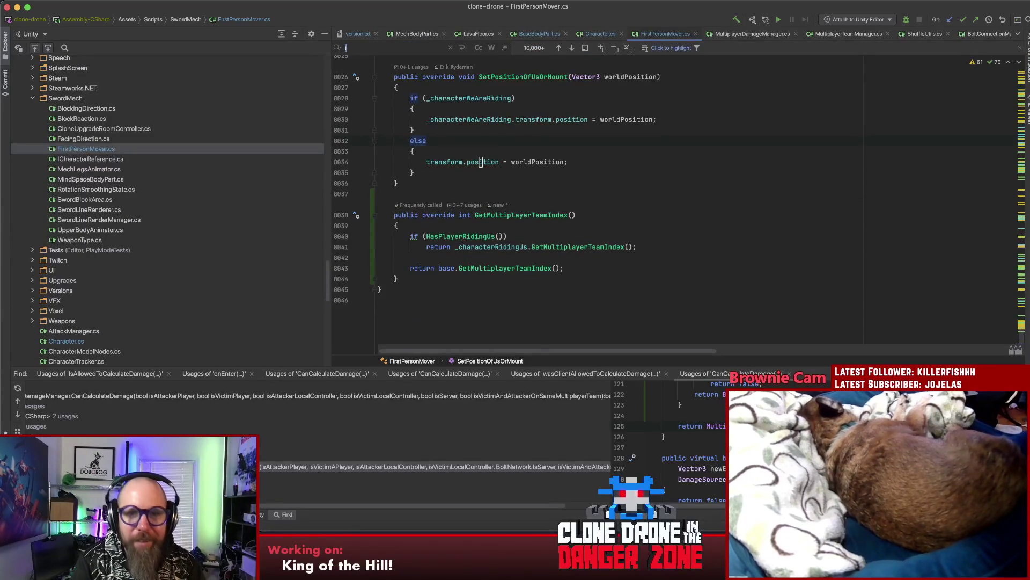
{"action": "type", "text": "onkick"}
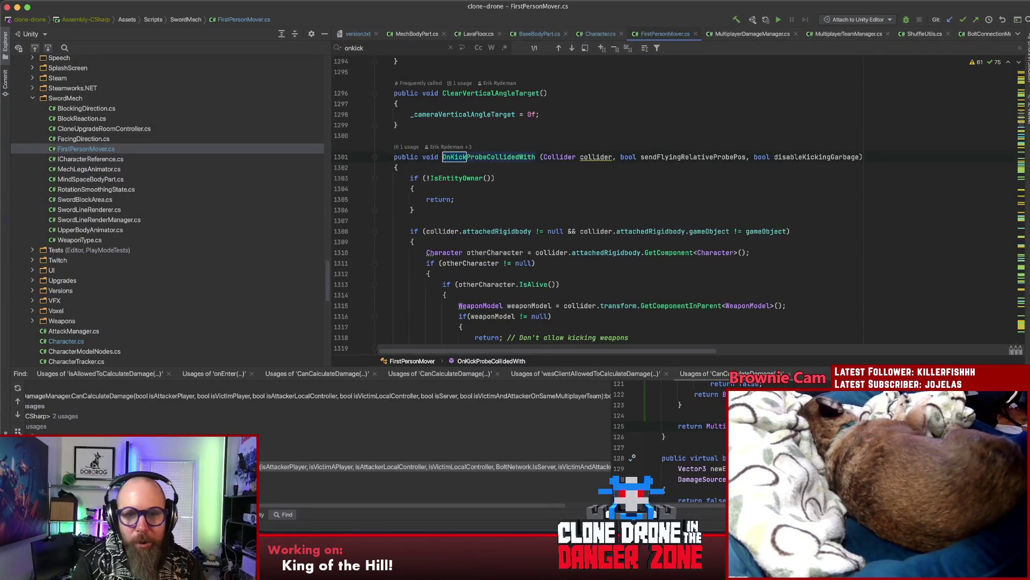
{"action": "left_click", "coordinate": [656, 176]}
{"action": "key", "text": "Down"}
{"action": "scroll", "coordinate": [617, 194], "scroll_direction": "down", "scroll_amount": 2}
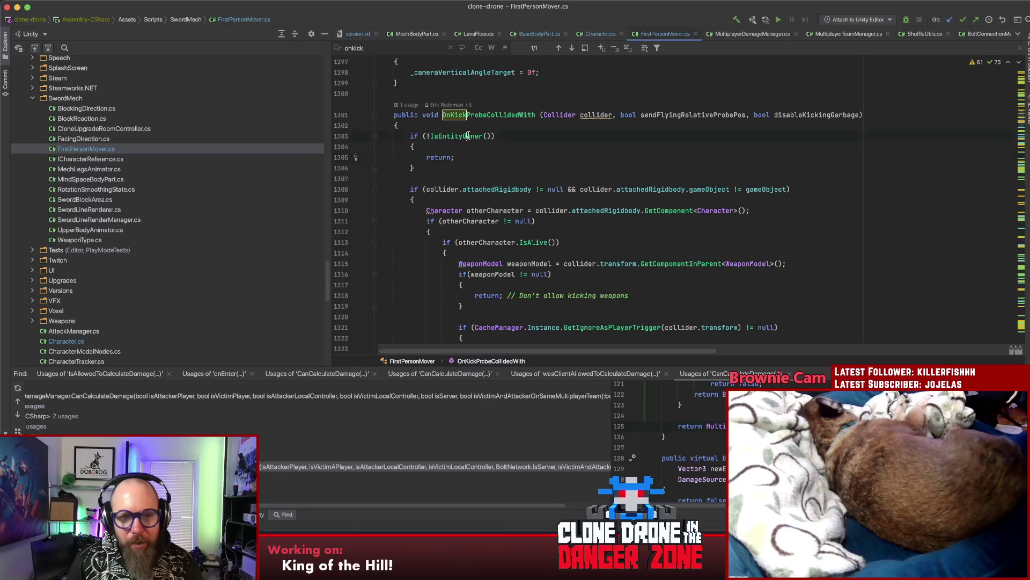
{"action": "key", "text": "super+b"}
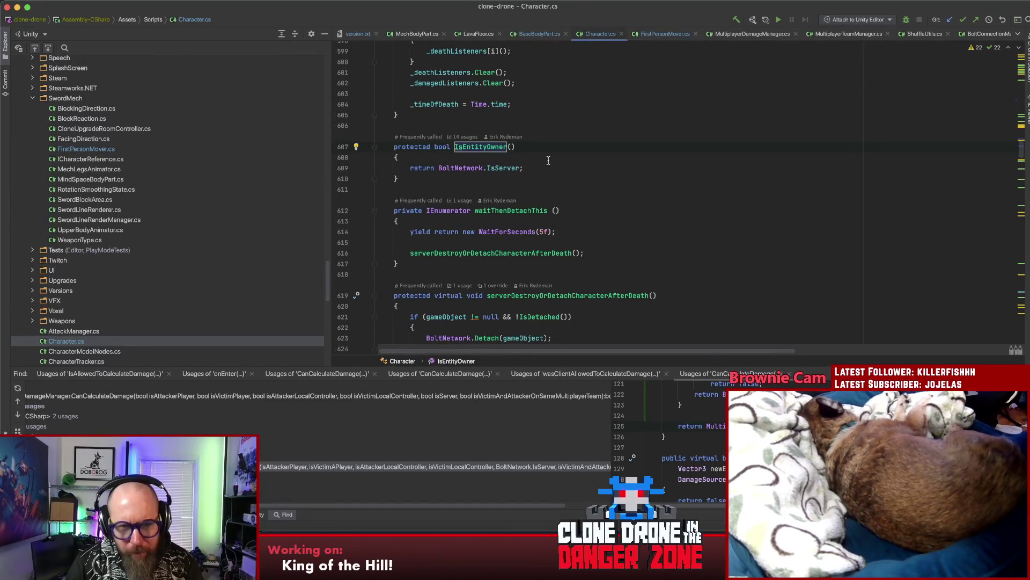
{"action": "key", "text": "super+bracketleft"}
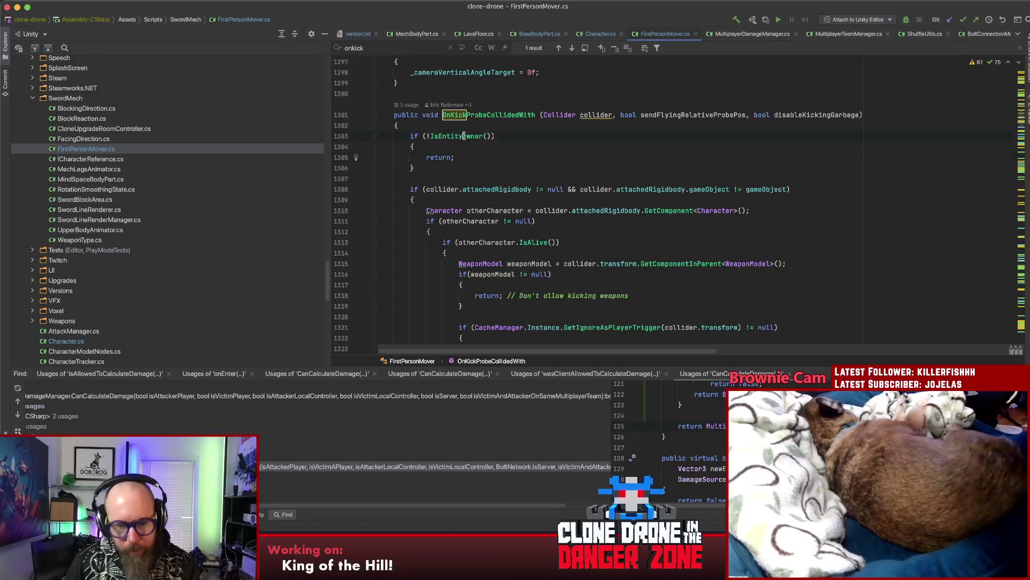
{"action": "key", "text": "super+b"}
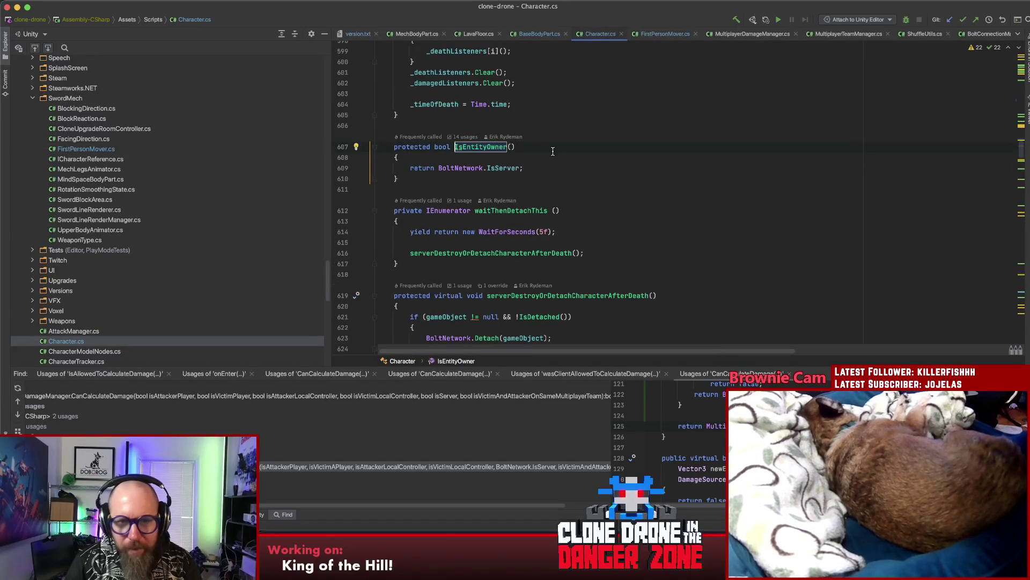
{"action": "key", "text": "super+bracketleft"}
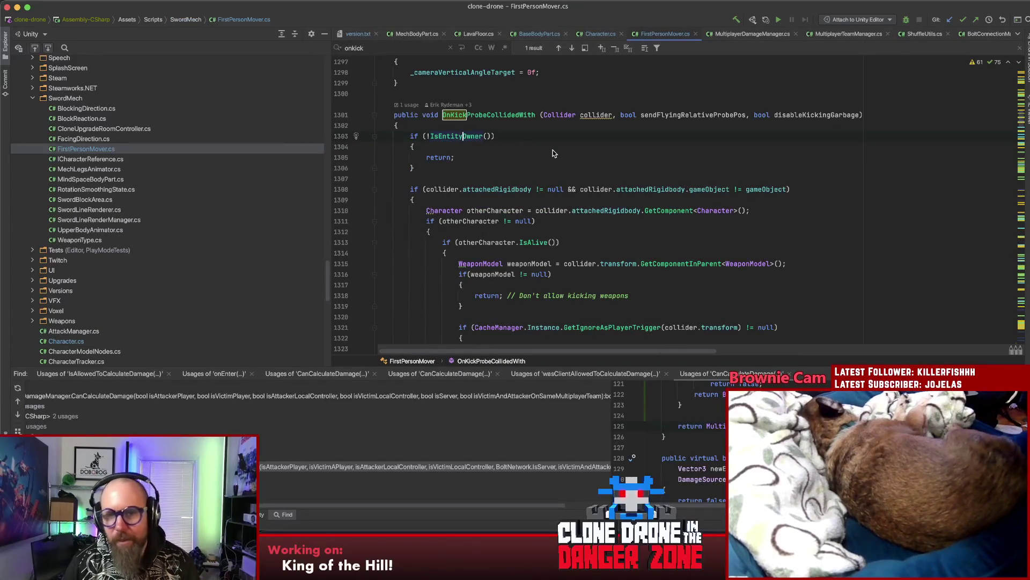
Step: Move down to the IsPlayerOrHasPlayerRider if-statement and place the caret before GameModeManager.IsCoop
{"action": "left_click", "coordinate": [553, 167]}
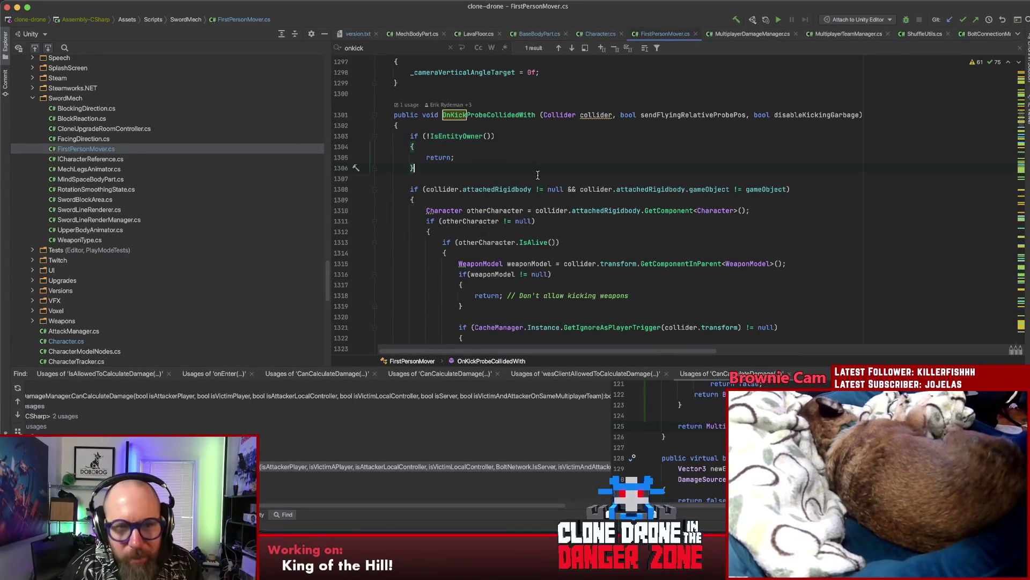
{"action": "scroll", "coordinate": [558, 168], "scroll_direction": "down", "scroll_amount": 2}
{"action": "left_click", "coordinate": [566, 169]}
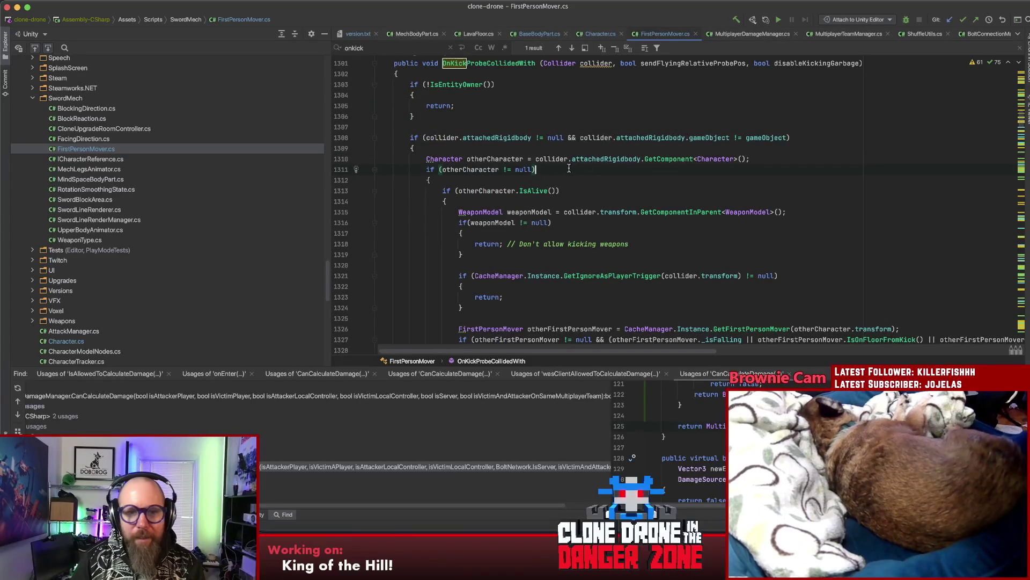
{"action": "scroll", "coordinate": [672, 162], "scroll_direction": "down", "scroll_amount": 2}
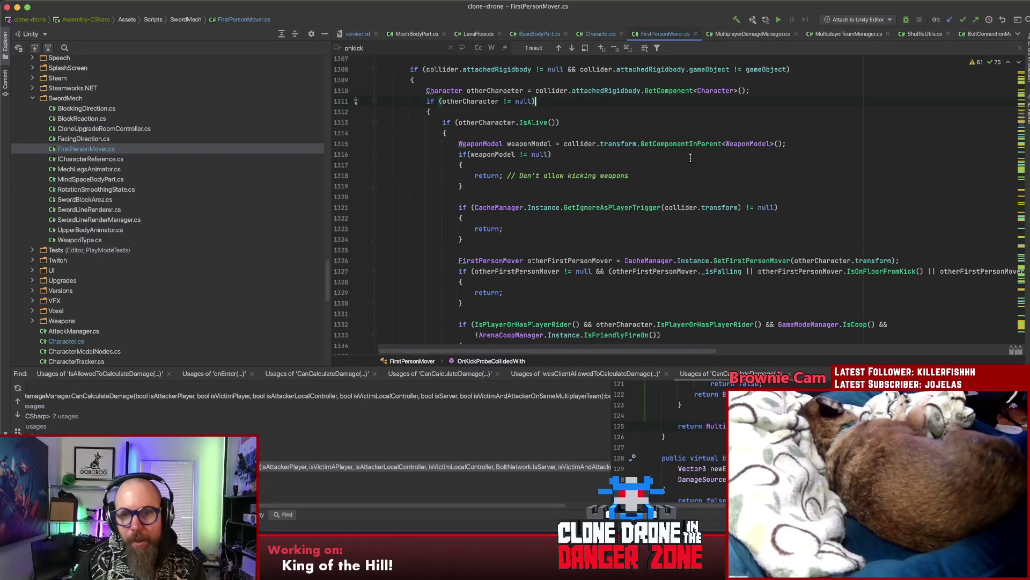
{"action": "scroll", "coordinate": [689, 159], "scroll_direction": "down", "scroll_amount": 2}
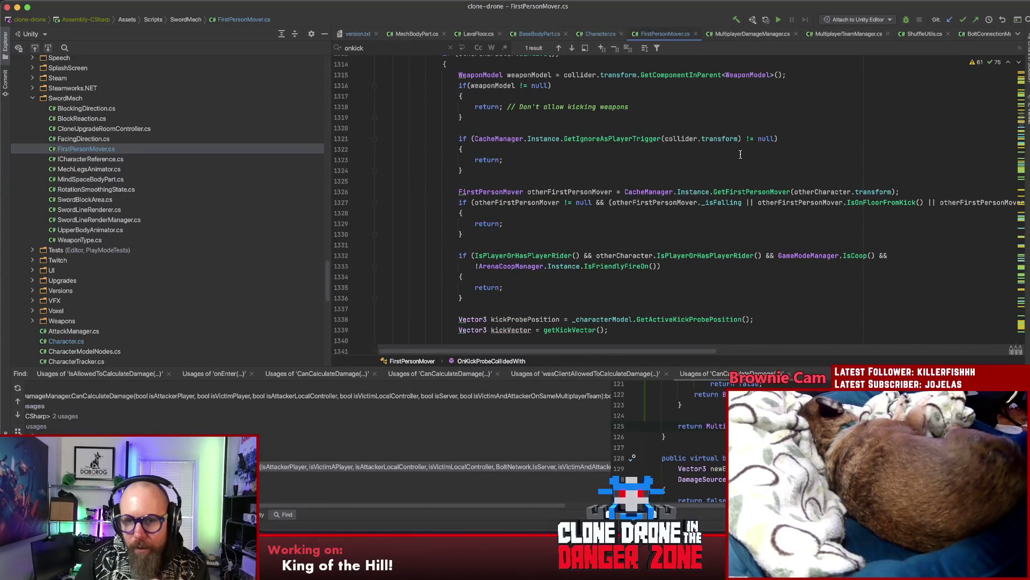
{"action": "scroll", "coordinate": [734, 155], "scroll_direction": "down", "scroll_amount": 4}
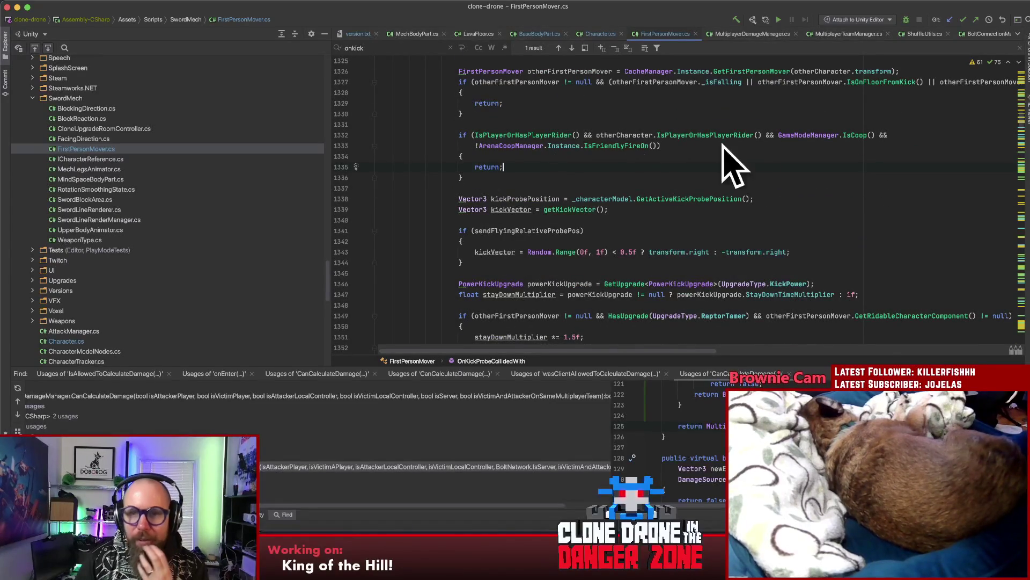
{"action": "left_click", "coordinate": [504, 136]}
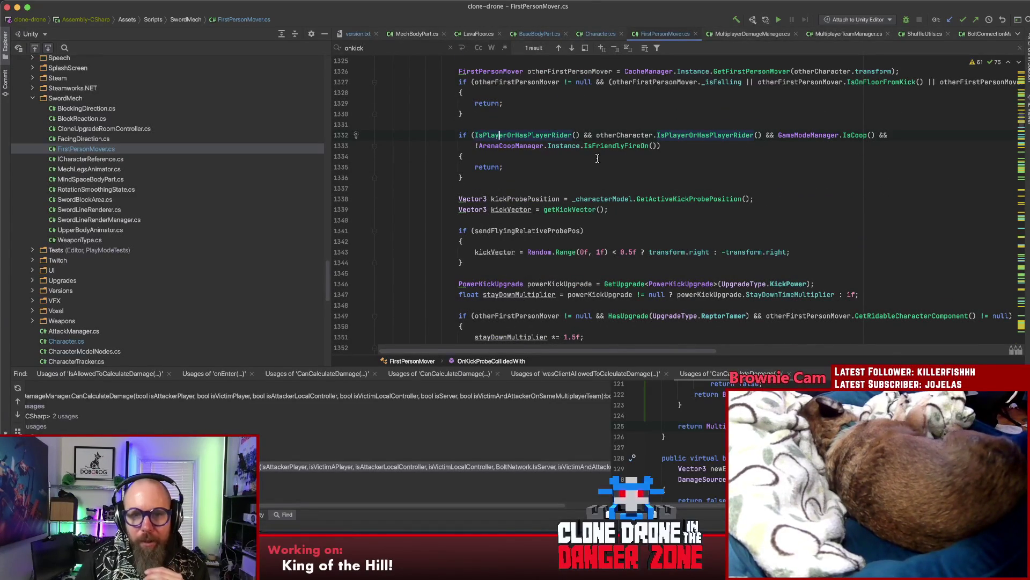
{"action": "left_click", "coordinate": [689, 135]}
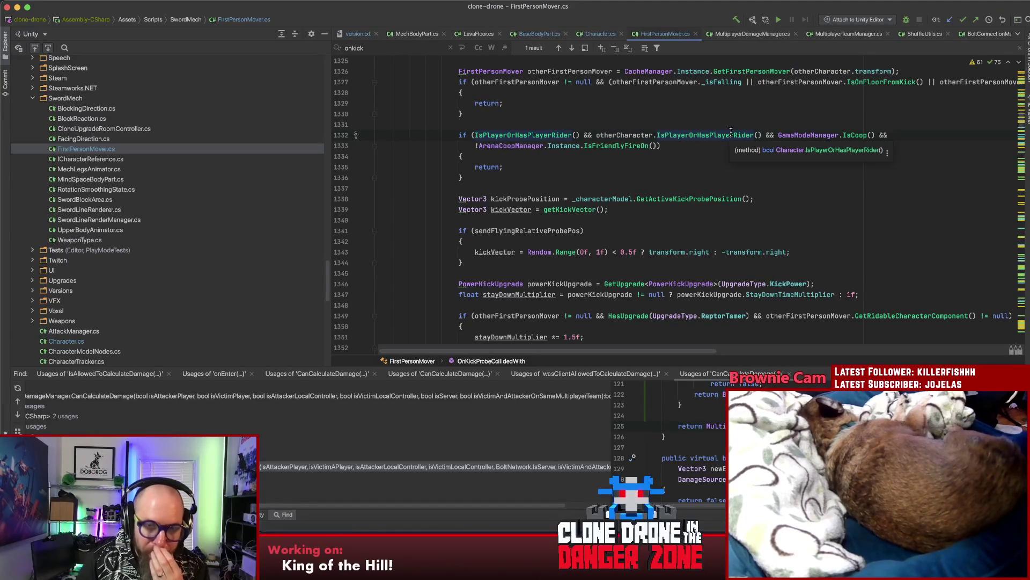
{"action": "left_click", "coordinate": [763, 134]}
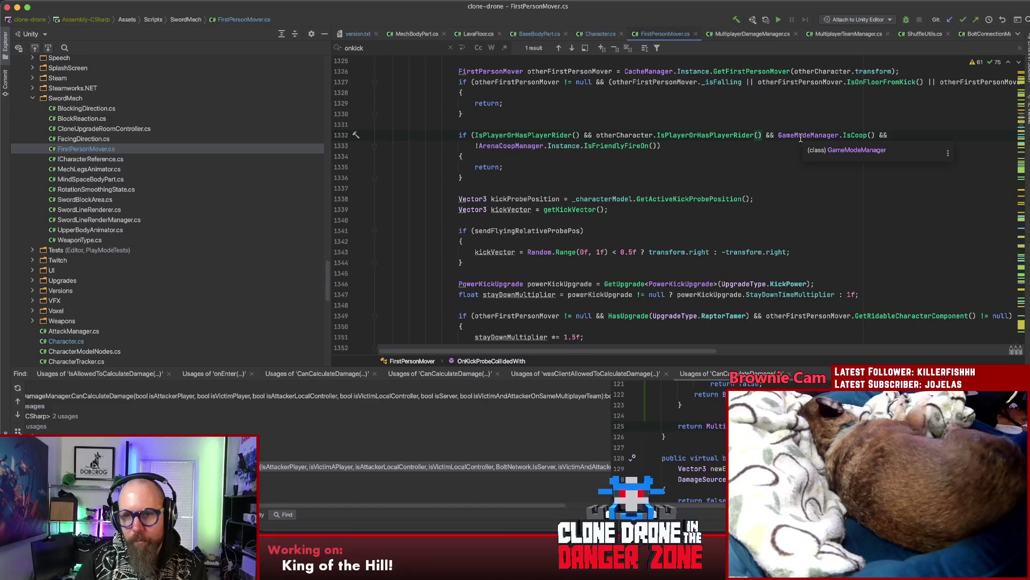
{"action": "left_click", "coordinate": [779, 135]}
Step: Wrap the IsCoop and friendly-fire-off check in parentheses followed by '||'
{"action": "key", "text": "Return"}
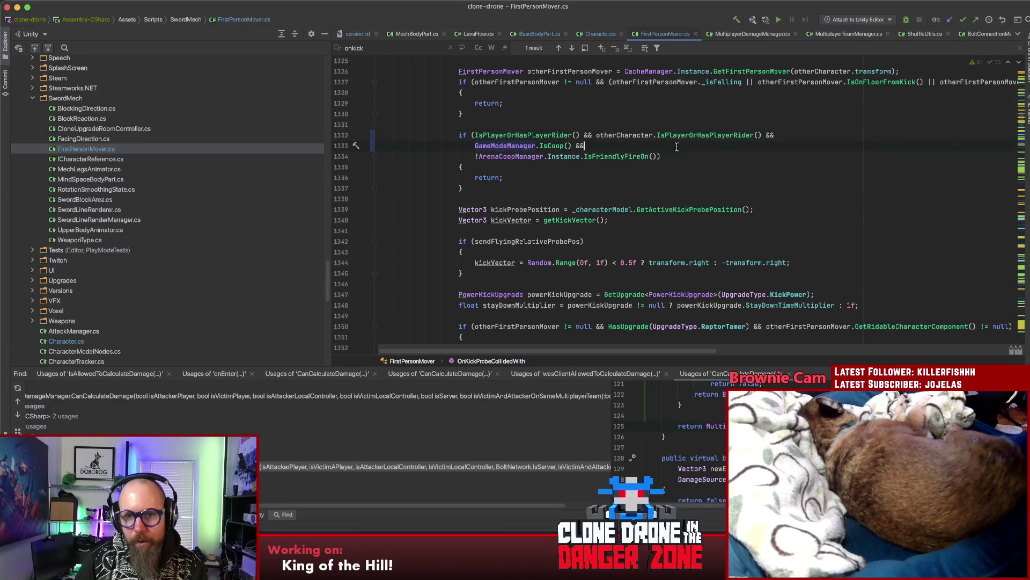
{"action": "key", "text": "ctrl+shift+j"}
{"action": "left_click", "coordinate": [475, 145]}
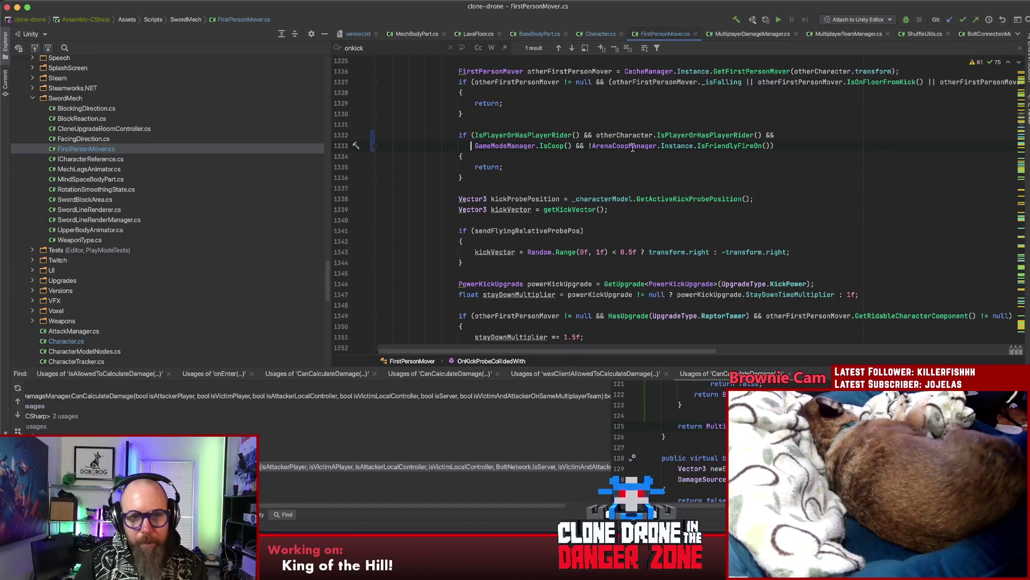
{"action": "type", "text": "("}
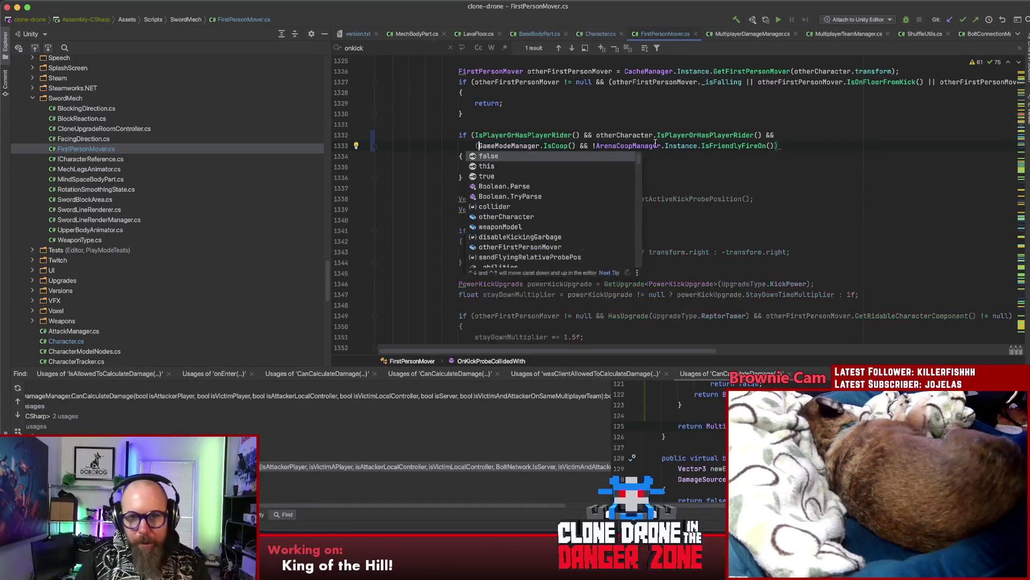
{"action": "key", "text": "End"}
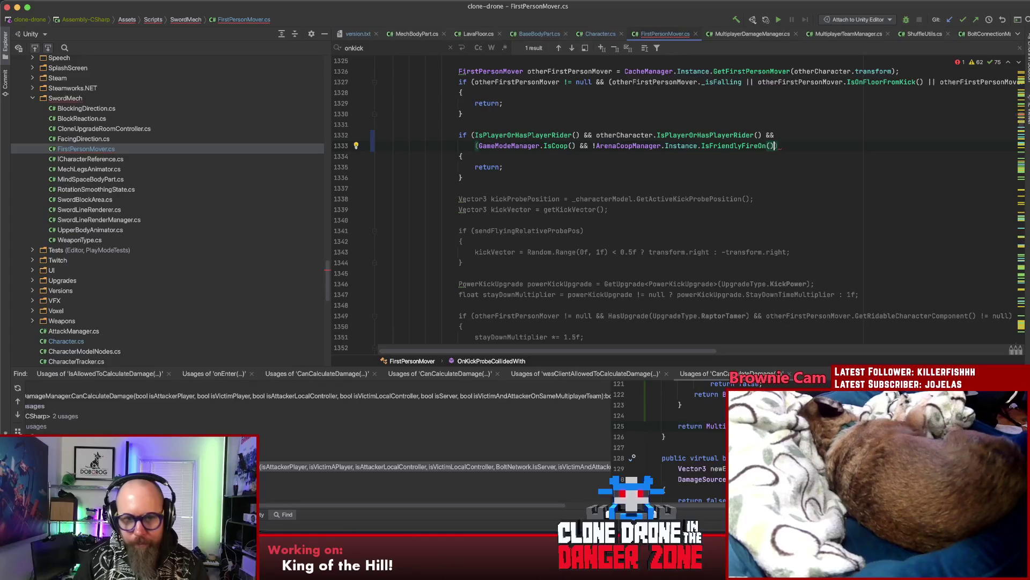
{"action": "type", "text": ")"}
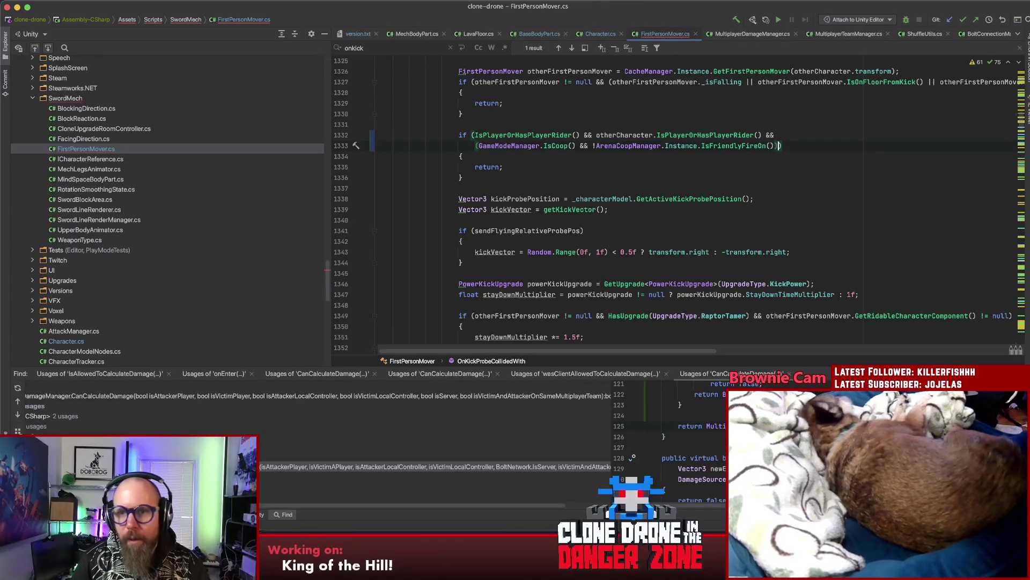
{"action": "type", "text": " ||"}
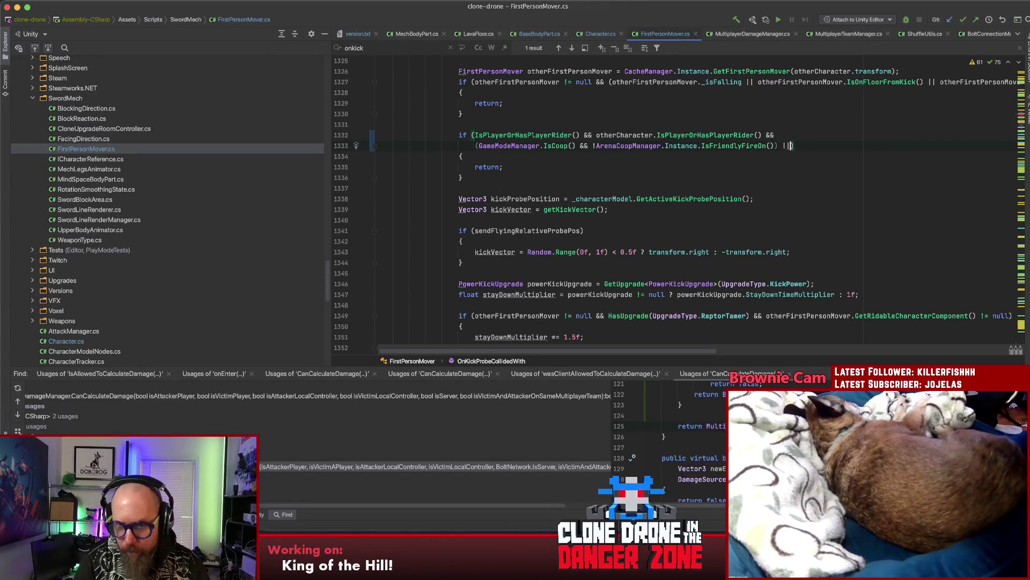
Step: Add an IsOnSameMultiplayerTeam(otherCharacter) condition on line 1334
{"action": "key", "text": "Return"}
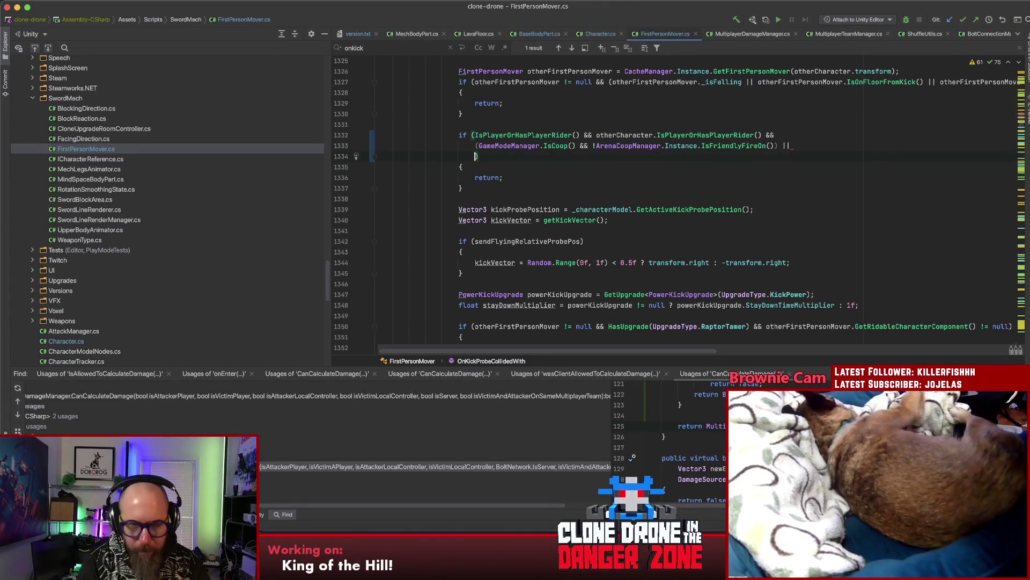
{"action": "type", "text": "("}
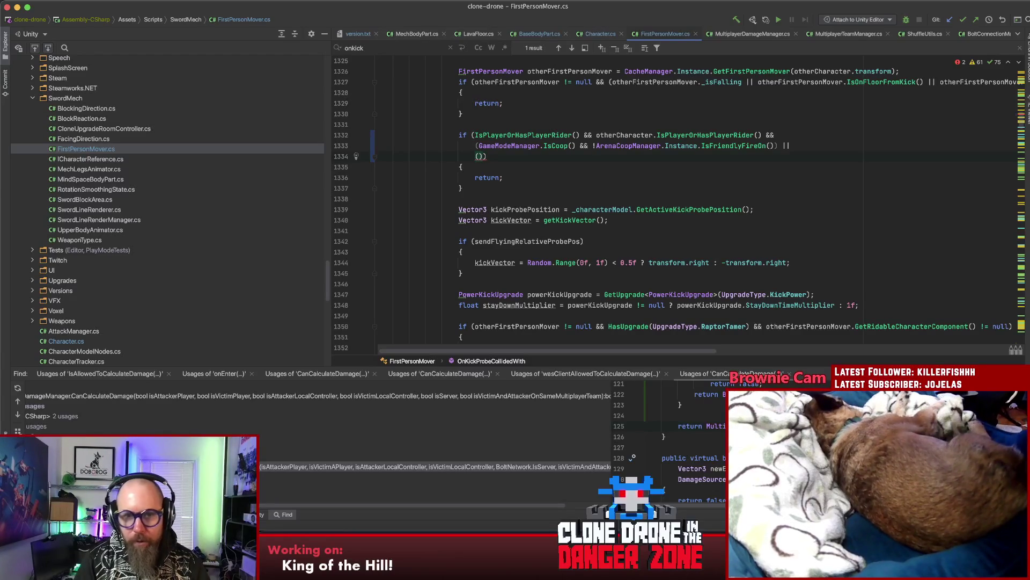
{"action": "key", "text": "BackSpace"}
{"action": "type", "text": "I"}
{"action": "type", "text": "sons"}
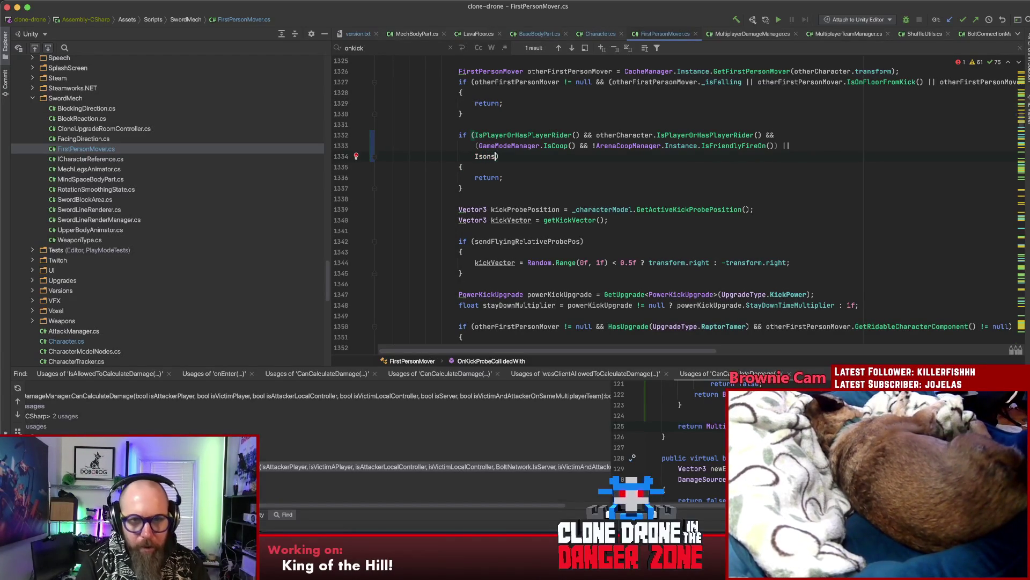
{"action": "key", "text": "ctrl+space"}
{"action": "key", "text": "Return"}
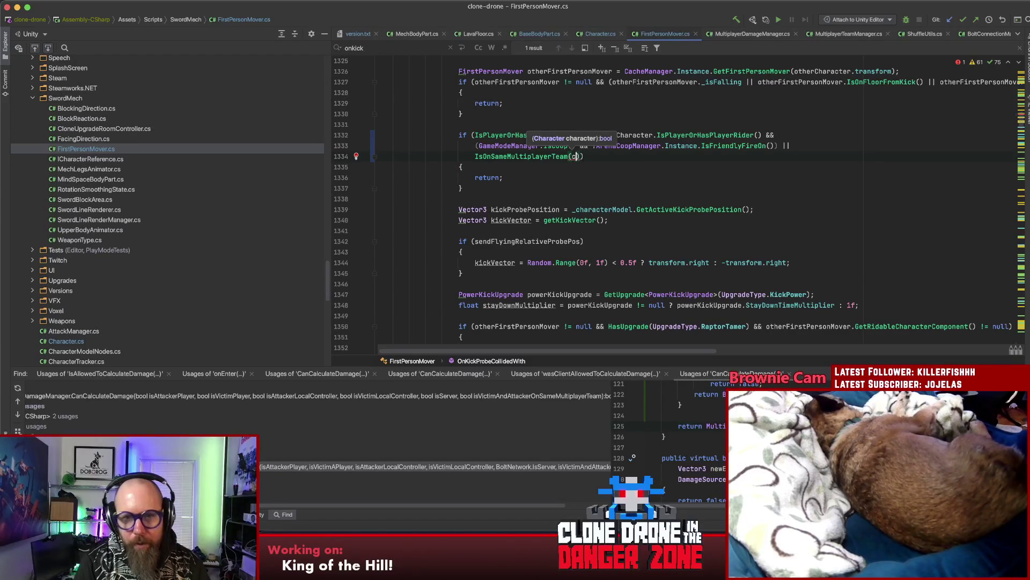
{"action": "type", "text": "c"}
{"action": "key", "text": "Escape"}
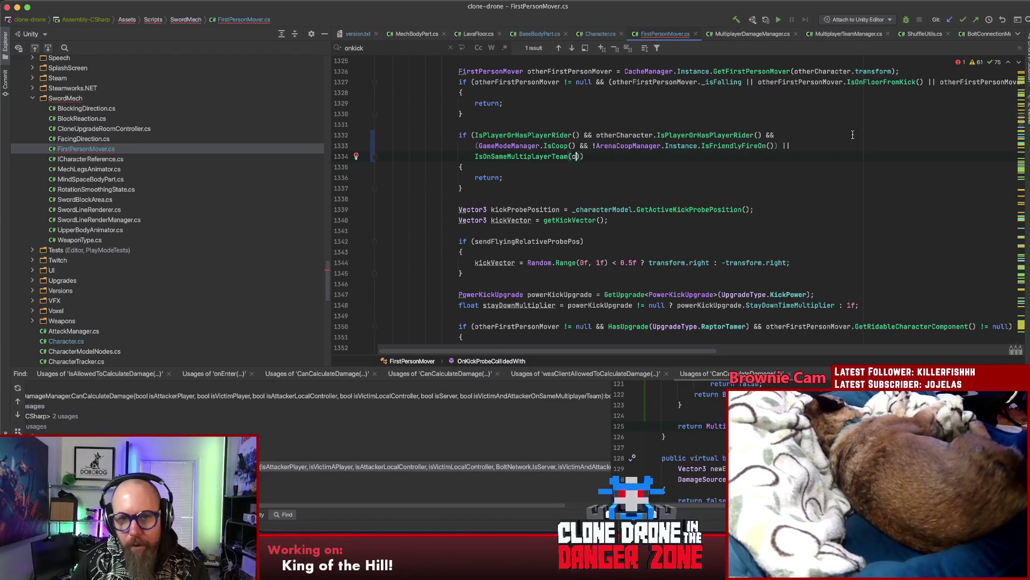
{"action": "double_click", "coordinate": [625, 135]}
{"action": "key", "text": "ctrl+c"}
{"action": "double_click", "coordinate": [575, 156]}
{"action": "key", "text": "ctrl+v"}
{"action": "type", "text": ")"}
Step: Cut the IsOnSameMultiplayerTeam(otherCharacter) call and join the condition so it ends on line 1333
{"action": "left_click", "coordinate": [532, 156]}
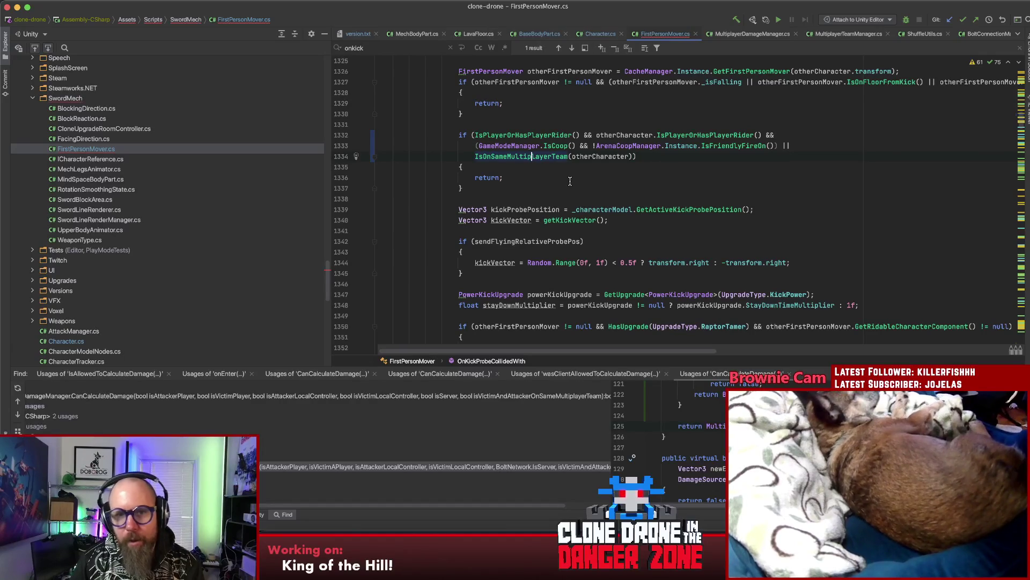
{"action": "left_click", "coordinate": [630, 156]}
{"action": "left_click_drag", "start_coordinate": [630, 156], "coordinate": [475, 156]}
{"action": "left_click_drag", "start_coordinate": [631, 156], "coordinate": [475, 156]}
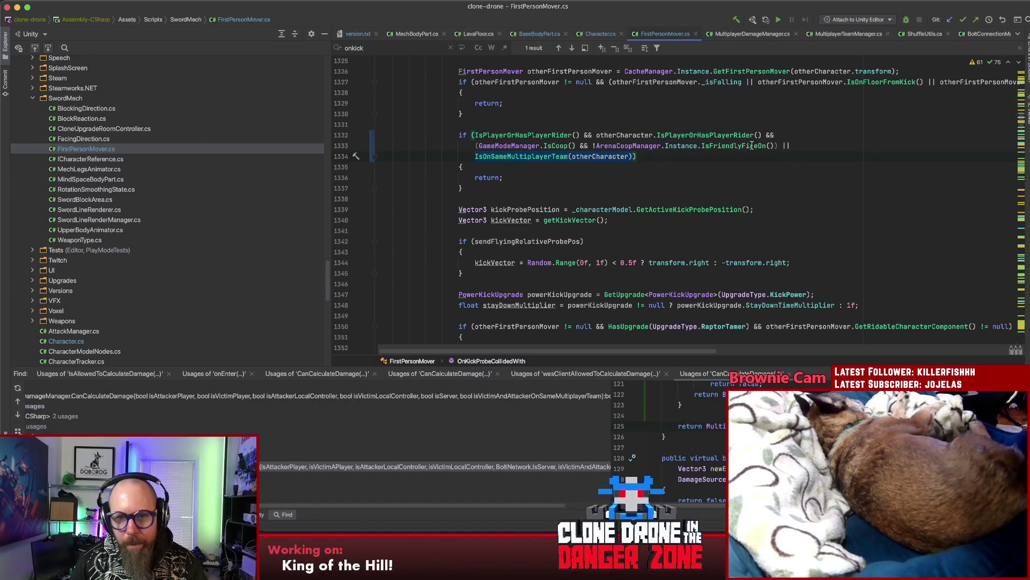
{"action": "key", "text": "super+x"}
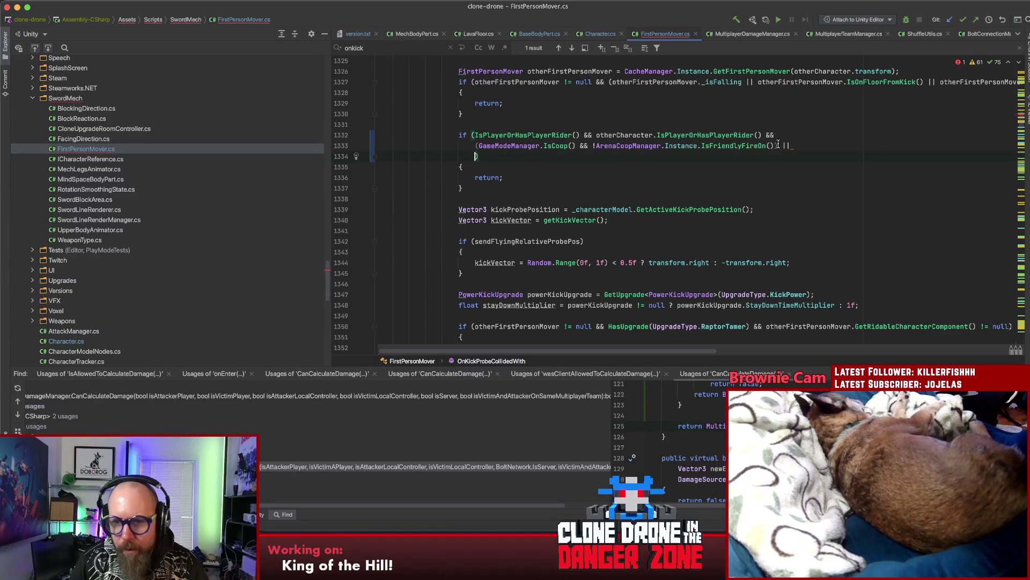
{"action": "key", "text": "BackSpace"}
{"action": "key", "text": "BackSpace"}
{"action": "key", "text": "BackSpace"}
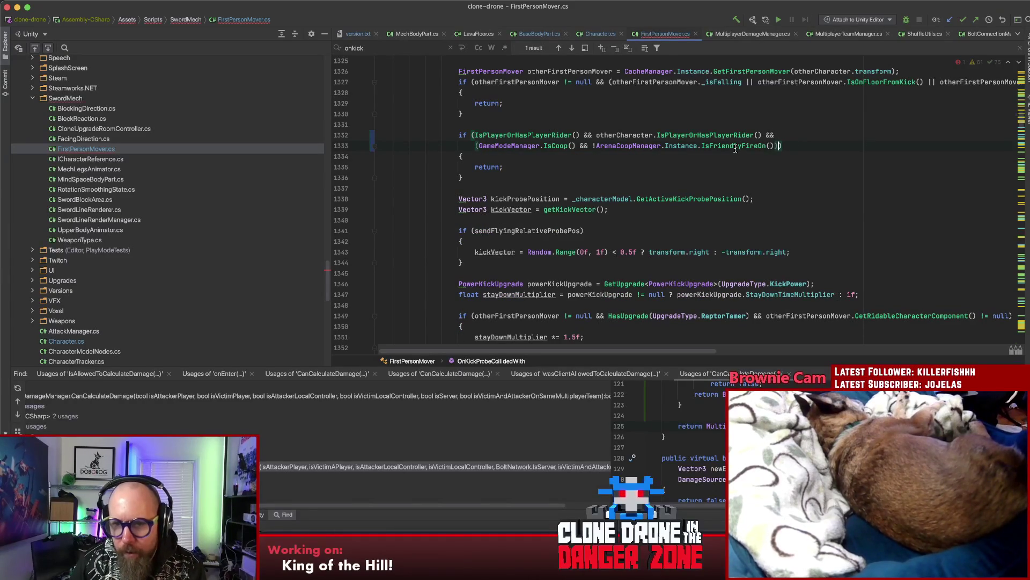
Step: Check the bracket matching in line 1333's IsCoop and IsFriendlyFireOn condition, then switch to BaseBodyPart.cs
{"action": "left_click", "coordinate": [471, 145]}
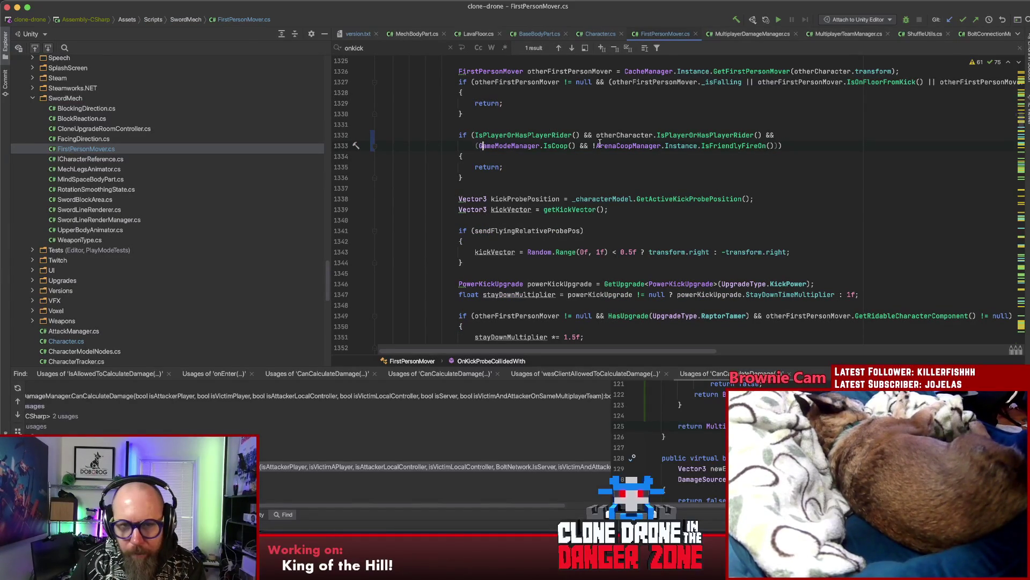
{"action": "left_click", "coordinate": [560, 145]}
{"action": "left_click", "coordinate": [480, 145]}
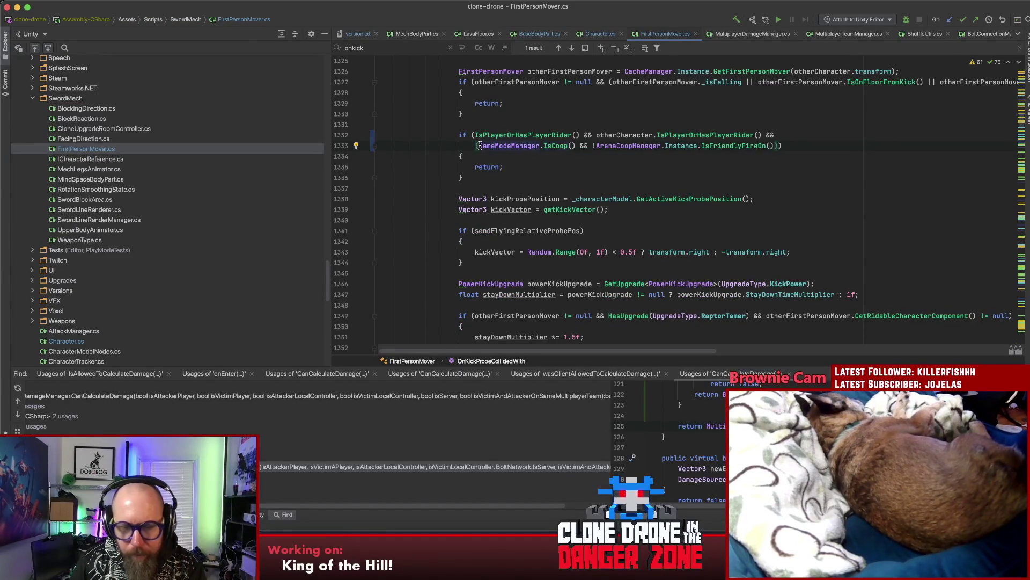
{"action": "left_click", "coordinate": [772, 146]}
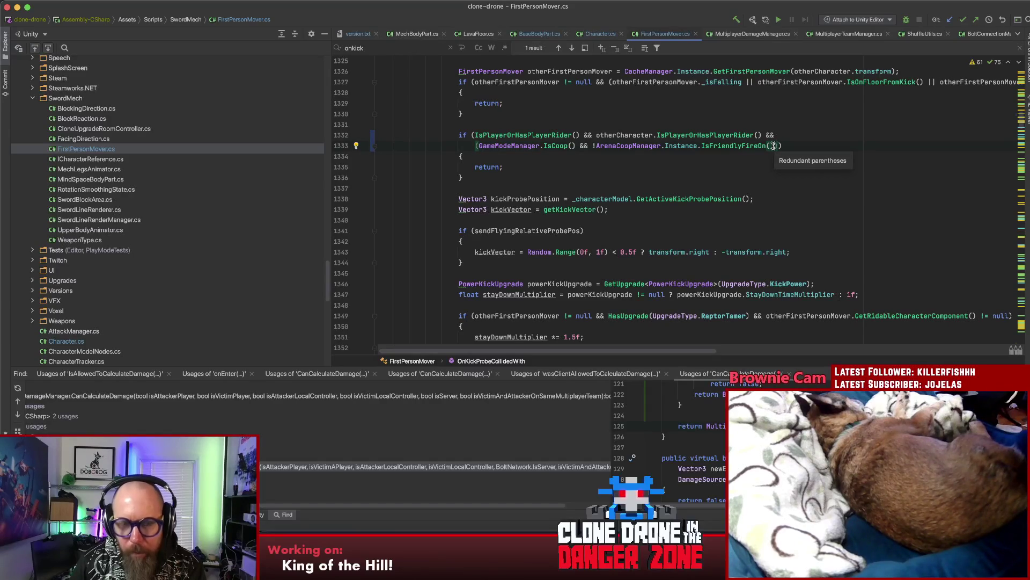
{"action": "left_click", "coordinate": [775, 144]}
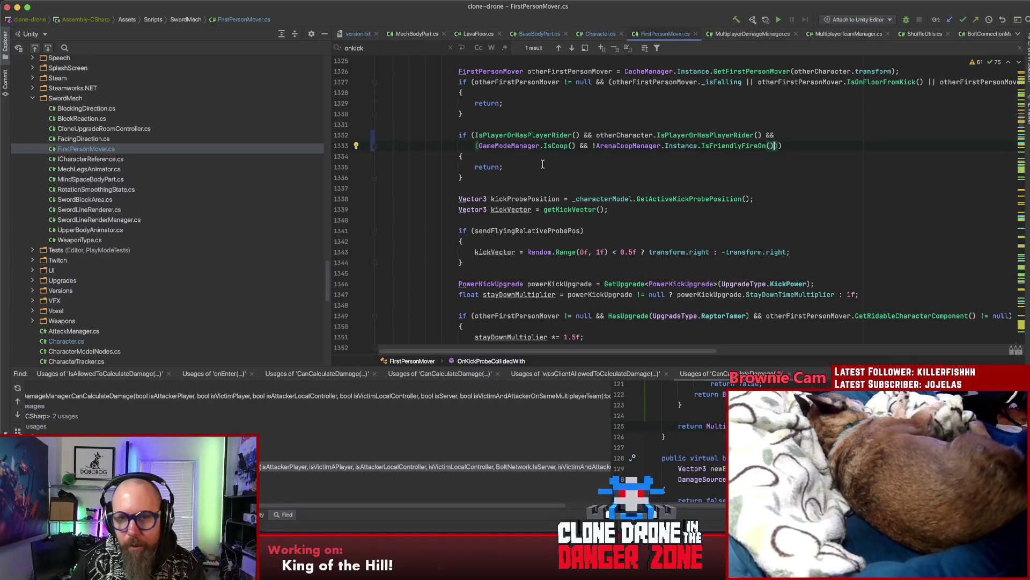
{"action": "scroll", "coordinate": [649, 208], "scroll_direction": "up", "scroll_amount": 6}
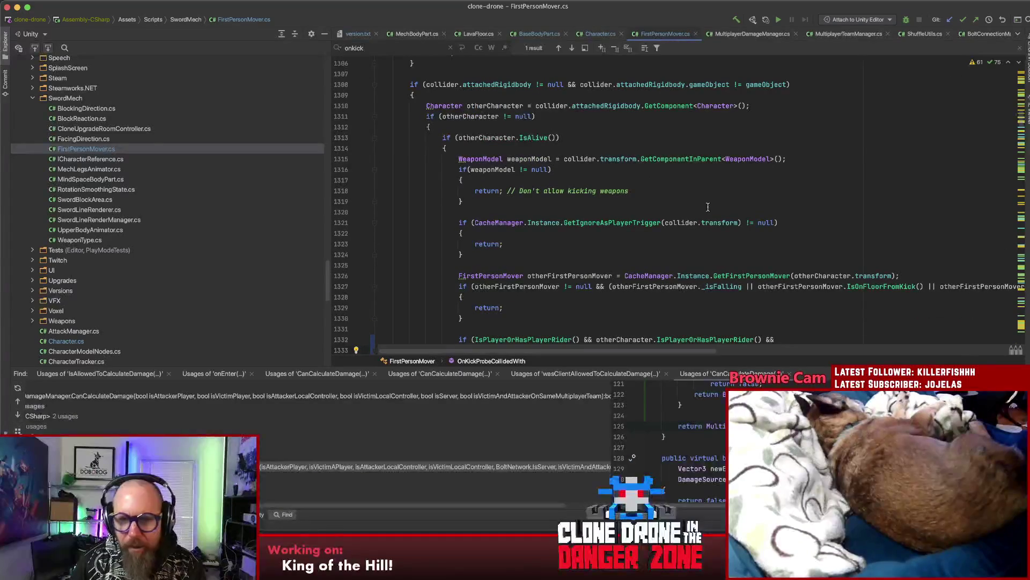
{"action": "scroll", "coordinate": [706, 207], "scroll_direction": "down", "scroll_amount": 3}
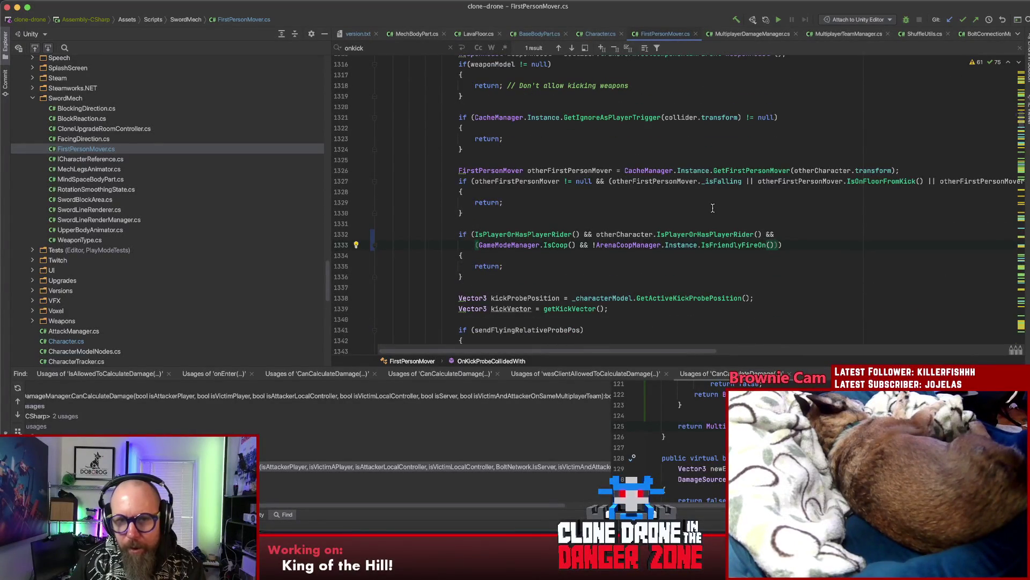
{"action": "left_click", "coordinate": [528, 33]}
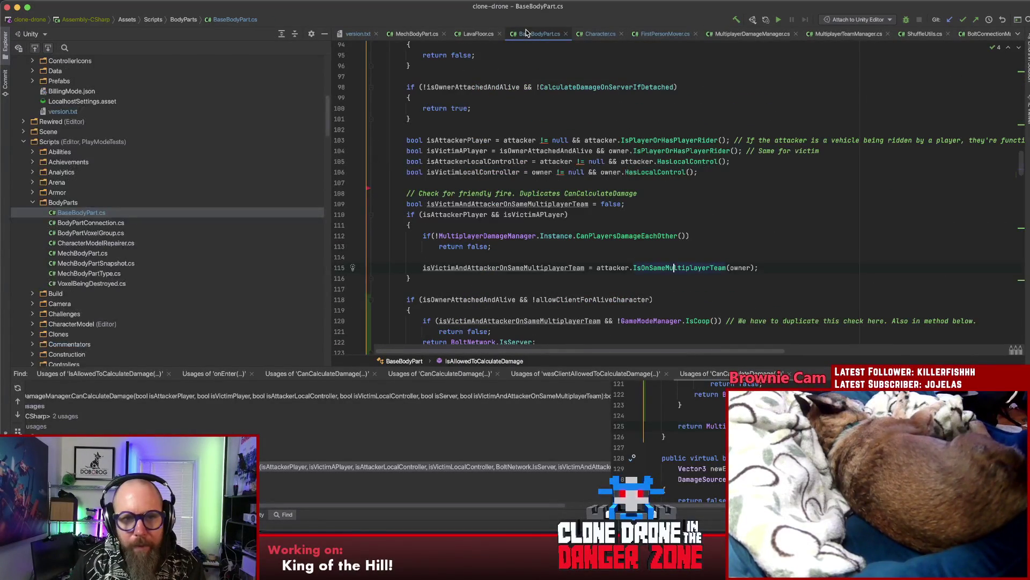
Step: Review IsAllowedToCalculateDamage's IsOnSameMultiplayerTeam check in BaseBodyPart.cs, then return to FirstPersonMover.cs
{"action": "scroll", "coordinate": [598, 125], "scroll_direction": "up", "scroll_amount": 8}
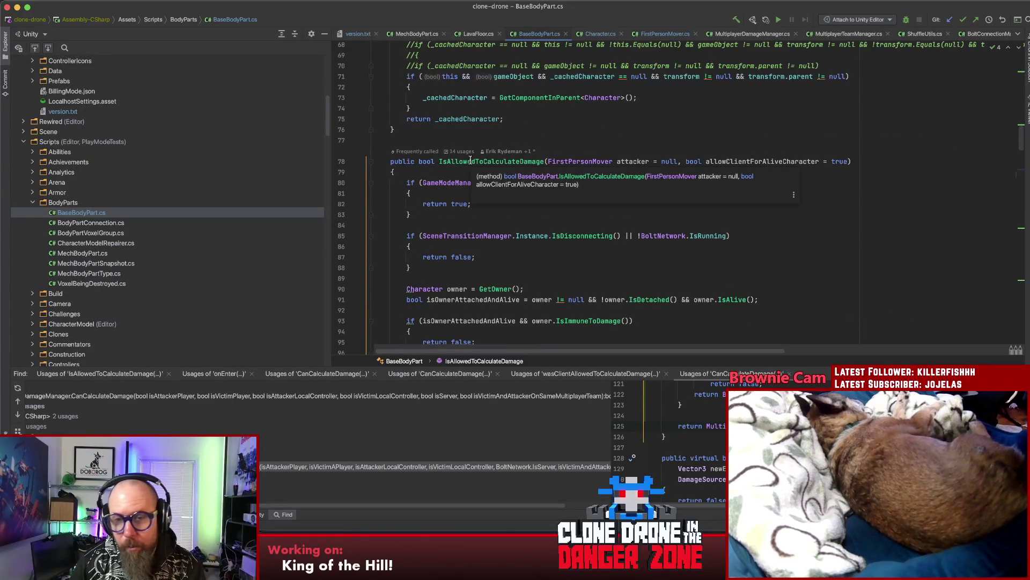
{"action": "scroll", "coordinate": [816, 166], "scroll_direction": "down", "scroll_amount": 10}
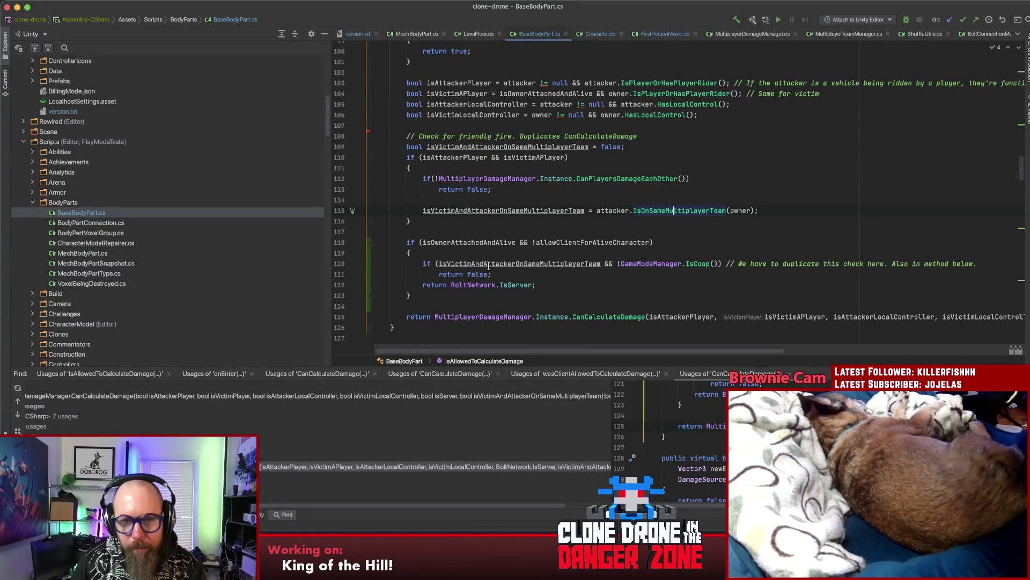
{"action": "left_click", "coordinate": [651, 35]}
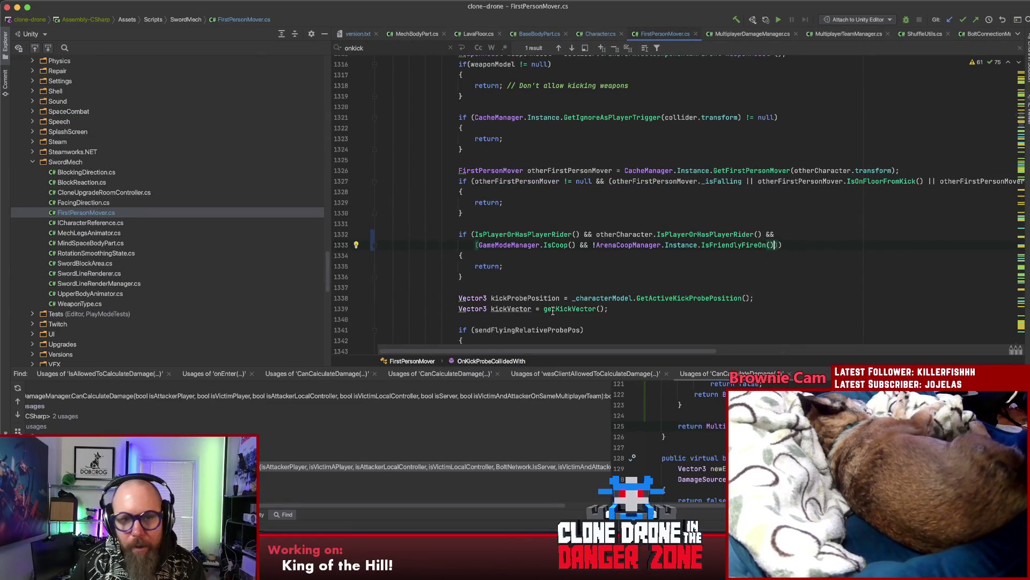
Step: Cut the co-op friendly-fire clause out of the outer kick condition on line 1332
{"action": "scroll", "coordinate": [529, 247], "scroll_direction": "down", "scroll_amount": 3}
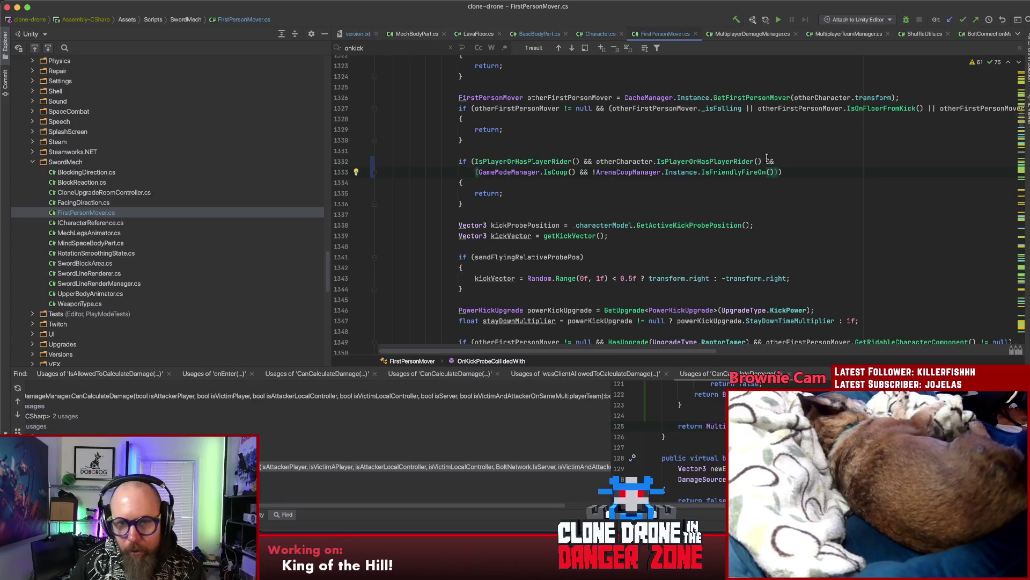
{"action": "left_click", "coordinate": [649, 193]}
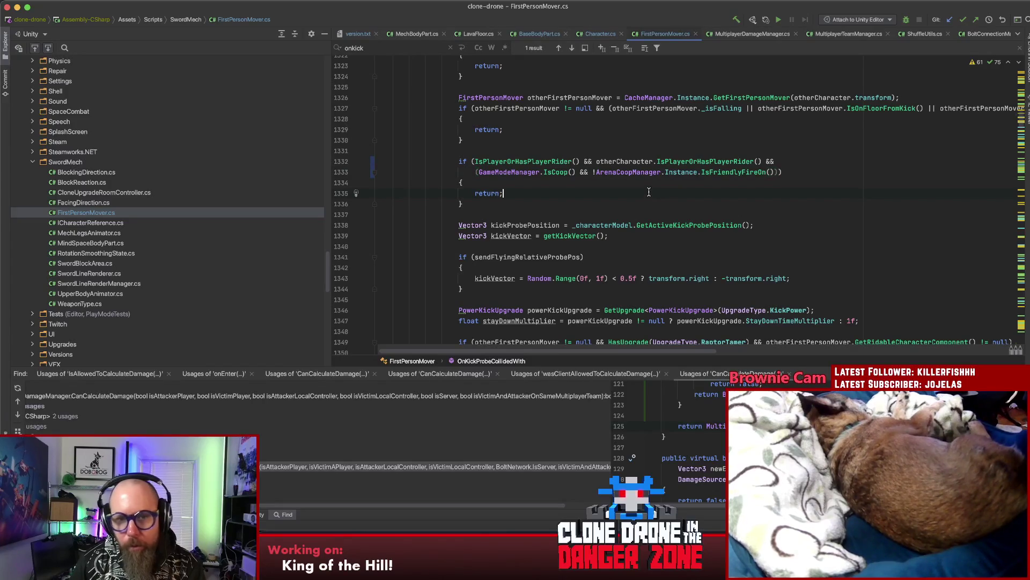
{"action": "key", "text": "Return"}
{"action": "key", "text": "Return"}
{"action": "key", "text": "Return"}
{"action": "key", "text": "Up"}
{"action": "left_click", "coordinate": [776, 161]}
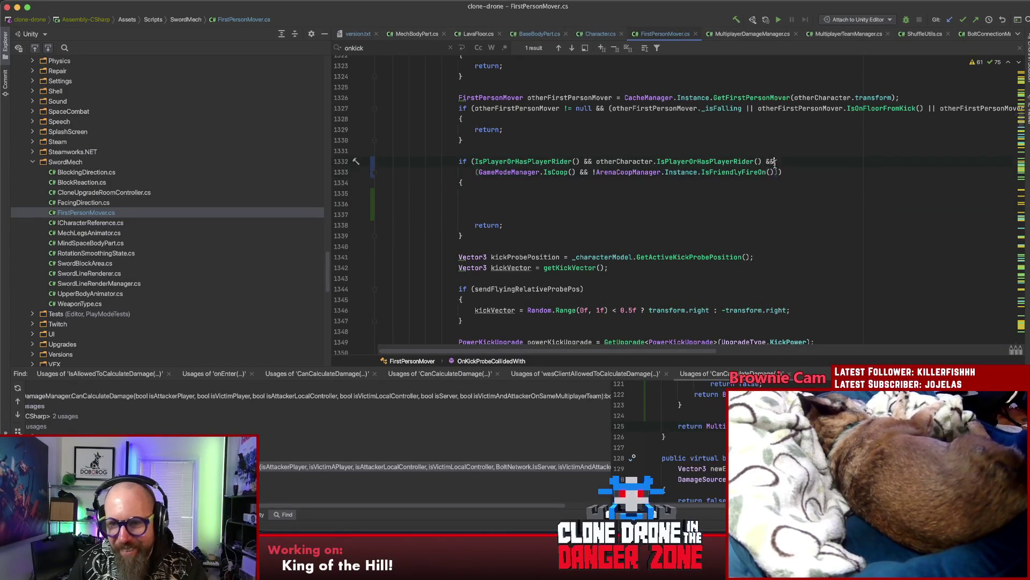
{"action": "key", "text": "BackSpace"}
{"action": "key", "text": "BackSpace"}
{"action": "key", "text": "BackSpace"}
{"action": "key", "text": "Delete"}
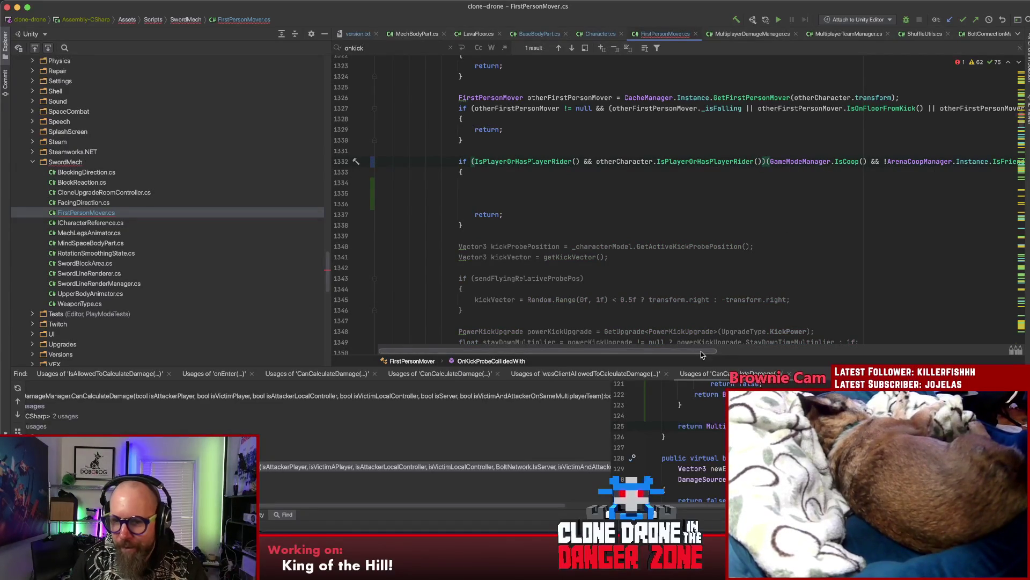
{"action": "scroll", "coordinate": [856, 168], "scroll_direction": "right", "scroll_amount": 5}
{"action": "left_click_drag", "start_coordinate": [857, 161], "coordinate": [554, 161]}
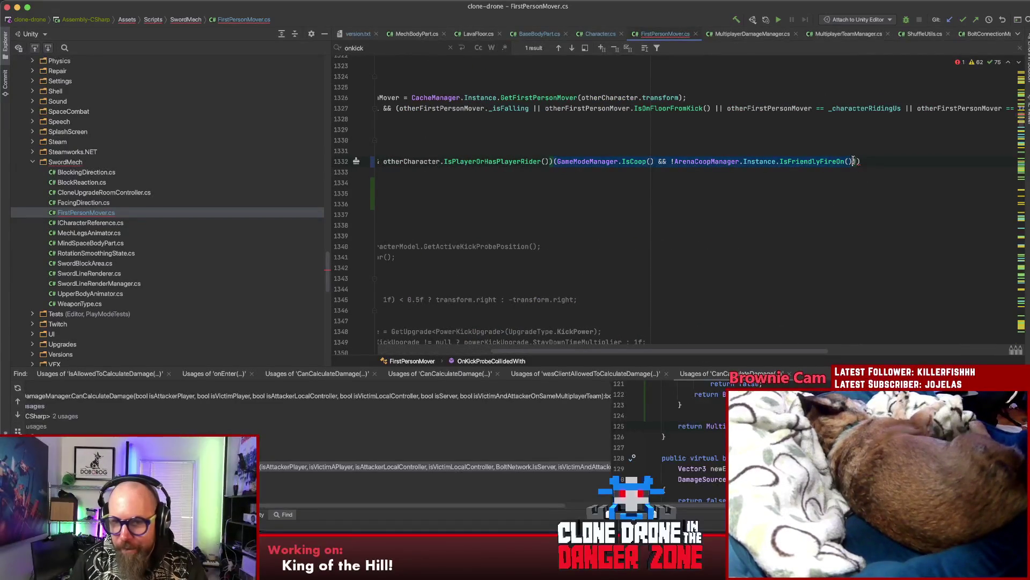
{"action": "key", "text": "BackSpace"}
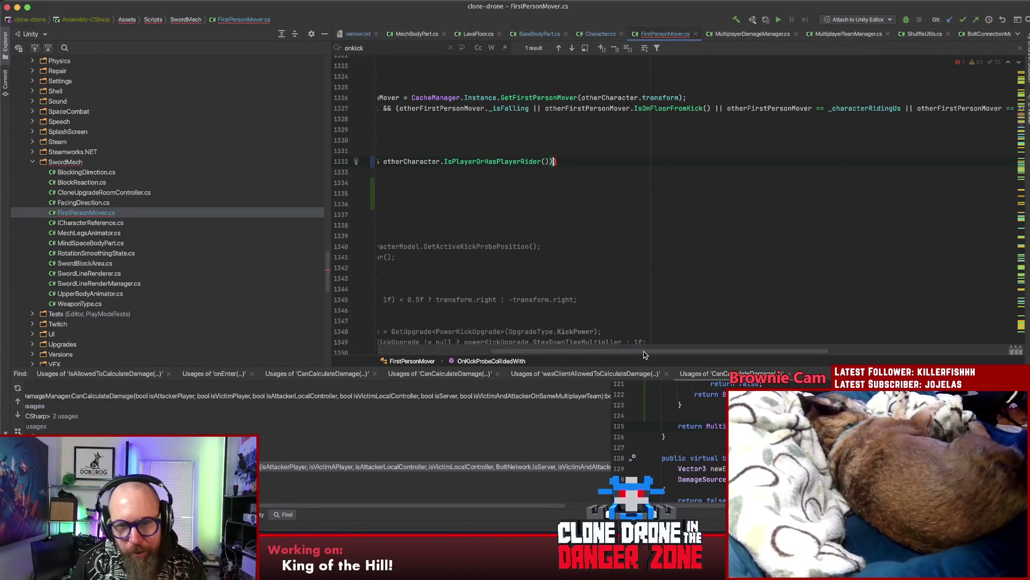
{"action": "scroll", "coordinate": [540, 192], "scroll_direction": "left", "scroll_amount": 5}
Step: Put the co-op friendly-fire clause in its own nested if block inside the kick check
{"action": "left_click", "coordinate": [541, 183]}
{"action": "type", "text": "if("}
{"action": "key", "text": "ctrl+v"}
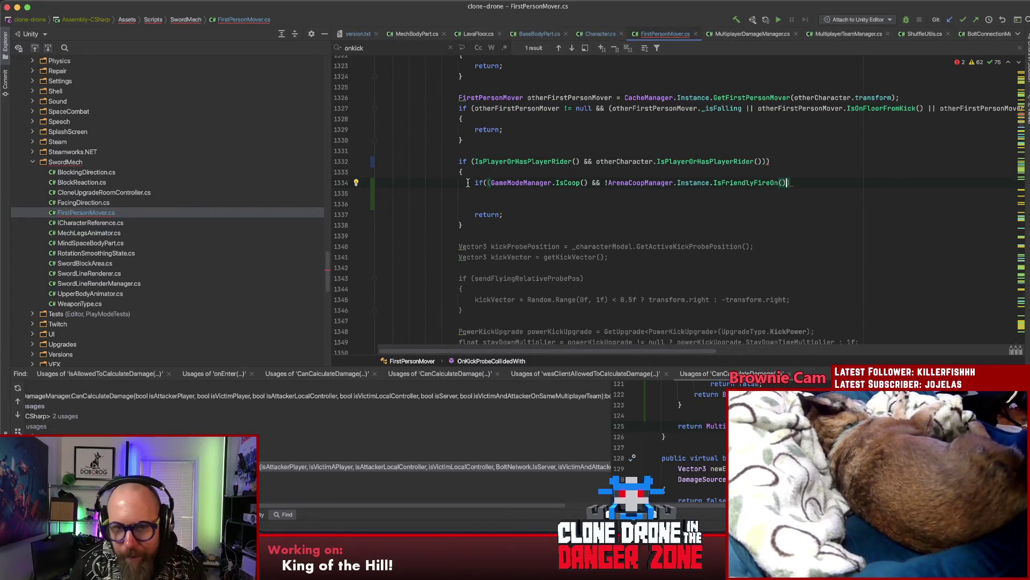
{"action": "left_click", "coordinate": [495, 183]}
{"action": "key", "text": "BackSpace"}
{"action": "left_click", "coordinate": [794, 182]}
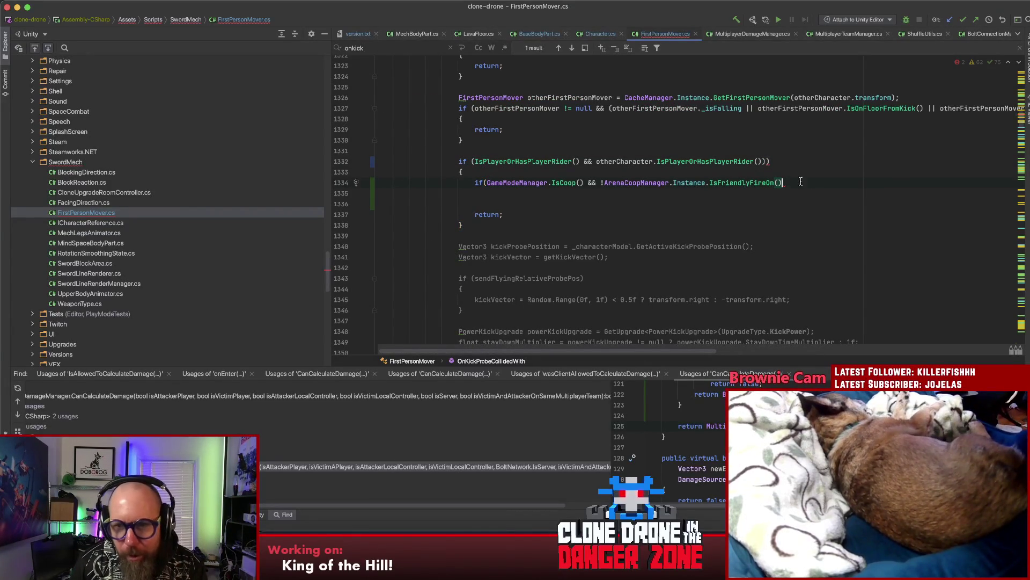
{"action": "type", "text": ")"}
{"action": "key", "text": "Return"}
{"action": "type", "text": "{"}
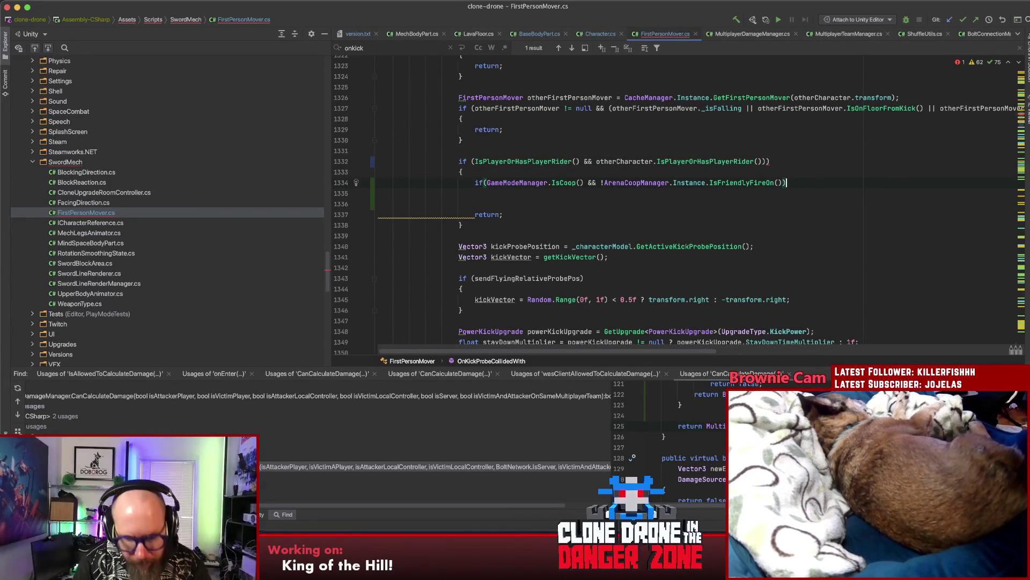
{"action": "key", "text": "Return"}
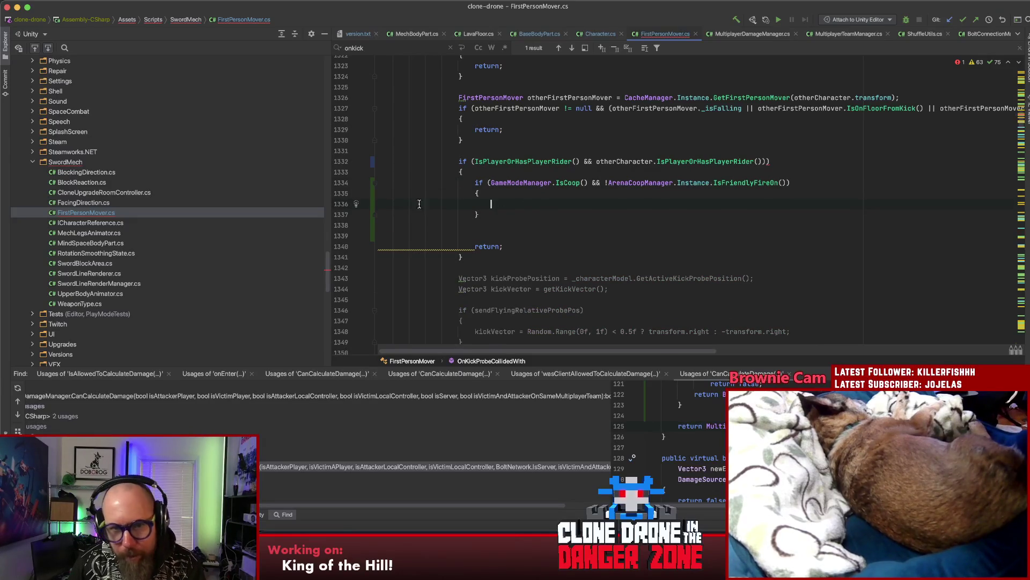
Step: Make the nested block return, and add a return when not co-op and IsOnSameMultiplayerTeam(otherCharacter)
{"action": "left_click_drag", "start_coordinate": [478, 193], "coordinate": [479, 215]}
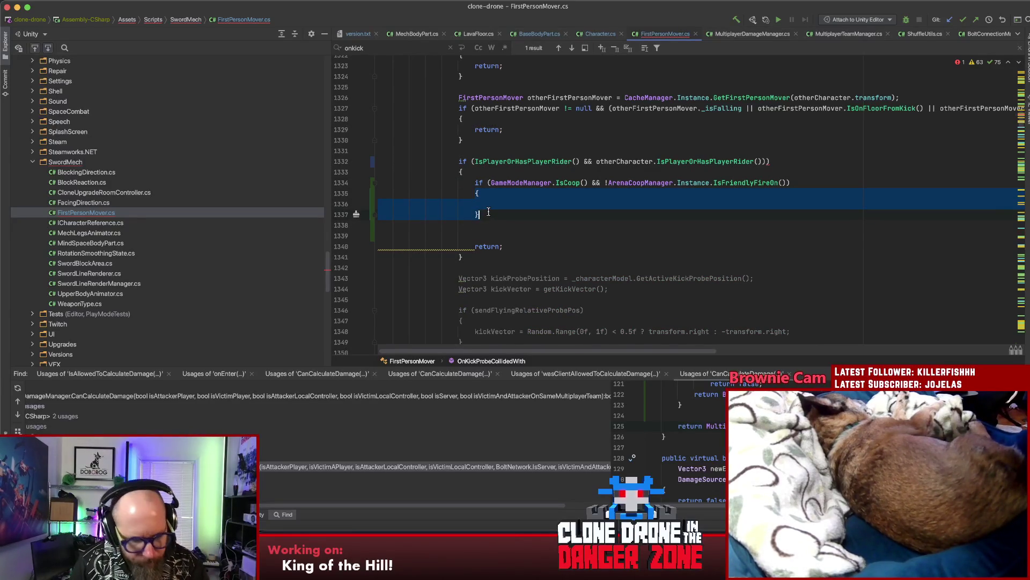
{"action": "type", "text": "return; "}
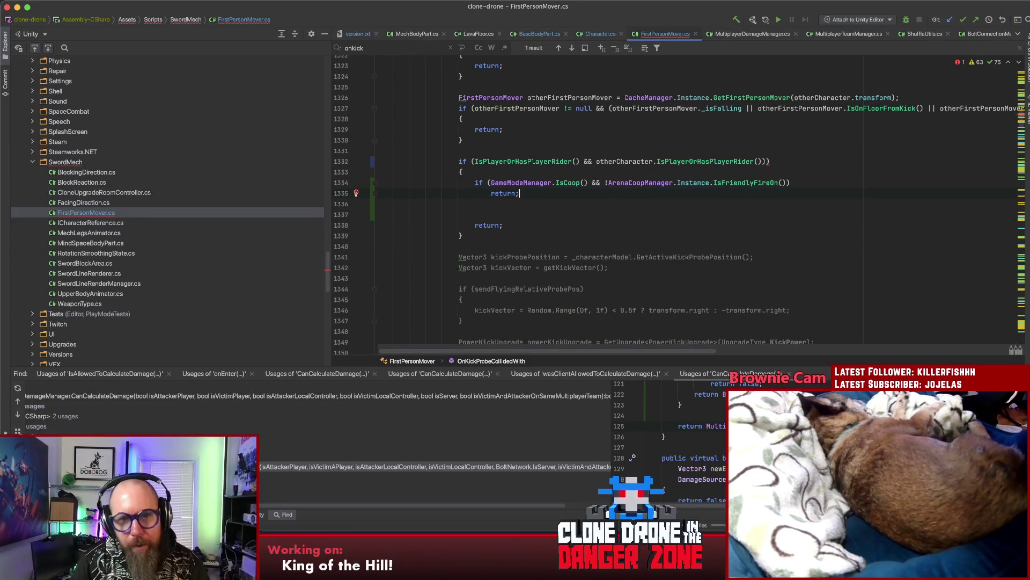
{"action": "type", "text": "if(!"}
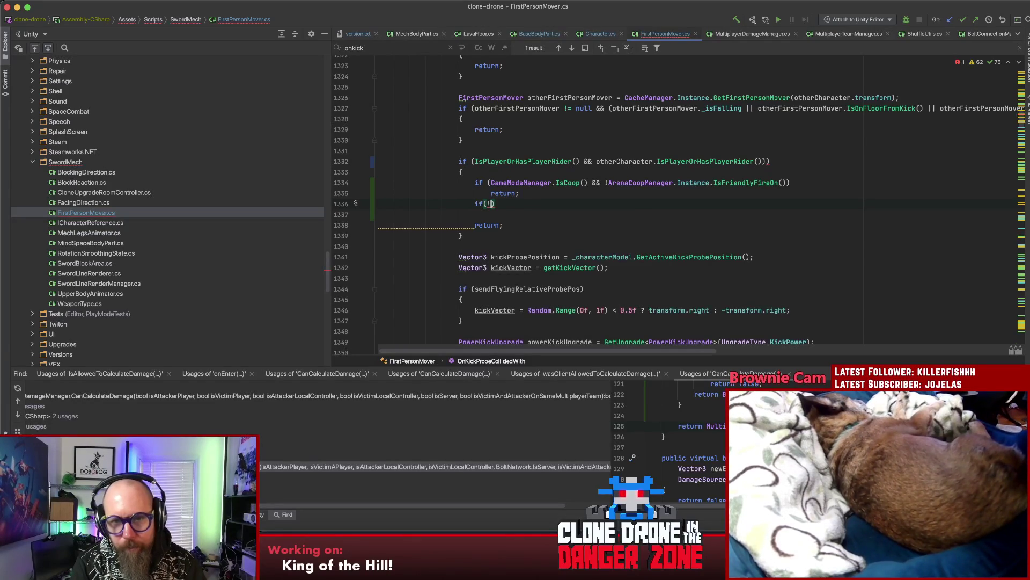
{"action": "type", "text": "Gamemode"}
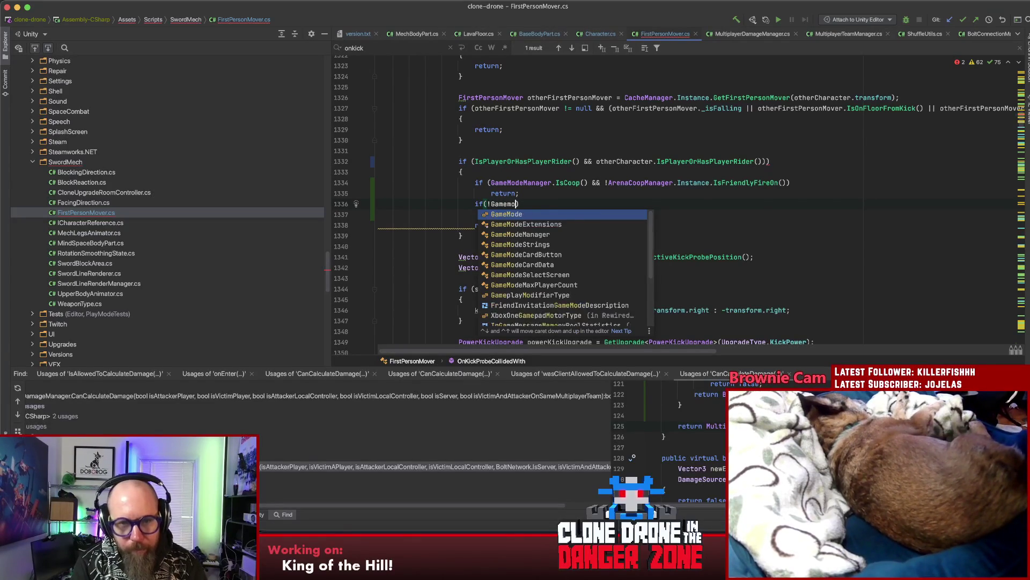
{"action": "key", "text": "Down"}
{"action": "key", "text": "Down"}
{"action": "key", "text": "Return"}
{"action": "type", "text": ".isc"}
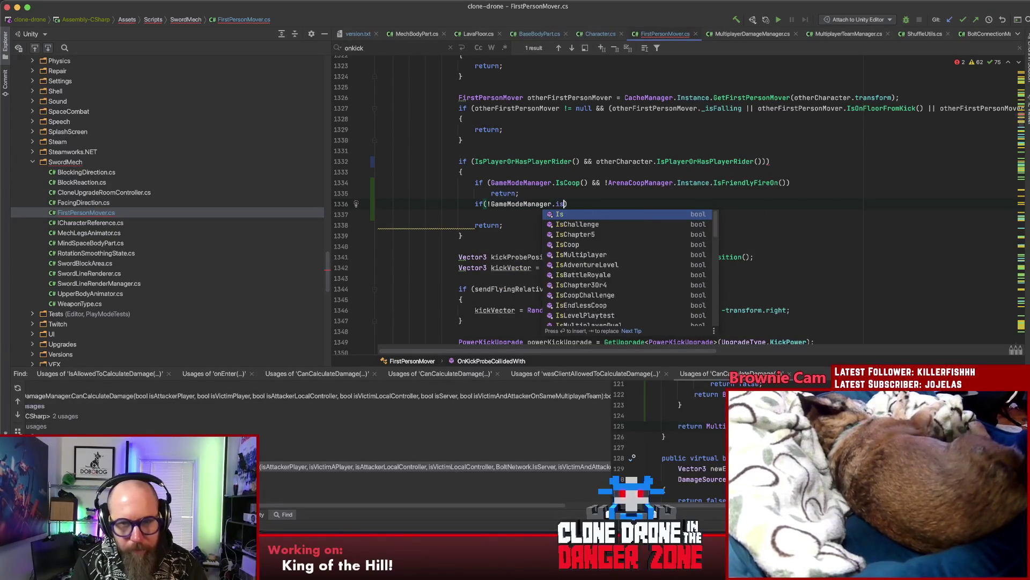
{"action": "key", "text": "Down"}
{"action": "key", "text": "Down"}
{"action": "key", "text": "Return"}
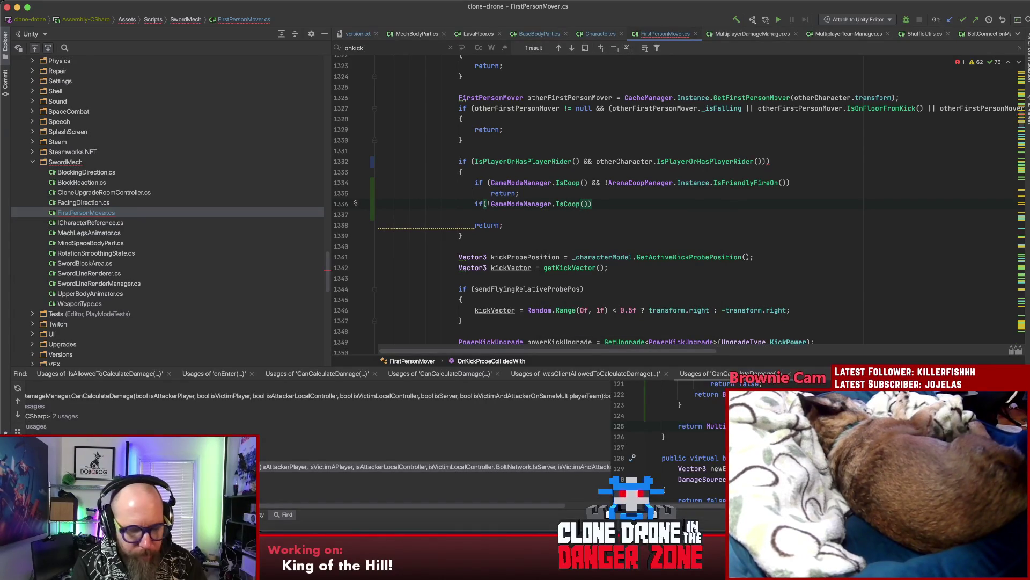
{"action": "type", "text": "&& I"}
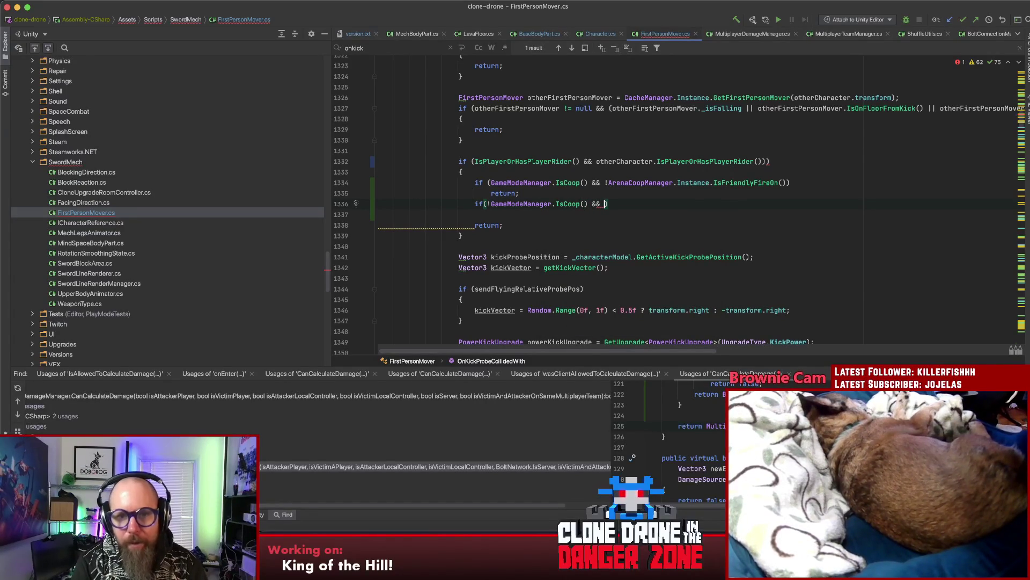
{"action": "type", "text": "sOnSame"}
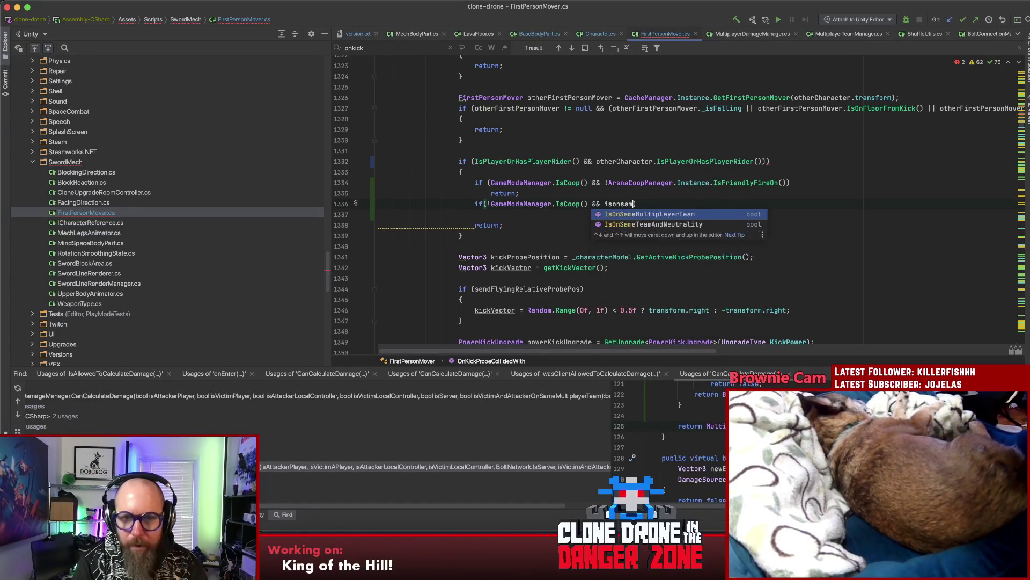
{"action": "key", "text": "Return"}
{"action": "type", "text": "otherCharacter"}
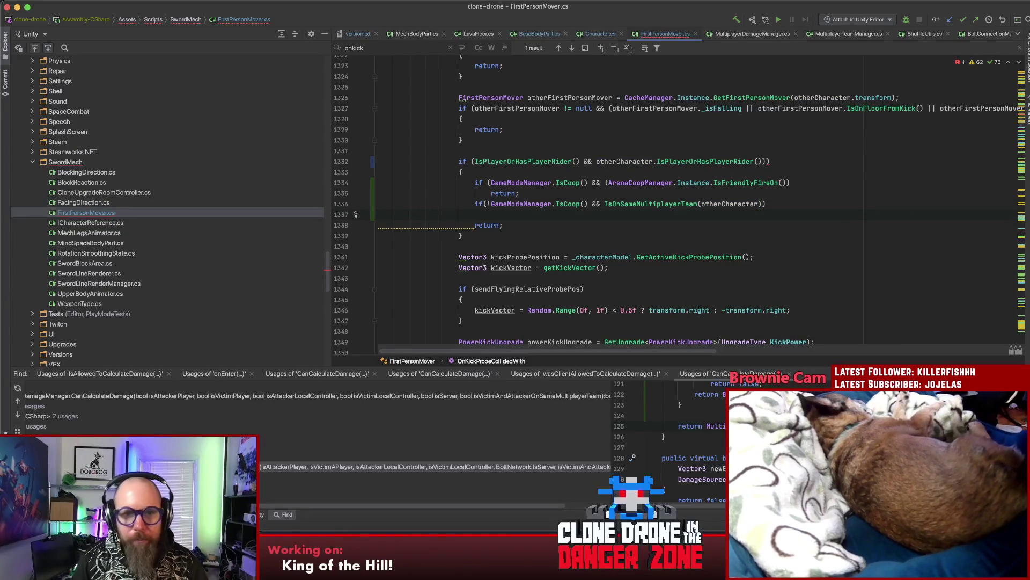
{"action": "key", "text": "Down"}
{"action": "key", "text": "Tab"}
{"action": "key", "text": "BackSpace"}
Step: Review the new team check and the outer condition, then find the kick team mate note
{"action": "left_click", "coordinate": [798, 184]}
{"action": "left_click", "coordinate": [783, 203]}
{"action": "left_click", "coordinate": [763, 161]}
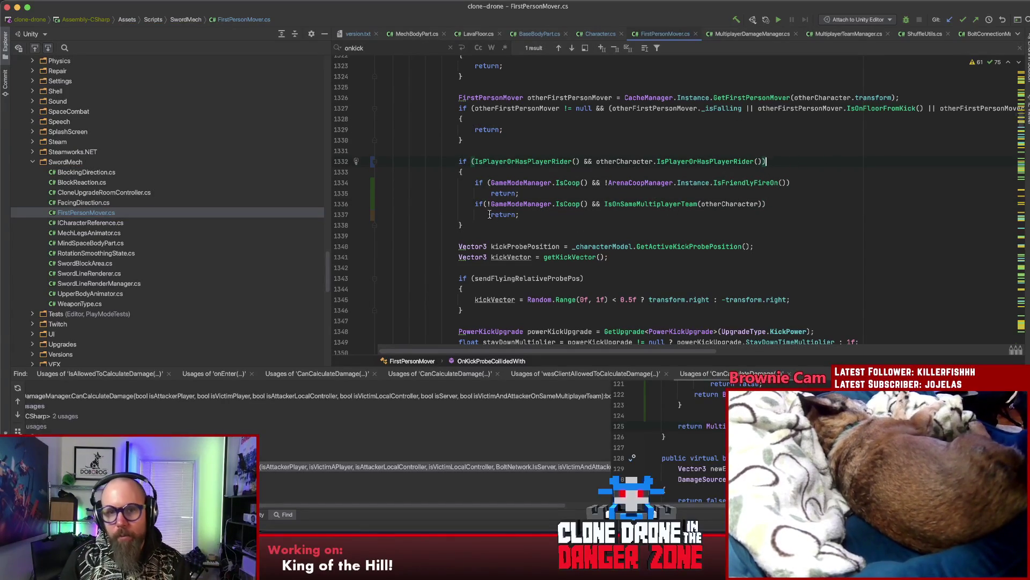
{"action": "left_click", "coordinate": [588, 224]}
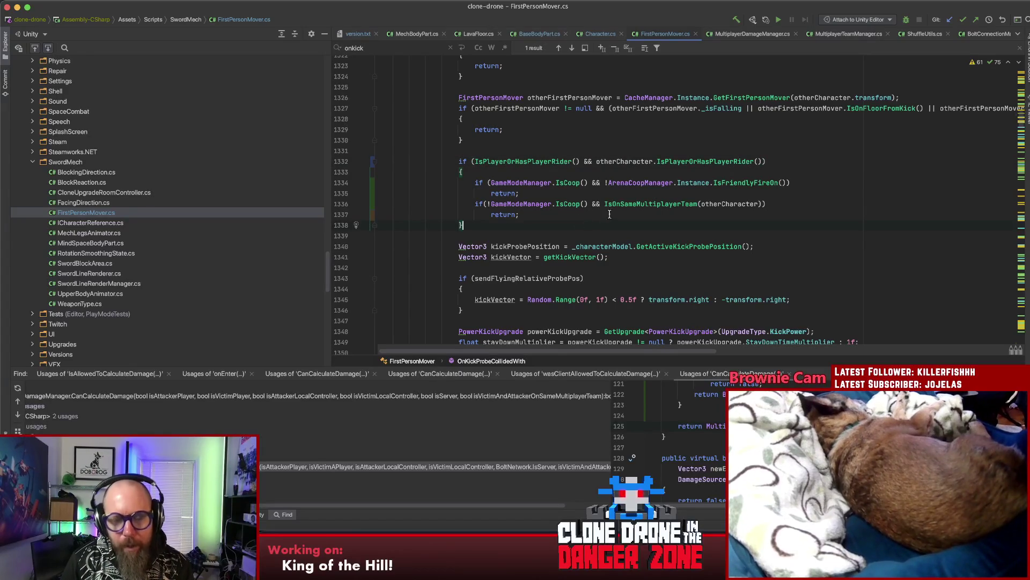
{"action": "left_click", "coordinate": [763, 161]}
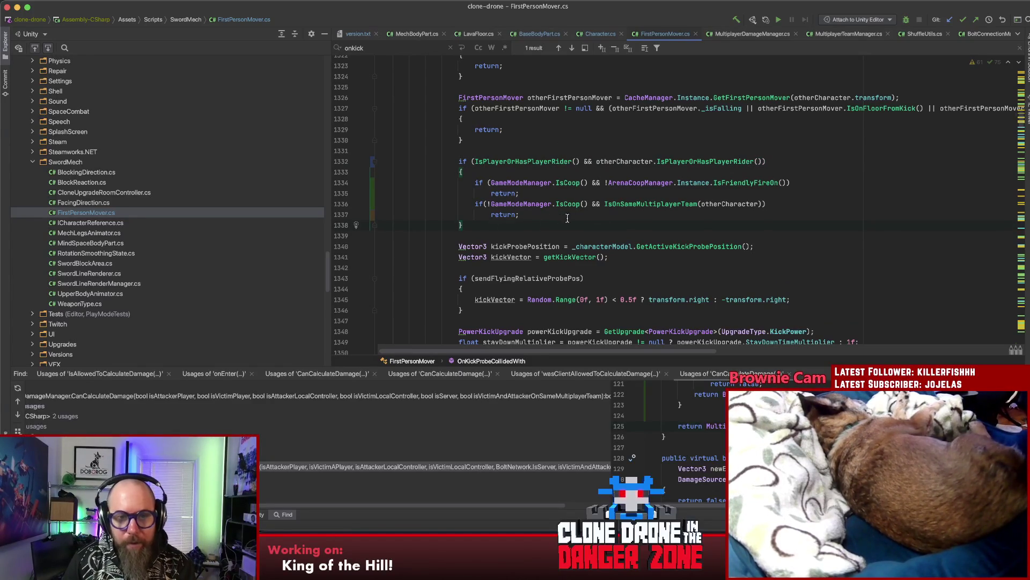
{"action": "left_click", "coordinate": [567, 219]}
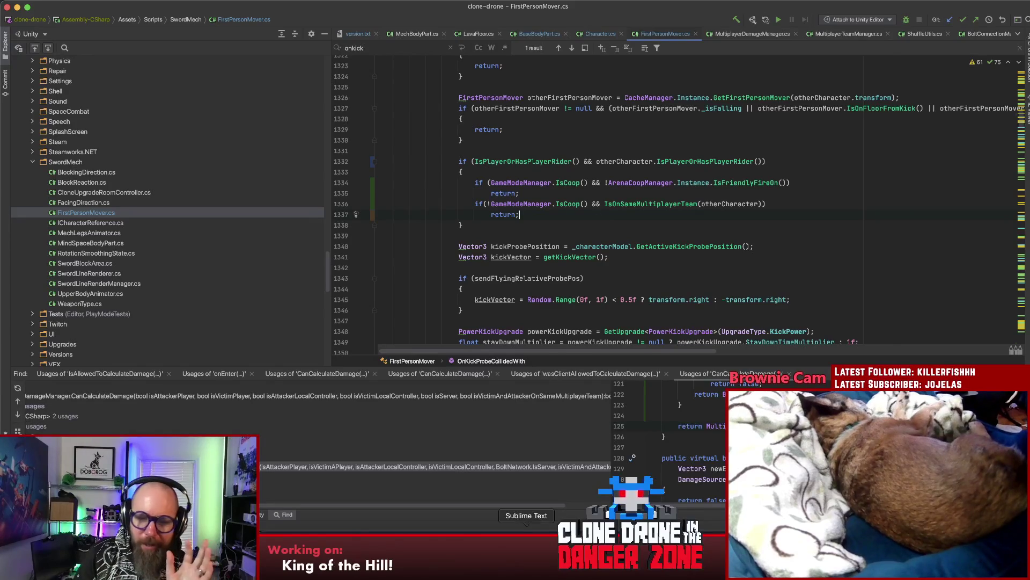
{"action": "left_click", "coordinate": [526, 540]}
{"action": "key", "text": "Up"}
Step: Mark the kick-team-mate and waiting-room notes done by changing their dashes to asterisks
{"action": "key", "text": "Delete"}
{"action": "type", "text": "*"}
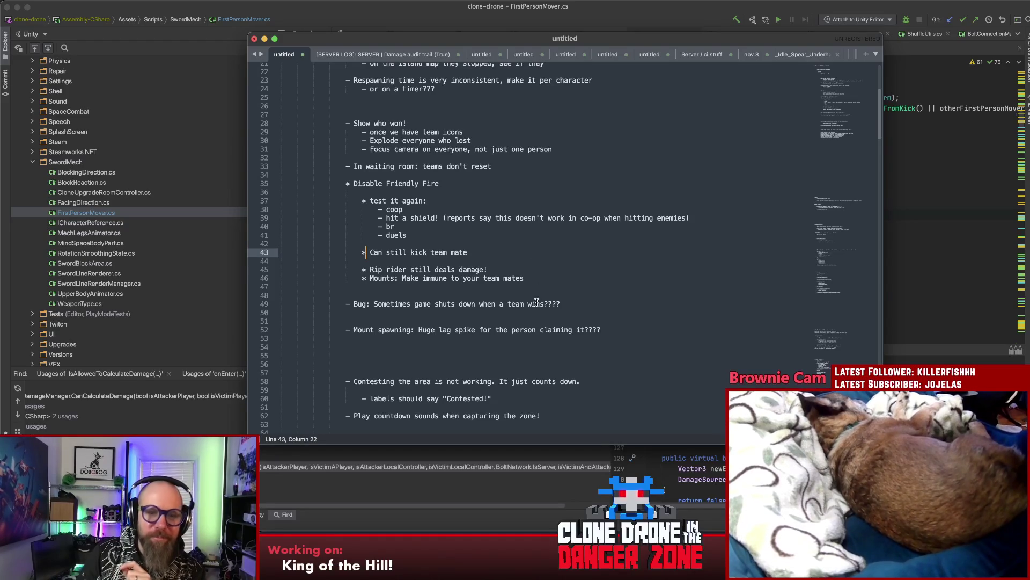
{"action": "left_click", "coordinate": [531, 245]}
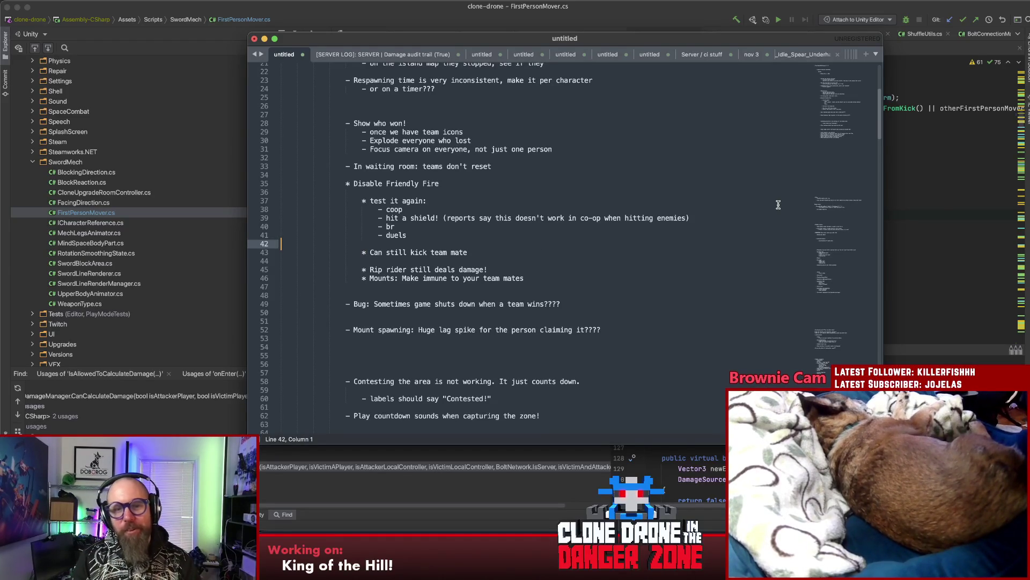
{"action": "scroll", "coordinate": [625, 237], "scroll_direction": "up", "scroll_amount": 7}
{"action": "scroll", "coordinate": [617, 248], "scroll_direction": "down", "scroll_amount": 3}
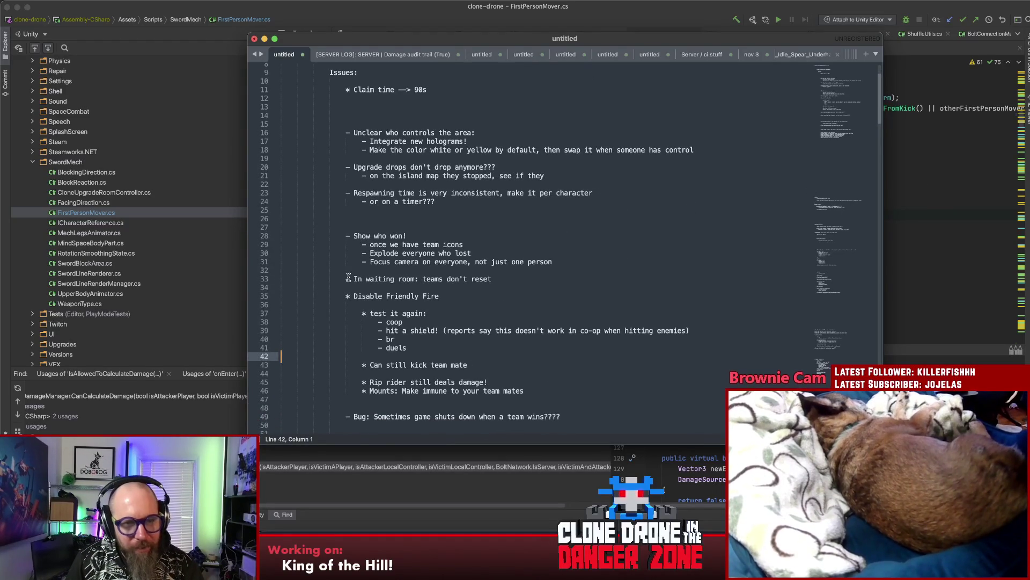
{"action": "left_click", "coordinate": [349, 279]}
{"action": "key", "text": "BackSpace"}
{"action": "type", "text": "*"}
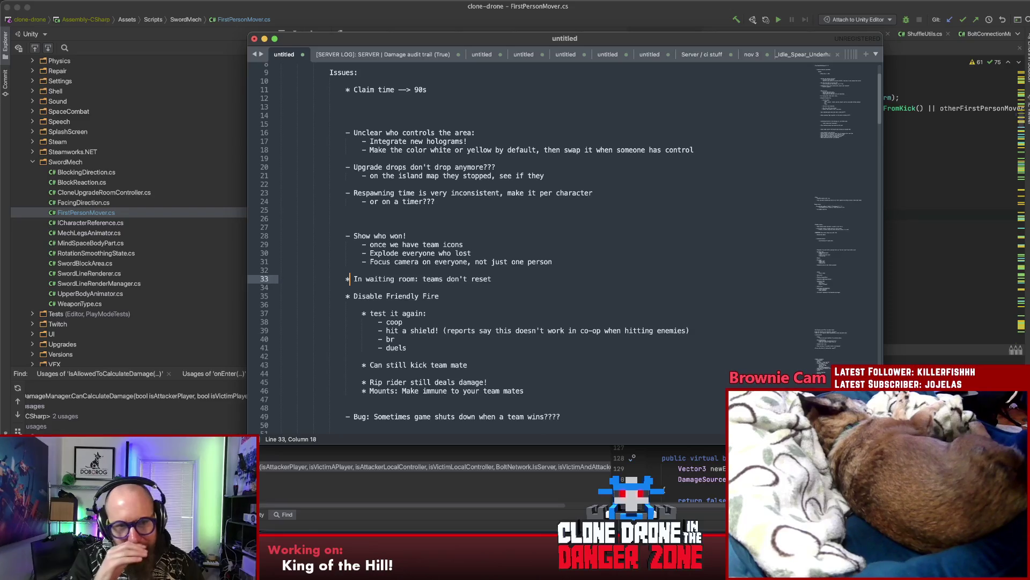
Step: Remove the '!' and the blank line above Show who won, skim the notes, and return to Rider
{"action": "left_click", "coordinate": [520, 236]}
{"action": "key", "text": "BackSpace"}
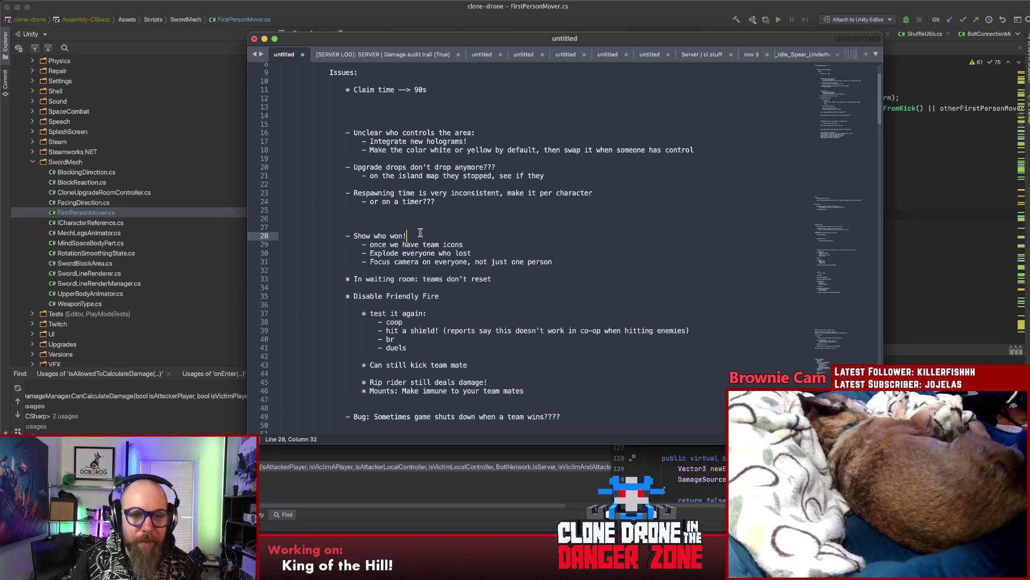
{"action": "left_click", "coordinate": [517, 227]}
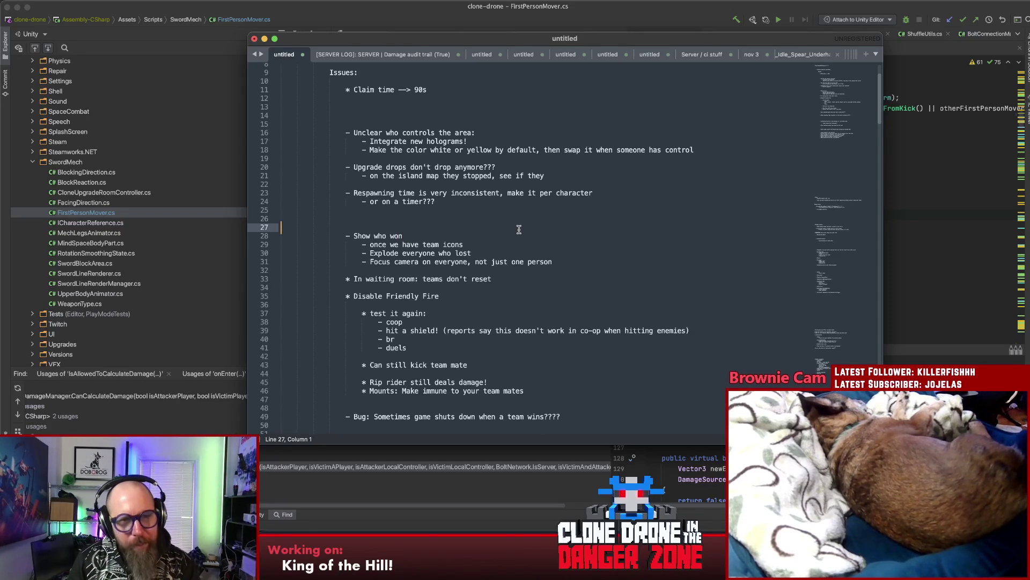
{"action": "key", "text": "BackSpace"}
{"action": "scroll", "coordinate": [534, 230], "scroll_direction": "down", "scroll_amount": 5}
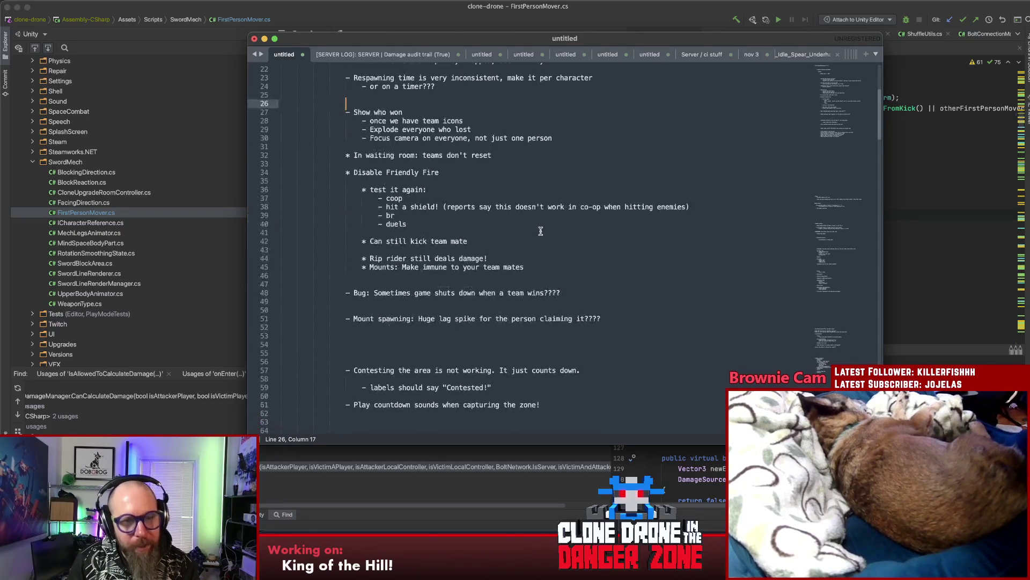
{"action": "left_click", "coordinate": [617, 292]}
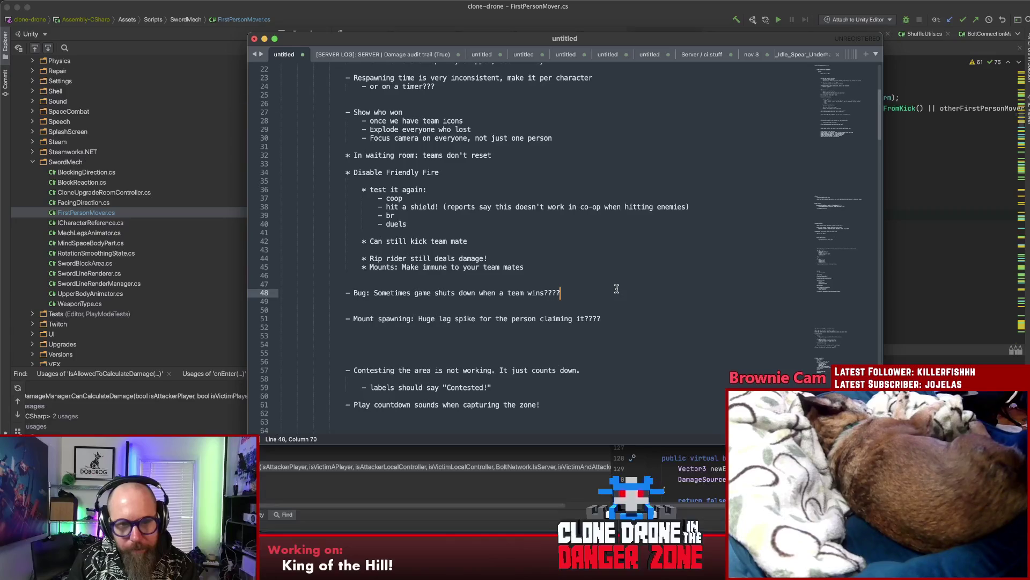
{"action": "scroll", "coordinate": [625, 282], "scroll_direction": "down", "scroll_amount": 4}
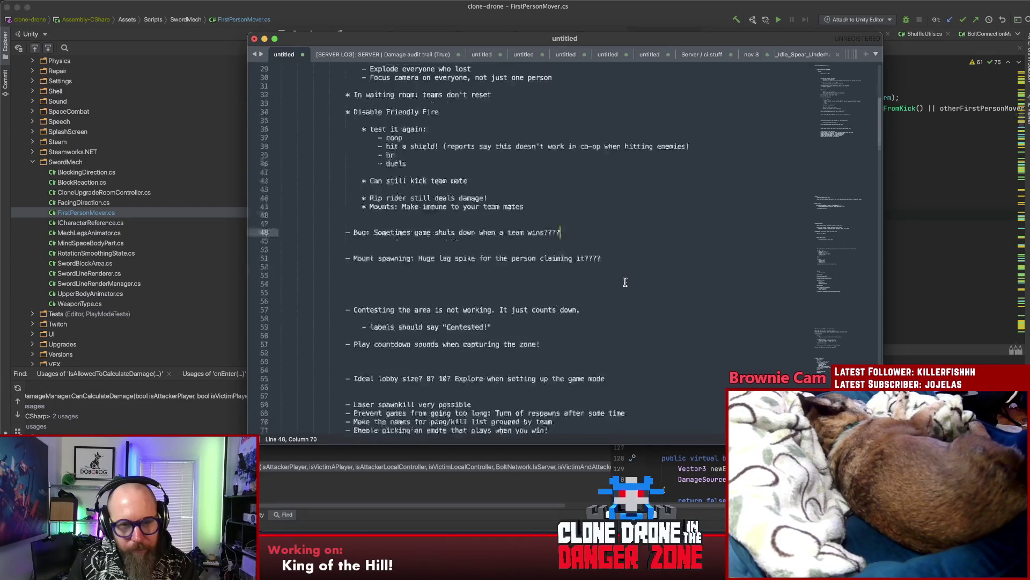
{"action": "scroll", "coordinate": [625, 282], "scroll_direction": "down", "scroll_amount": 3}
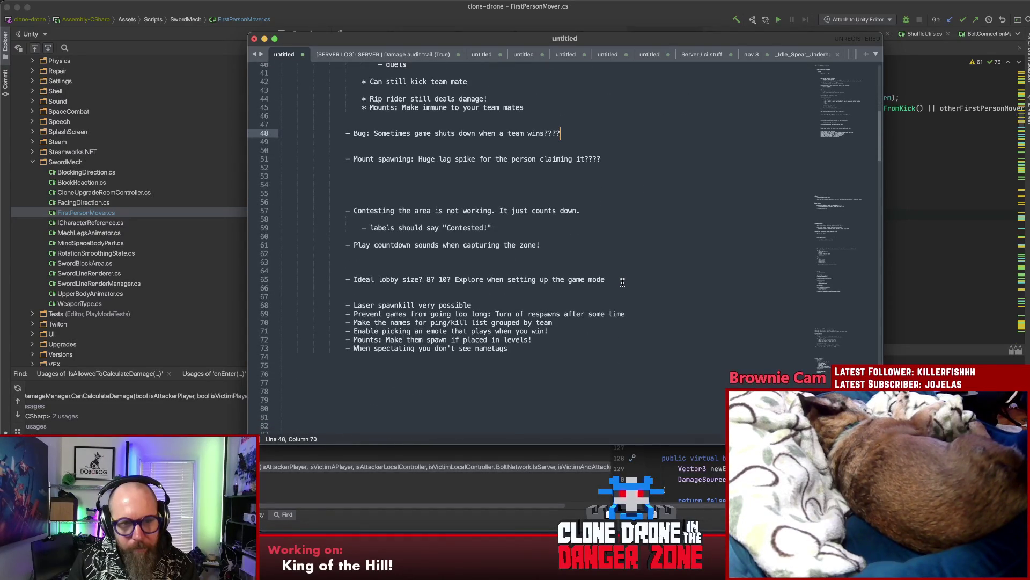
{"action": "left_click", "coordinate": [624, 278]}
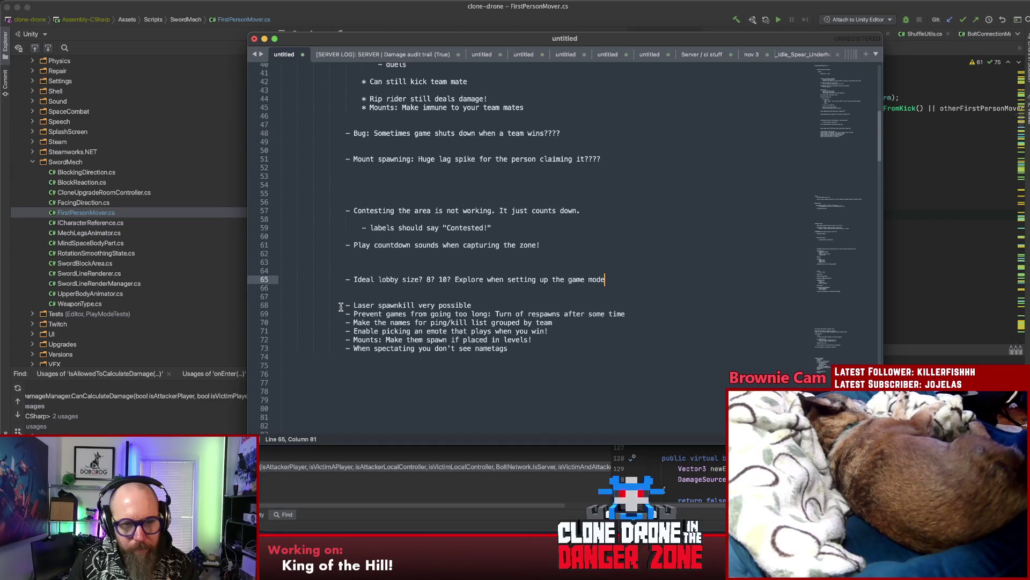
{"action": "scroll", "coordinate": [339, 315], "scroll_direction": "up", "scroll_amount": 10}
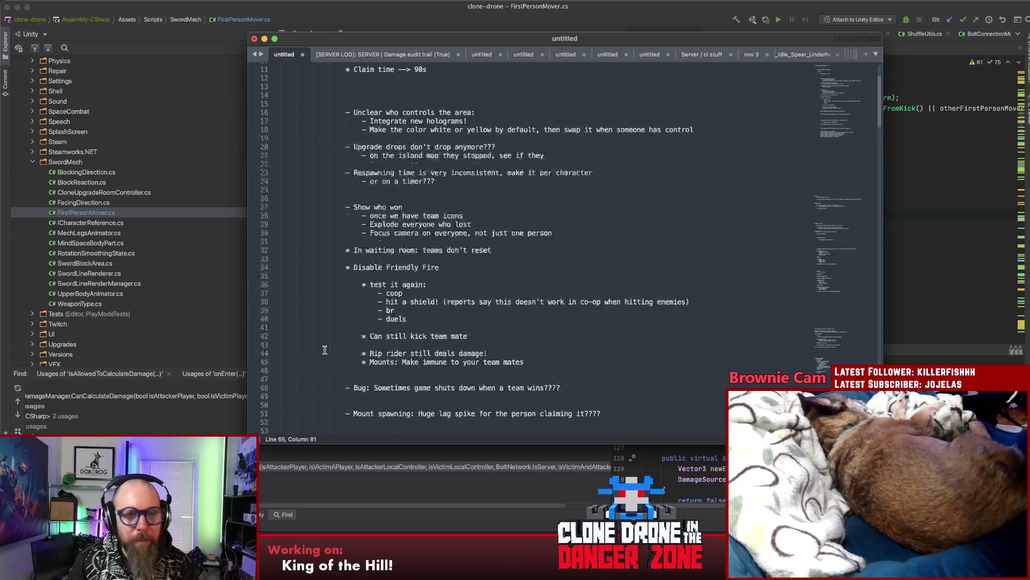
{"action": "key", "text": "super+Tab"}
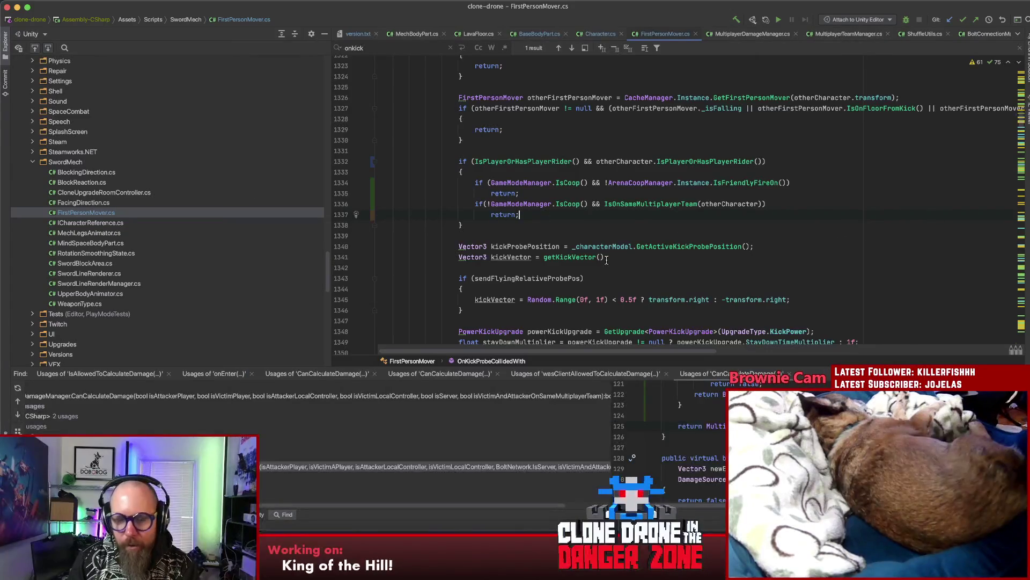
Step: Switch from Rider over to Unity so it recompiles FirstPersonMover.cs
{"action": "key", "text": "super+Tab"}
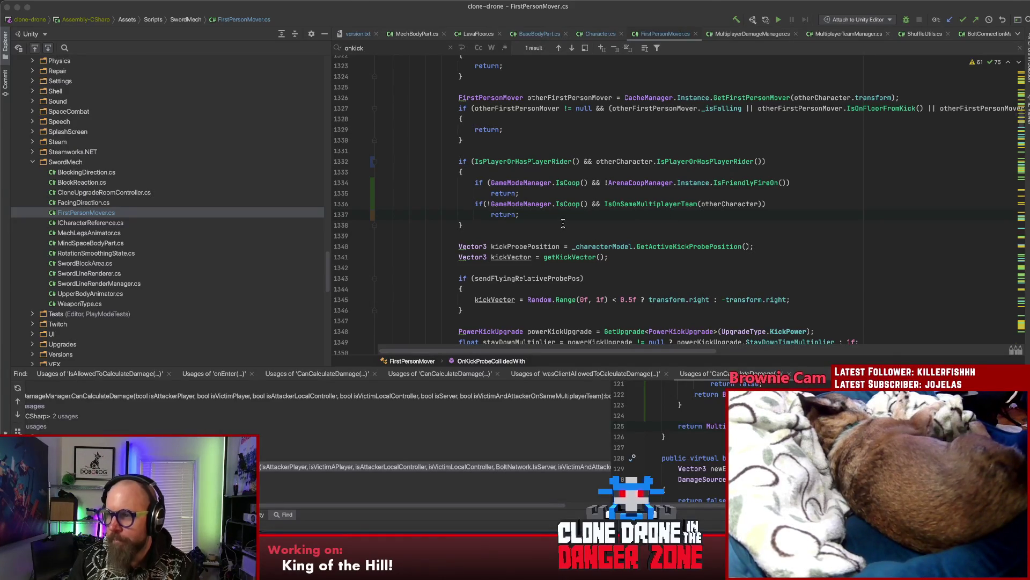
{"action": "key", "text": "super+Tab"}
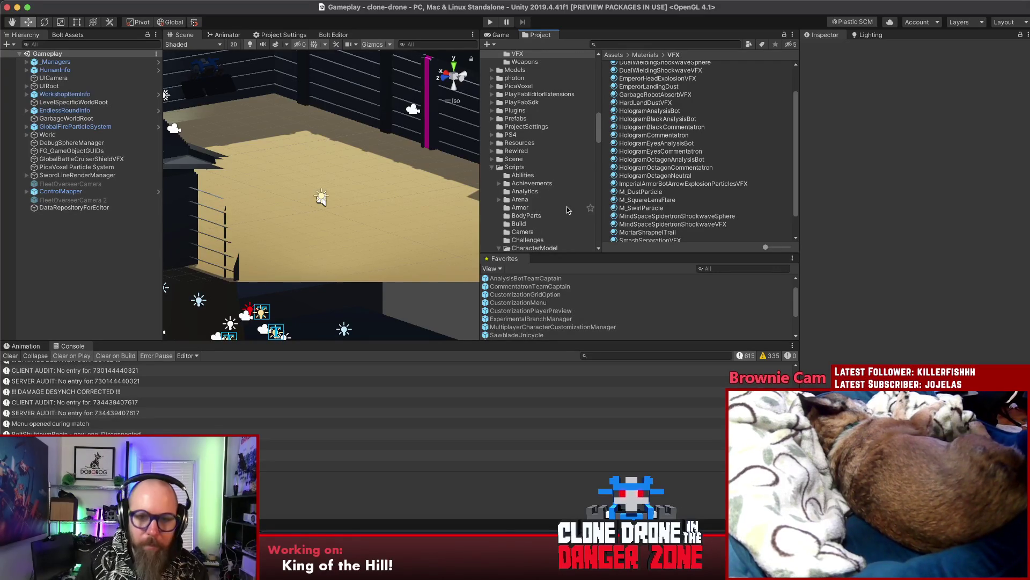
Step: Enter Play mode and open the Level Editor from the Clone Drone main menu
{"action": "left_click", "coordinate": [492, 22]}
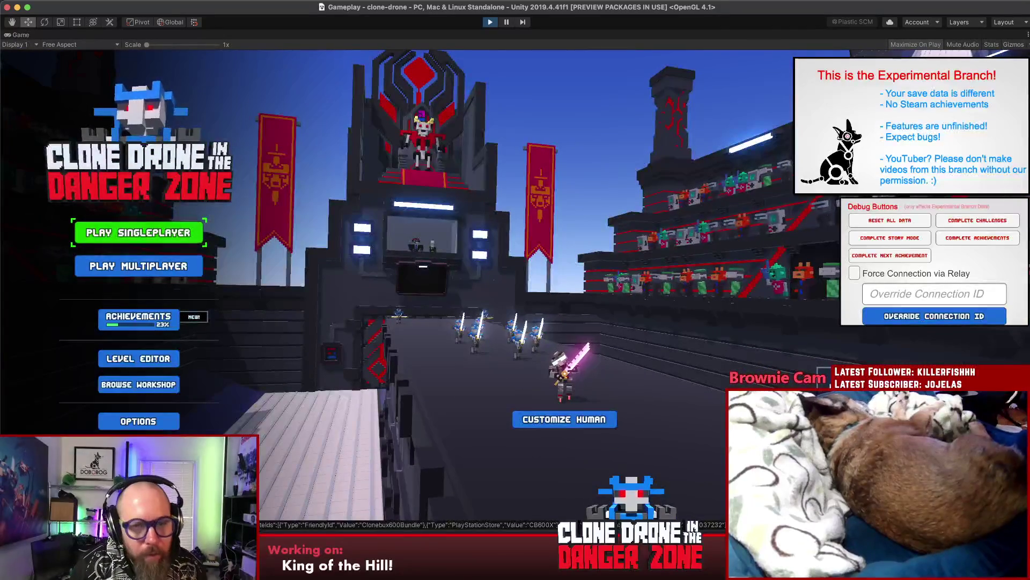
{"action": "key", "text": "Down"}
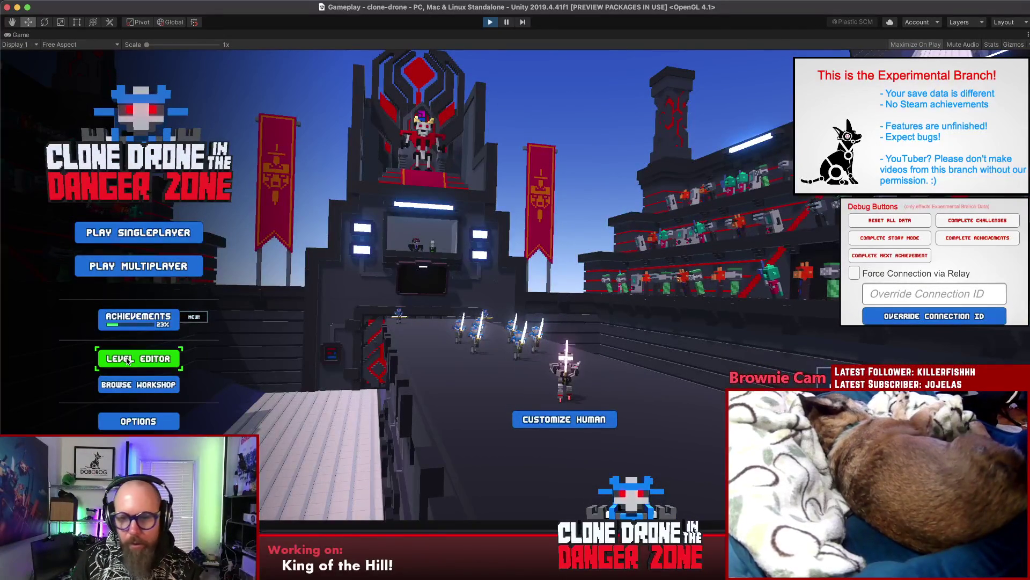
{"action": "key", "text": "Return"}
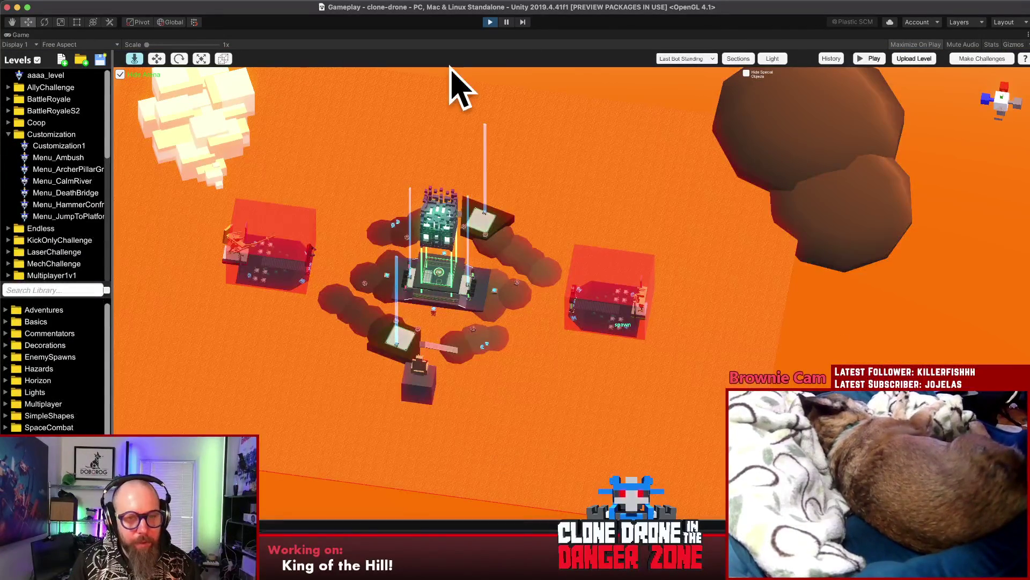
Step: Inspect the current level's central capture area and save the level
{"action": "left_click", "coordinate": [432, 222]}
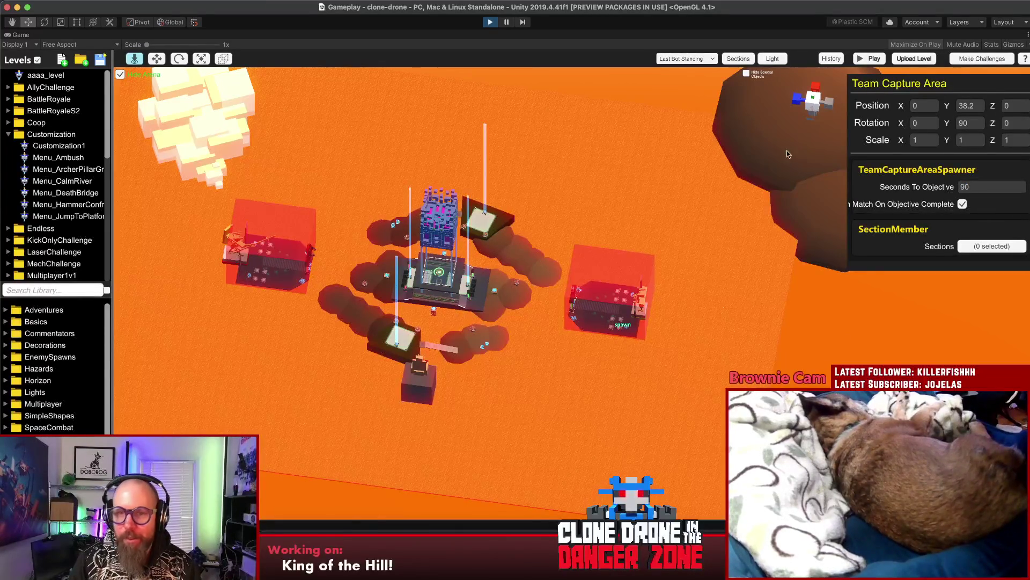
{"action": "left_click", "coordinate": [840, 341]}
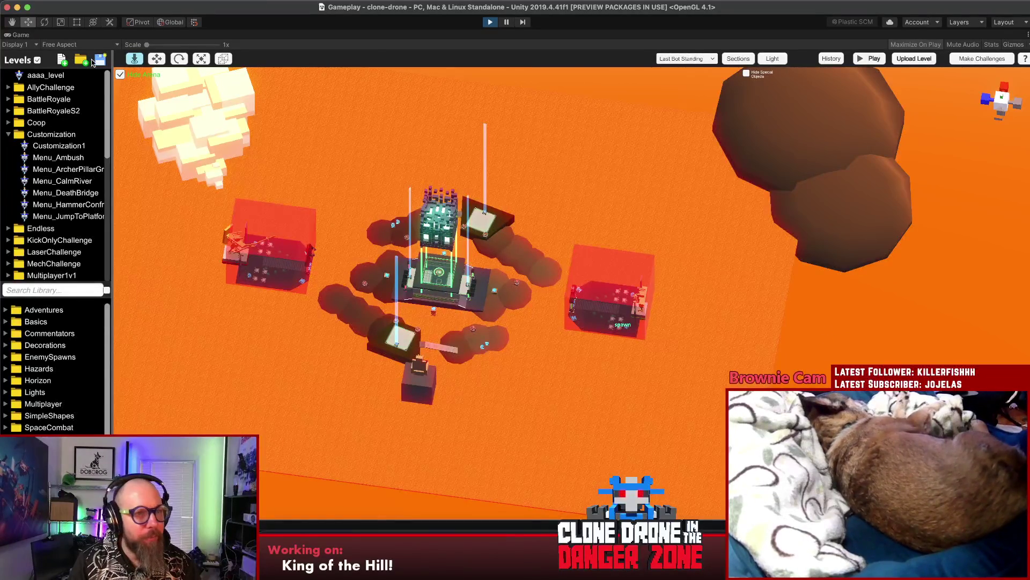
{"action": "left_click", "coordinate": [76, 197]}
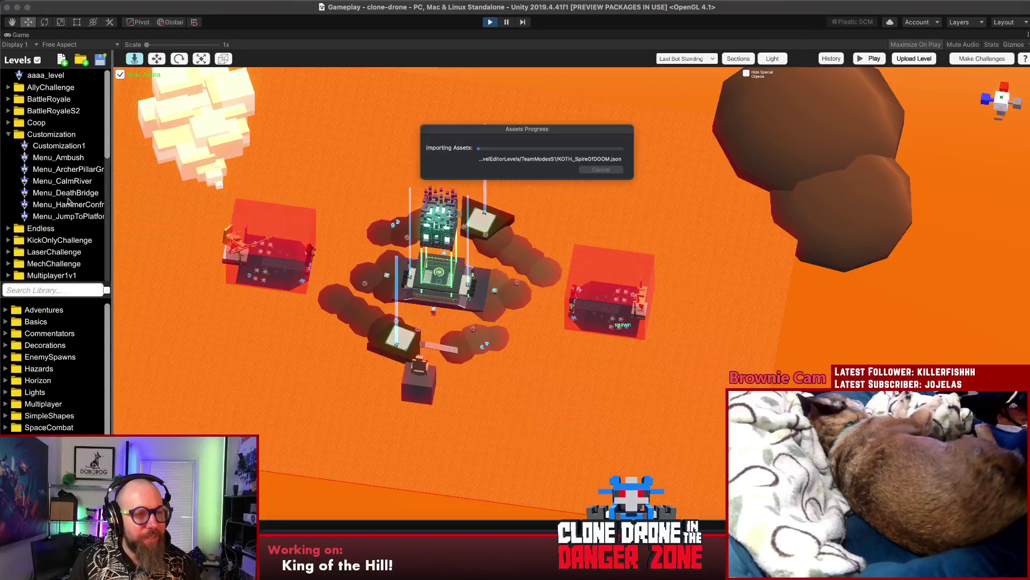
{"action": "scroll", "coordinate": [68, 200], "scroll_direction": "down", "scroll_amount": 10}
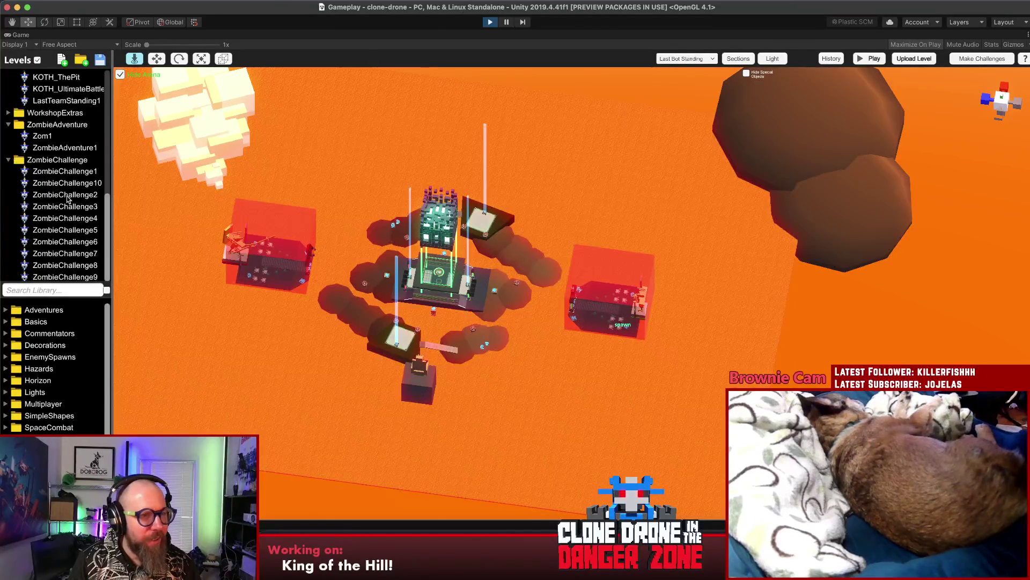
{"action": "scroll", "coordinate": [68, 200], "scroll_direction": "up", "scroll_amount": 5}
Step: Set KOTH_BrokenTubes' capture area Seconds To Objective to 90 and save the level
{"action": "left_click", "coordinate": [63, 180]}
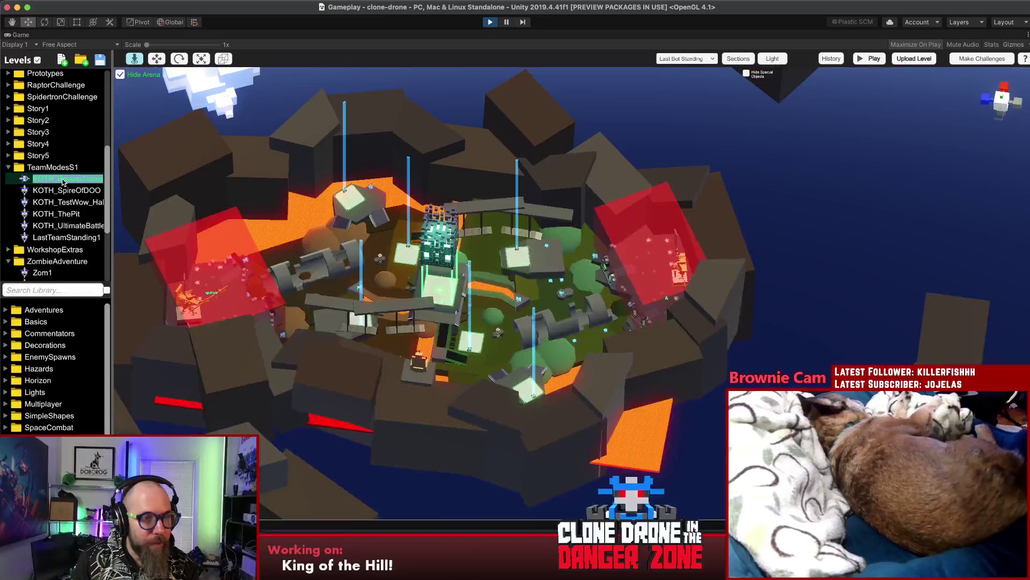
{"action": "left_click", "coordinate": [447, 240]}
{"action": "left_click", "coordinate": [973, 187]}
{"action": "type", "text": "90"}
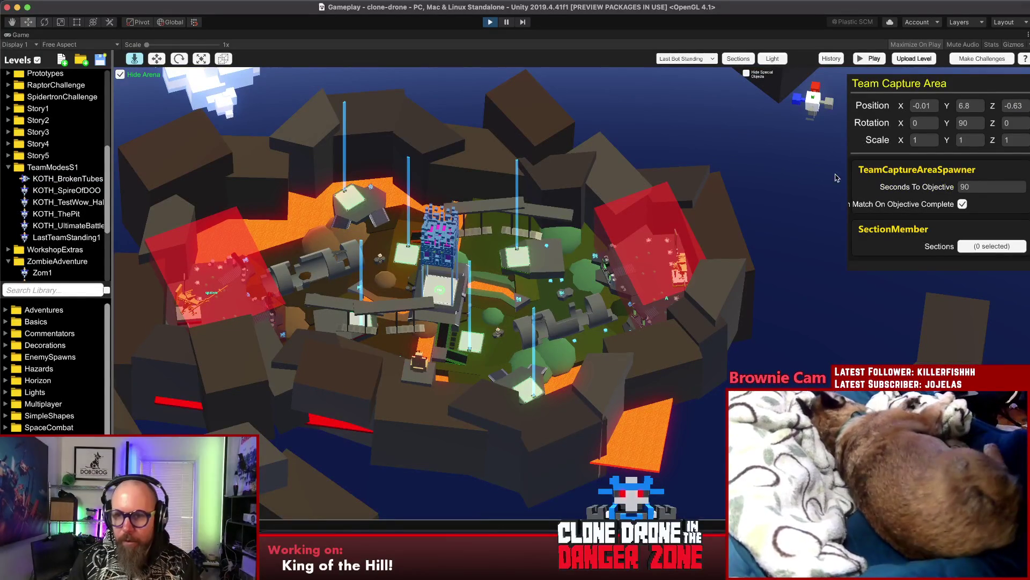
{"action": "left_click", "coordinate": [750, 152]}
{"action": "left_click", "coordinate": [99, 60]}
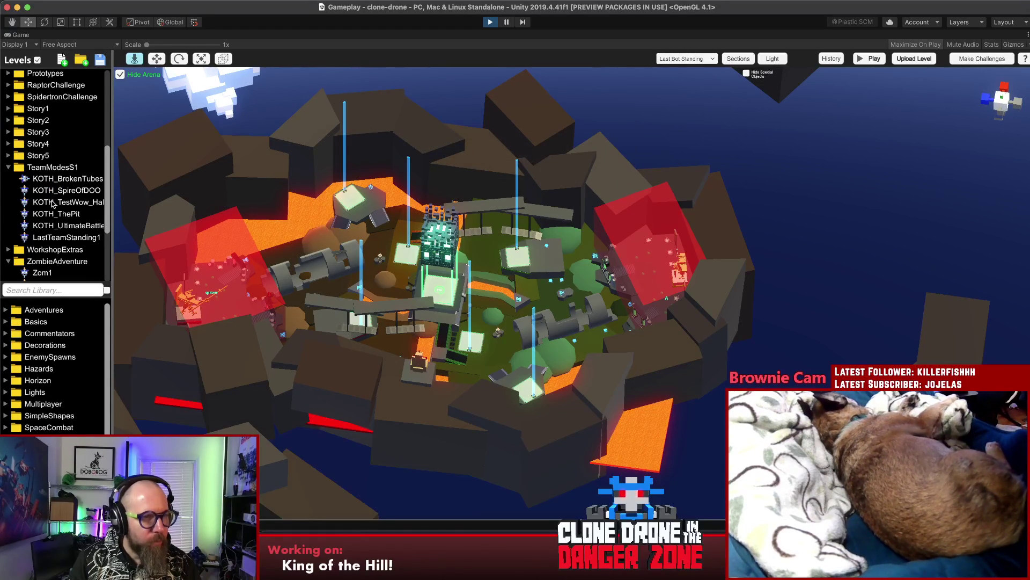
Step: Open KOTH_ThePit and edit its capture area's Seconds To Objective value
{"action": "left_click", "coordinate": [53, 203]}
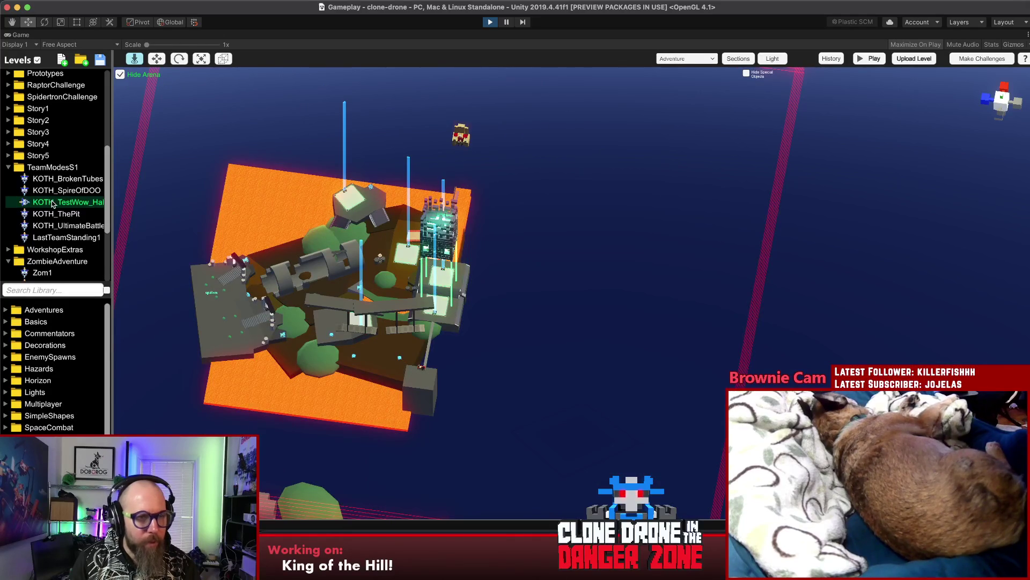
{"action": "left_click", "coordinate": [53, 216]}
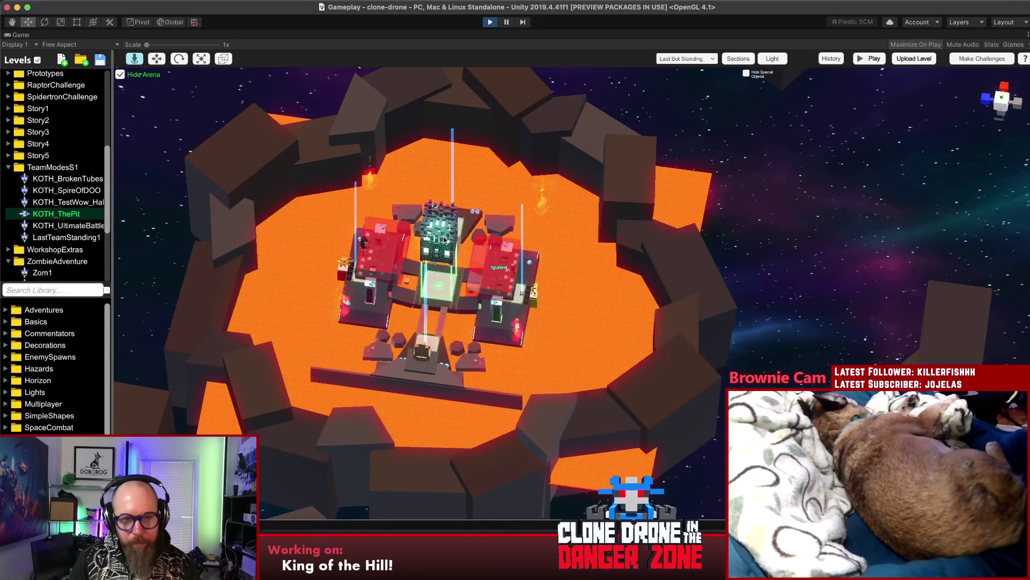
{"action": "left_click", "coordinate": [445, 239]}
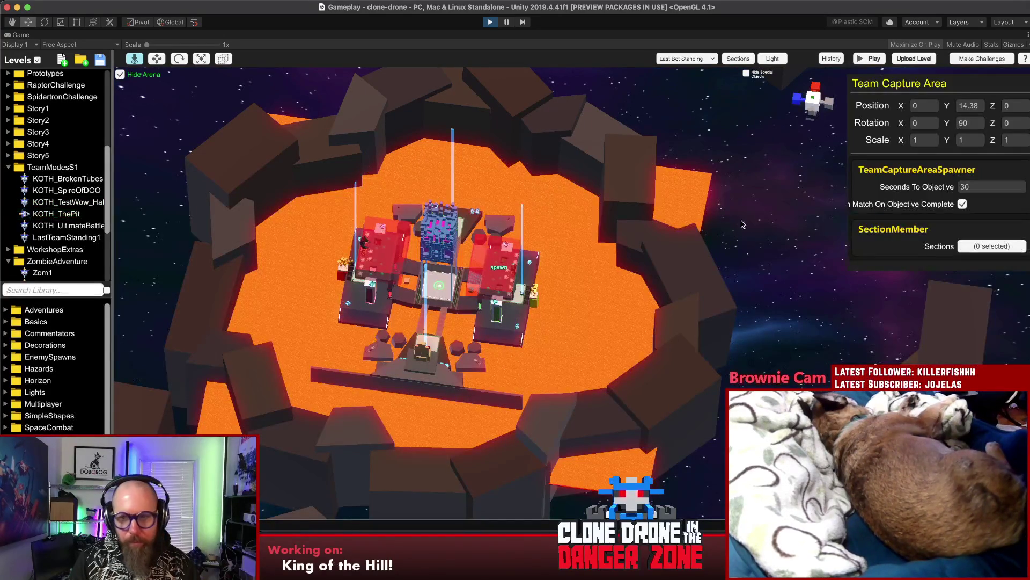
{"action": "left_click", "coordinate": [1000, 185]}
{"action": "type", "text": "90"}
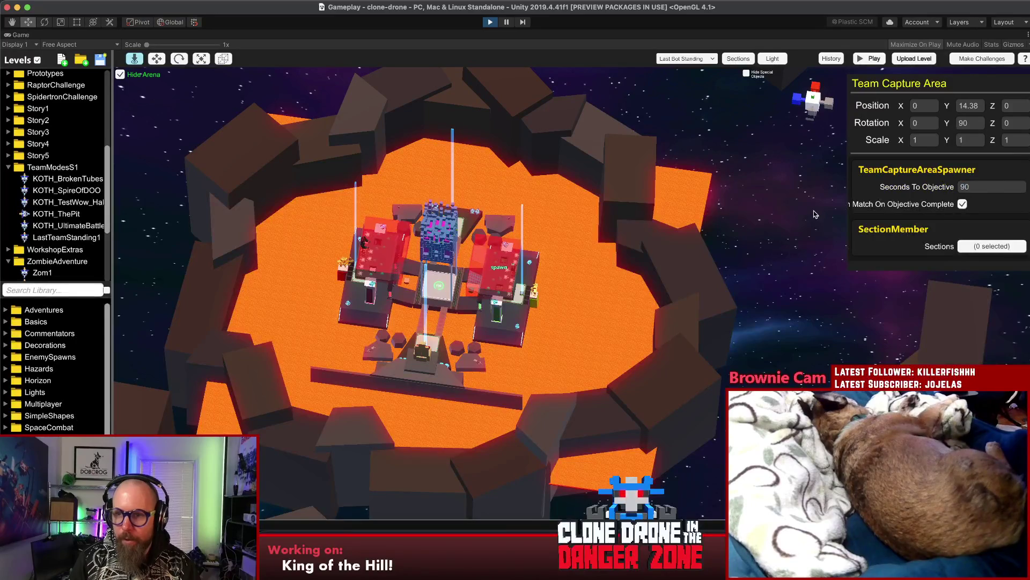
{"action": "left_click", "coordinate": [801, 207]}
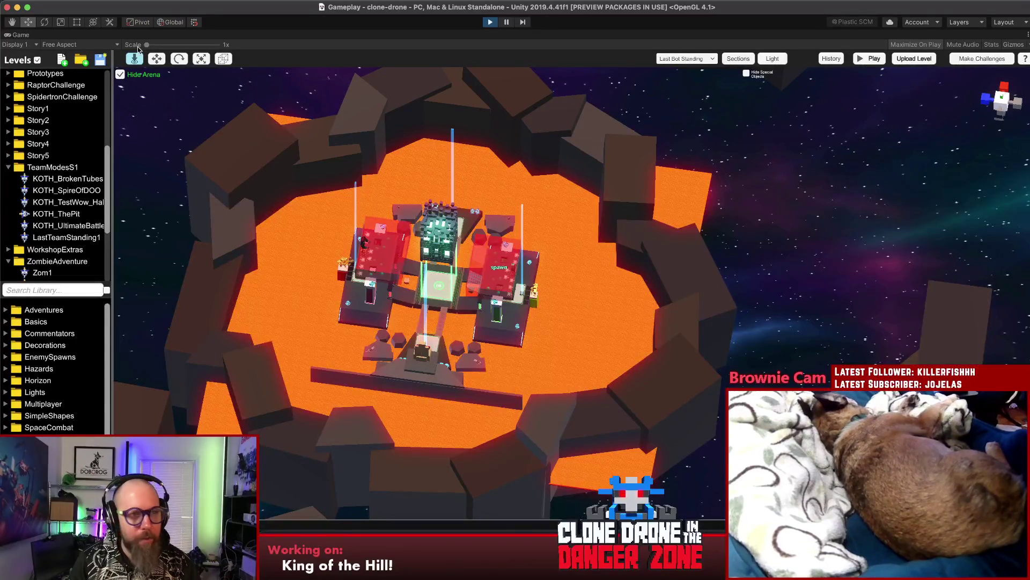
Step: Open KOTH_UltimateBattle and enter 9 in its capture area's Seconds To Objective field
{"action": "double_click", "coordinate": [33, 213]}
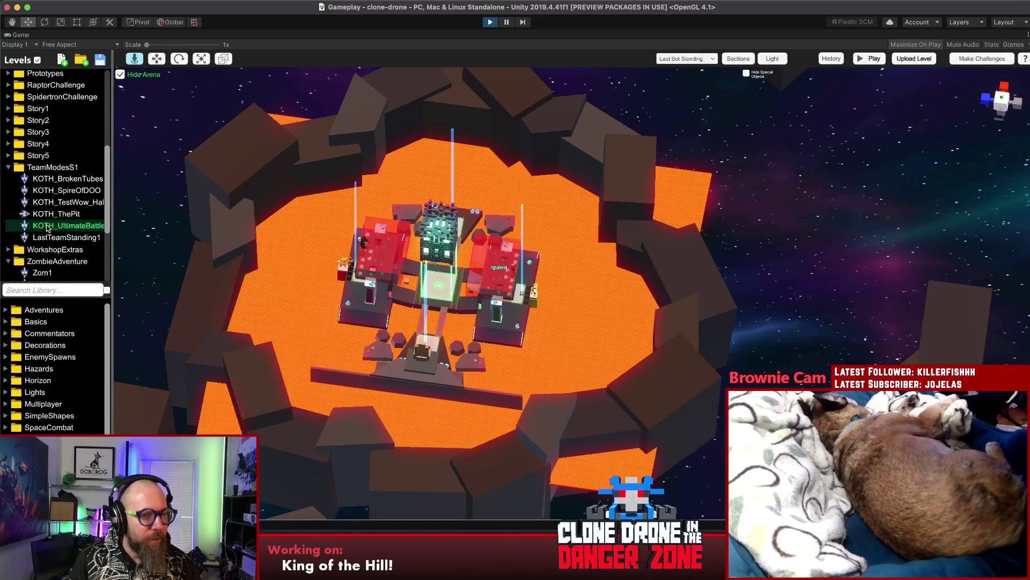
{"action": "double_click", "coordinate": [48, 228]}
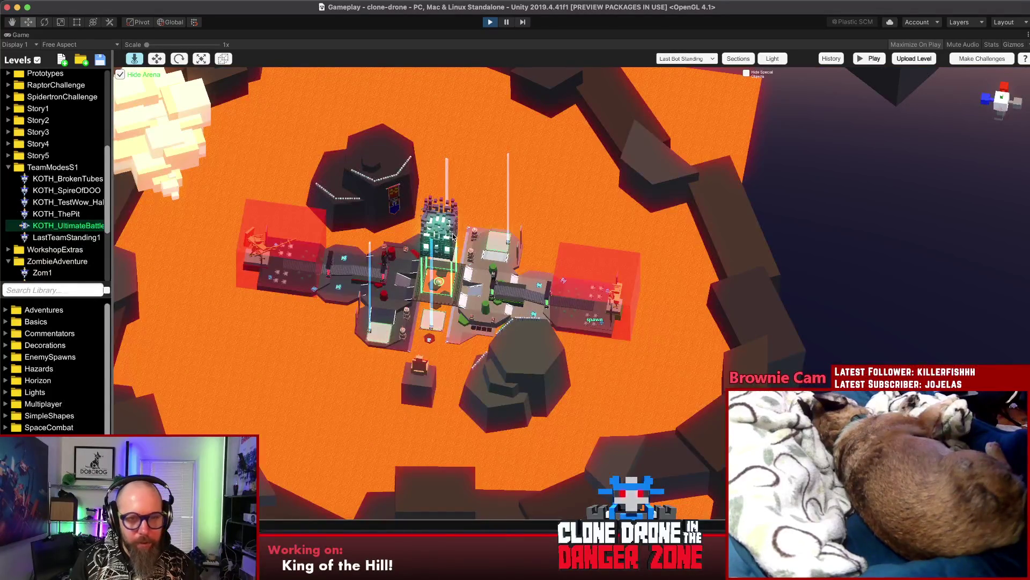
{"action": "left_click", "coordinate": [446, 237]}
{"action": "left_click", "coordinate": [982, 187]}
{"action": "type", "text": "9"}
{"action": "key", "text": "Return"}
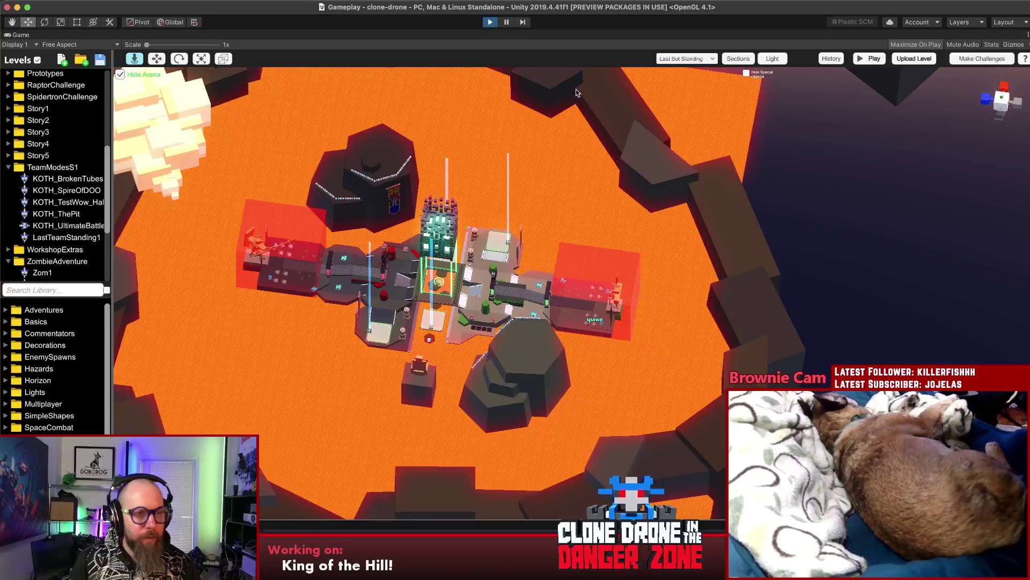
Step: Stop Play mode with Cmd+P and bring the team-multiplayer notes to the front
{"action": "key", "text": "super+p"}
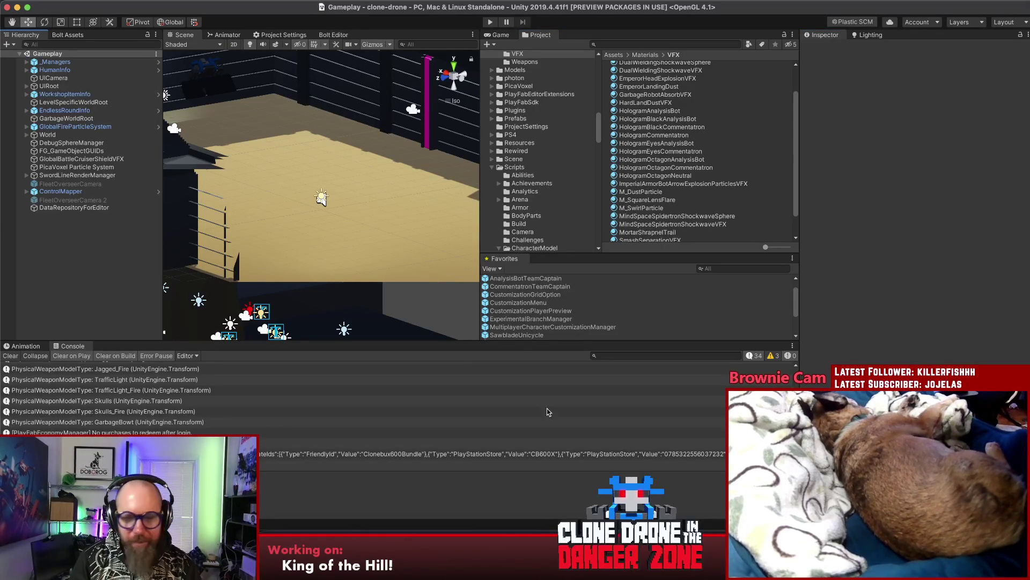
{"action": "left_click", "coordinate": [527, 537]}
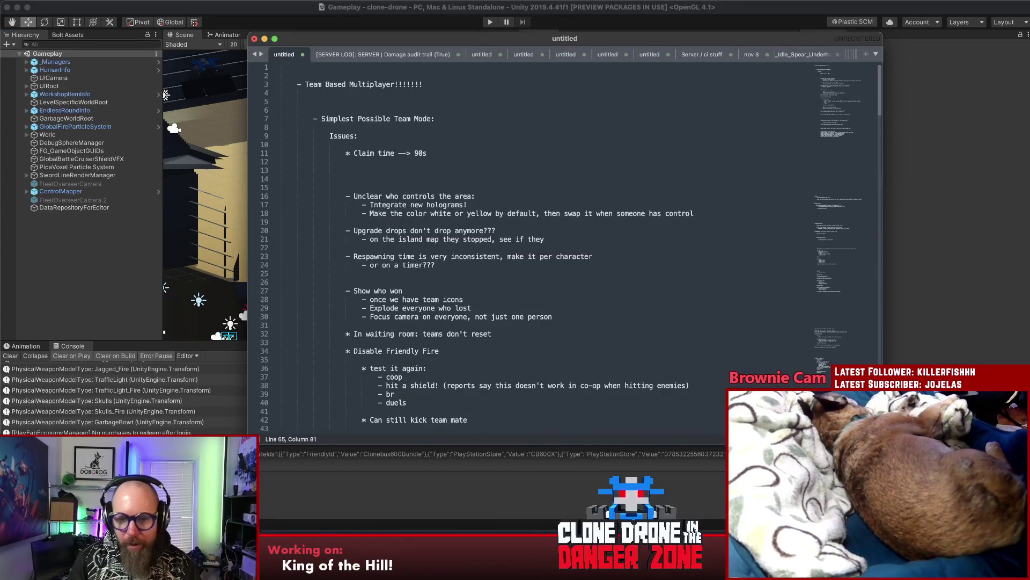
Step: Stage version.txt, the four KOTH level files and the three changed scripts
{"action": "key", "text": "super+Tab"}
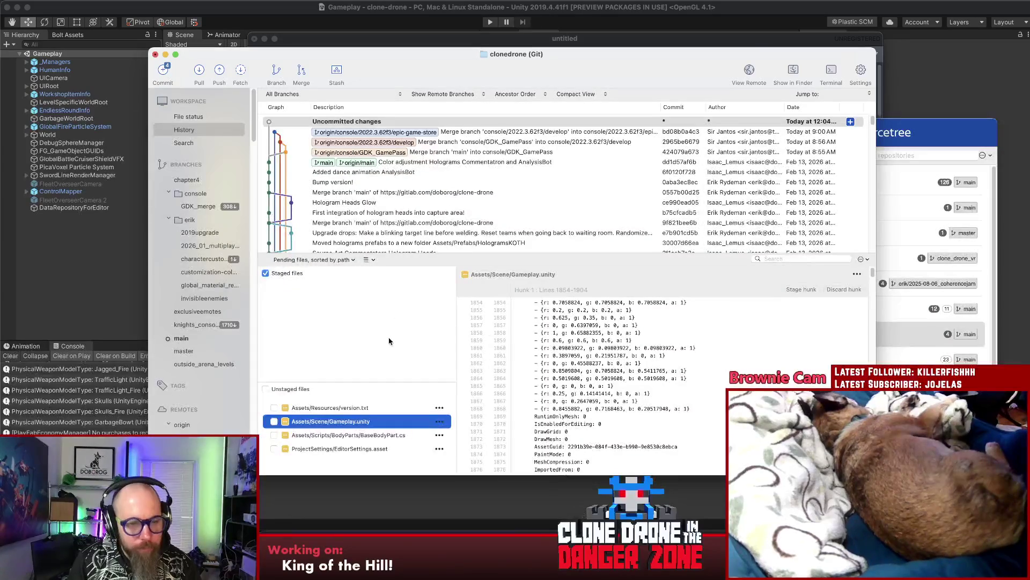
{"action": "mouse_move", "coordinate": [371, 382]}
{"action": "left_mouse_down"}
{"action": "mouse_move", "coordinate": [373, 299]}
{"action": "mouse_move", "coordinate": [376, 324]}
{"action": "left_mouse_up"}
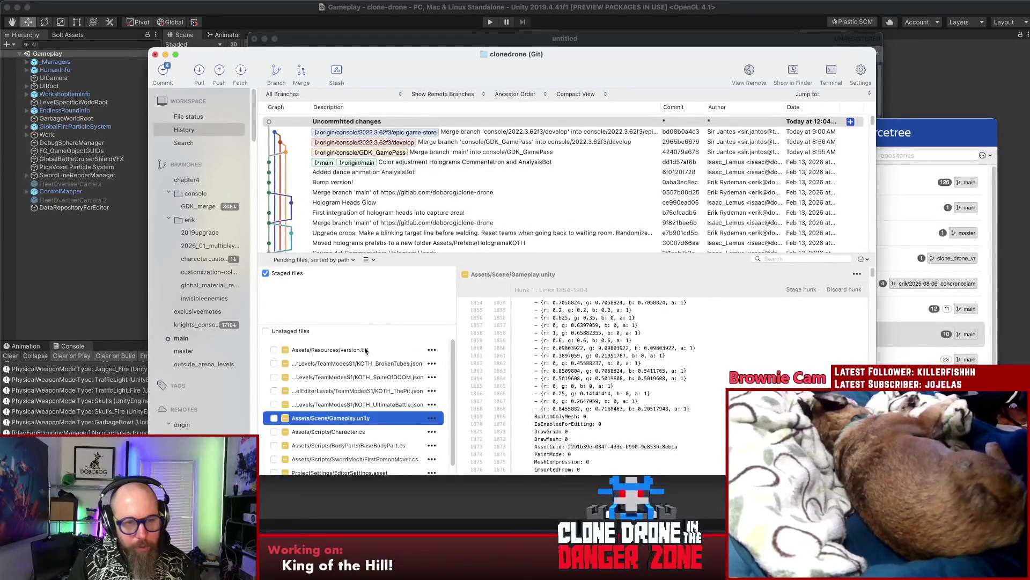
{"action": "left_click", "coordinate": [379, 404], "text": "shift"}
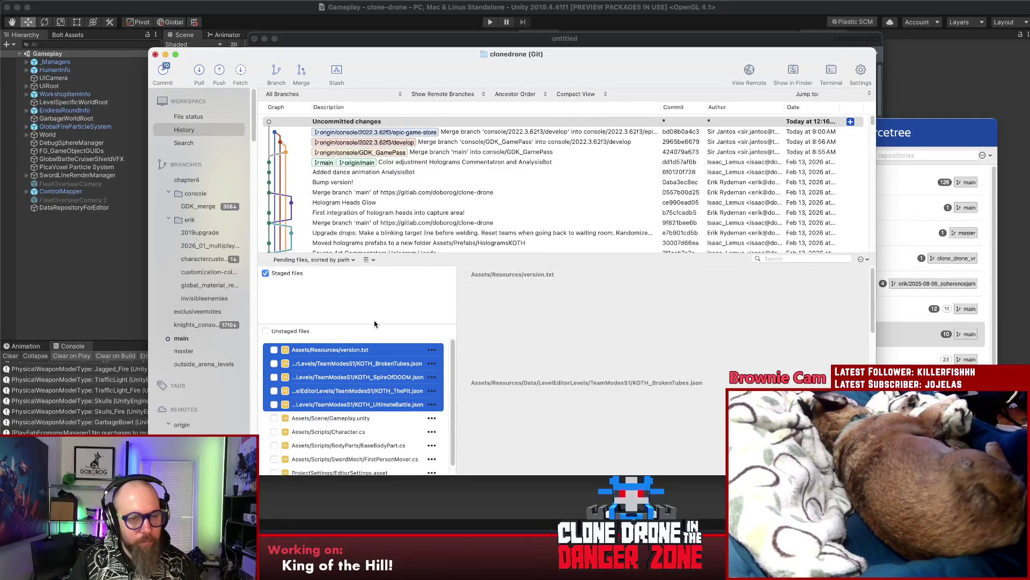
{"action": "left_click_drag", "start_coordinate": [375, 323], "coordinate": [374, 318]}
{"action": "left_click", "coordinate": [349, 363]}
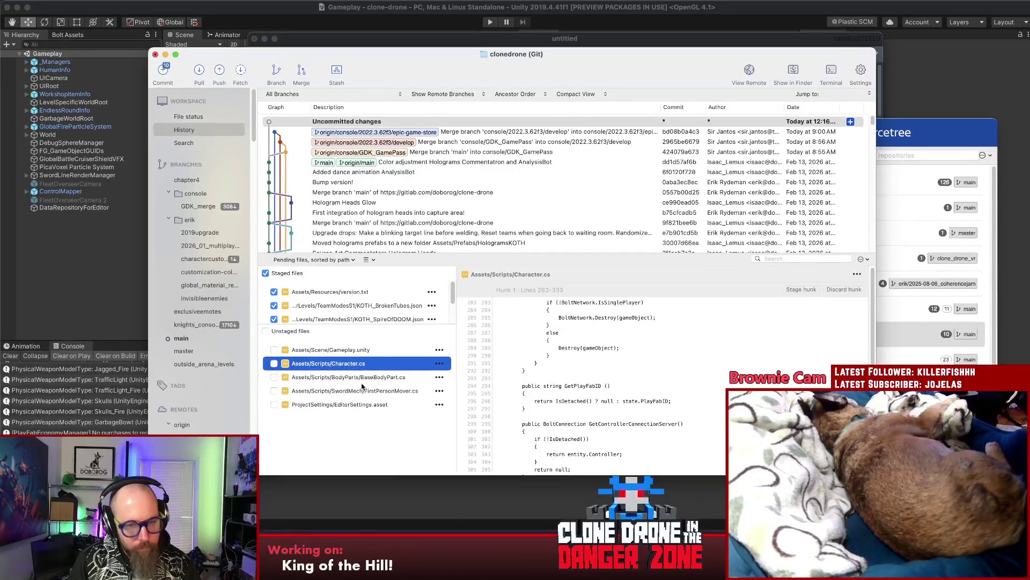
{"action": "left_click", "coordinate": [363, 390], "text": "shift"}
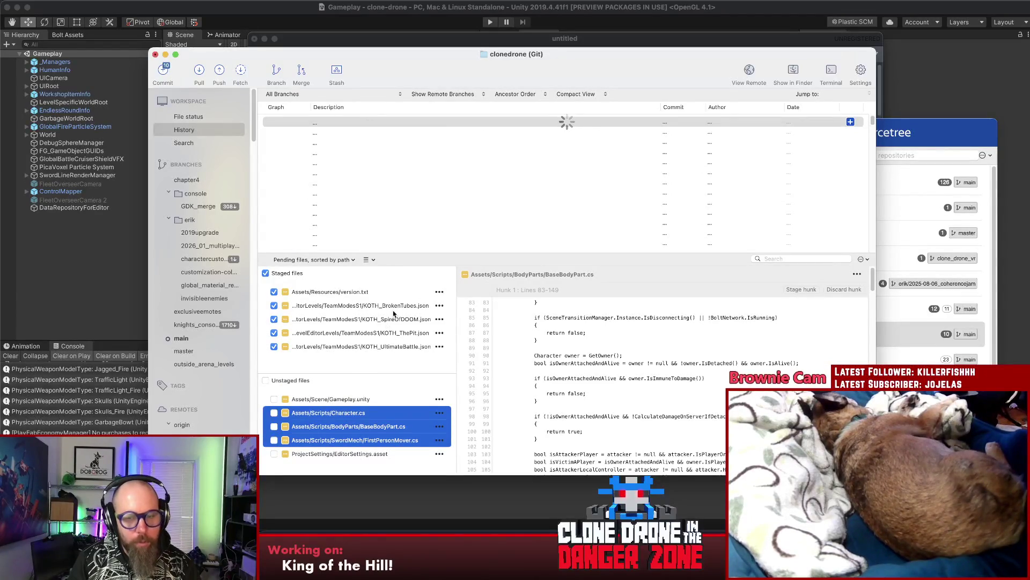
{"action": "key", "text": "space"}
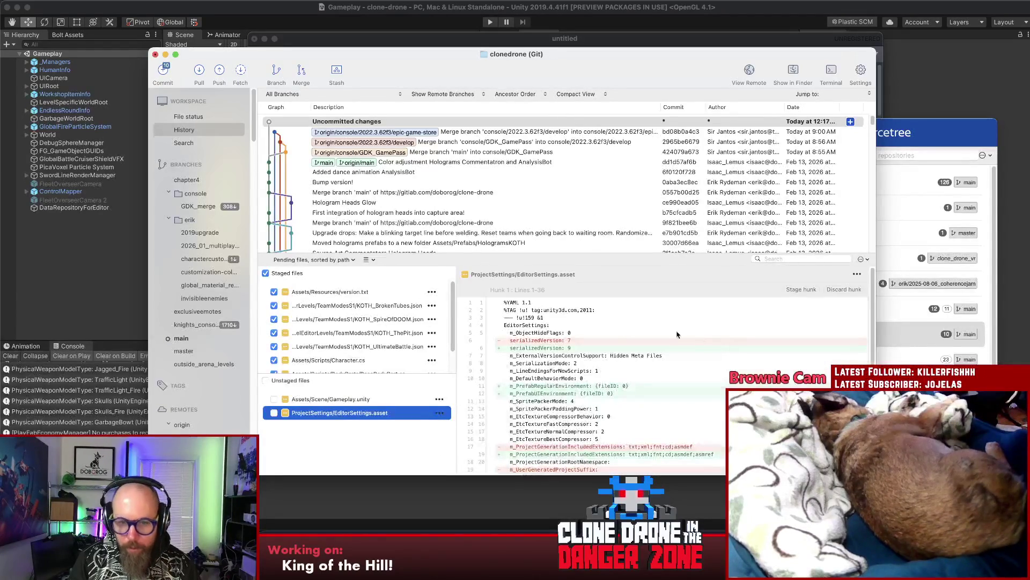
Step: Review the Character.cs, BaseBodyPart.cs and FirstPersonMover.cs diffs, then inspect Gameplay.unity's changes
{"action": "left_click", "coordinate": [358, 360]}
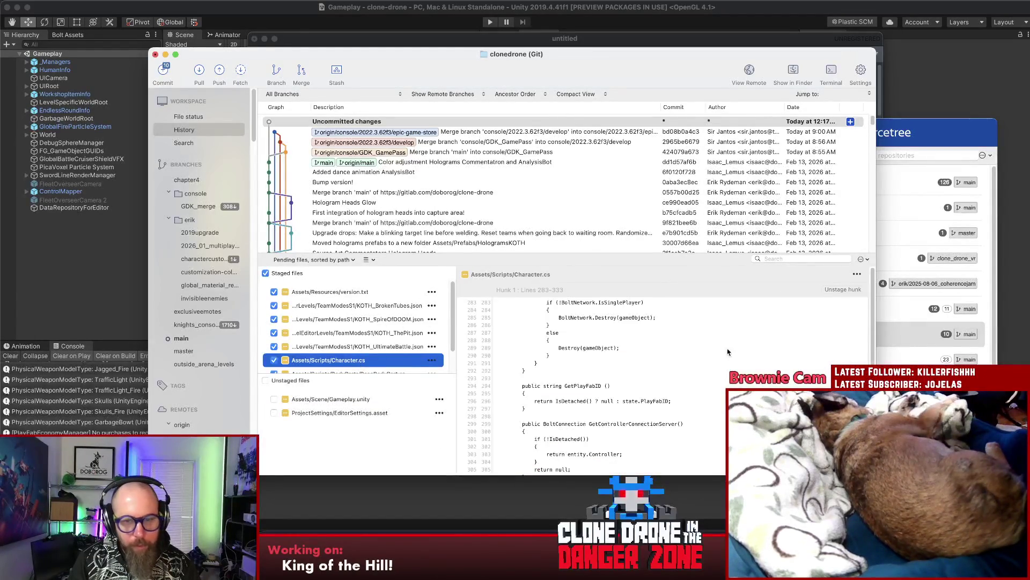
{"action": "scroll", "coordinate": [697, 344], "scroll_direction": "down", "scroll_amount": 10}
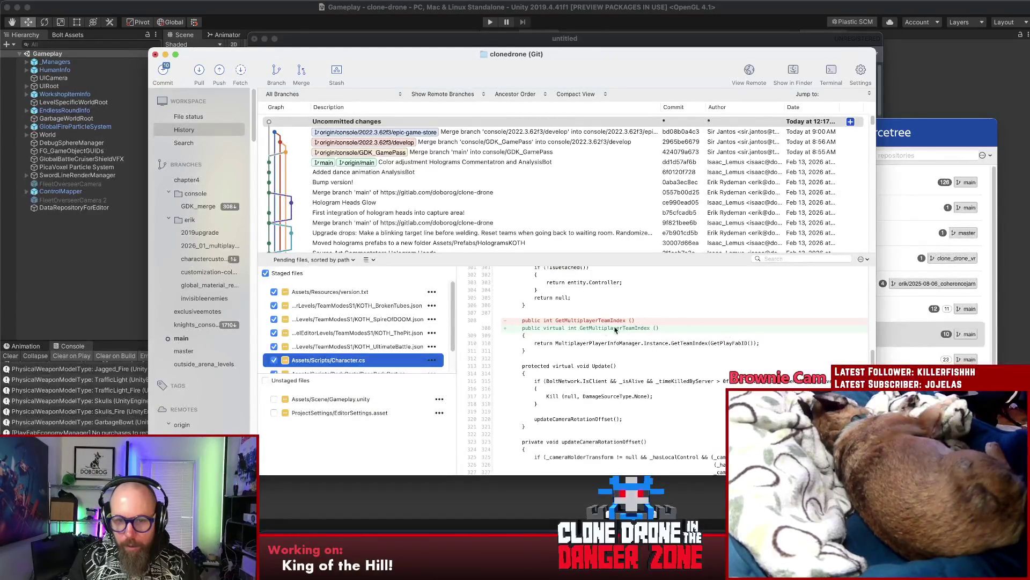
{"action": "scroll", "coordinate": [749, 326], "scroll_direction": "down", "scroll_amount": 2}
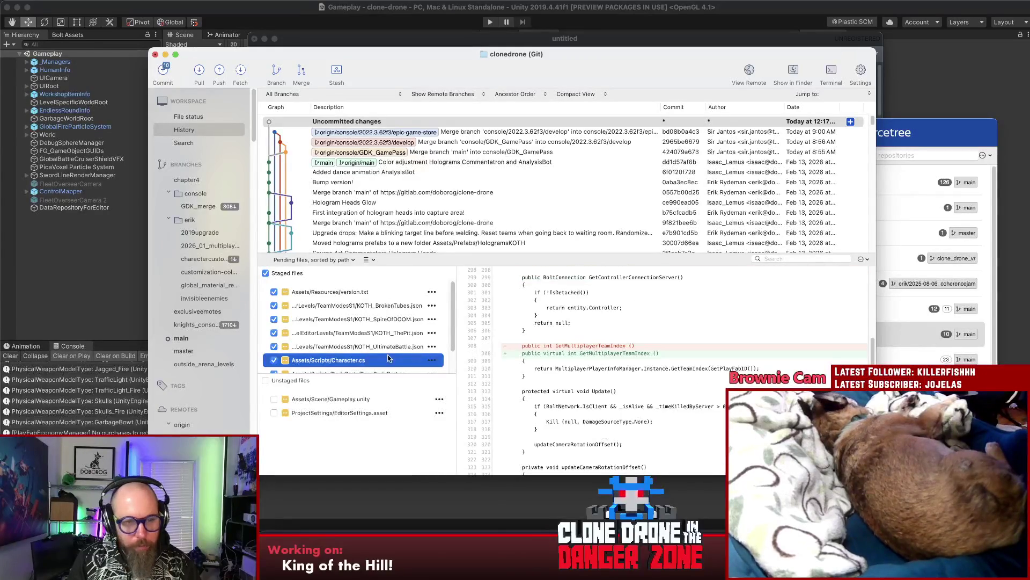
{"action": "key", "text": "Down"}
{"action": "scroll", "coordinate": [700, 334], "scroll_direction": "down", "scroll_amount": 2}
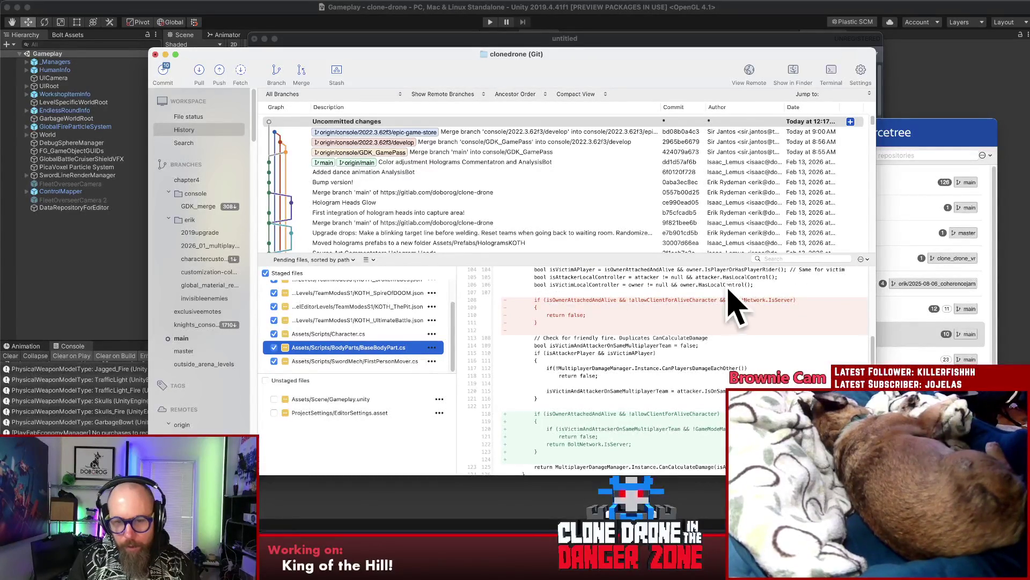
{"action": "scroll", "coordinate": [724, 322], "scroll_direction": "down", "scroll_amount": 1}
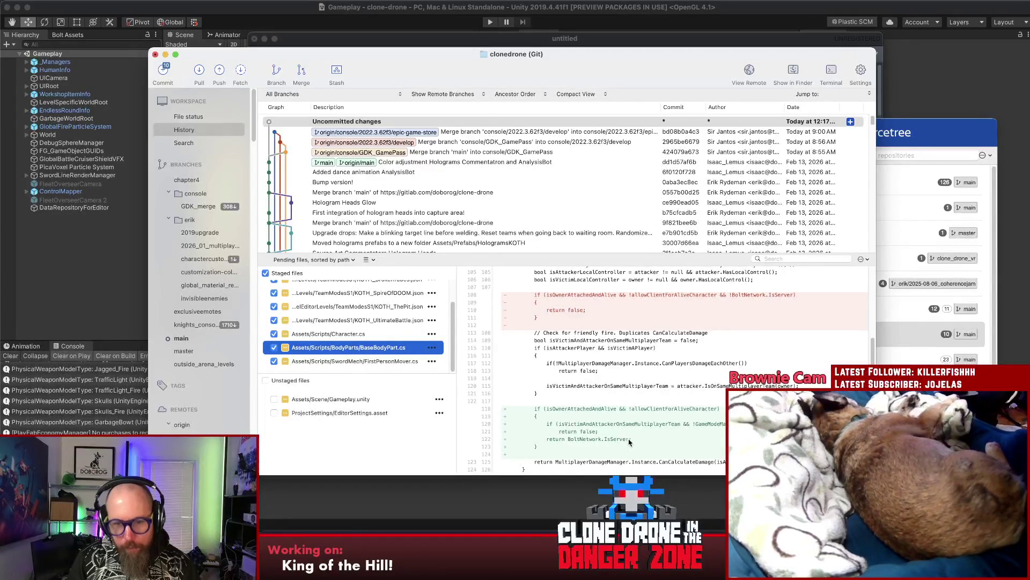
{"action": "scroll", "coordinate": [629, 441], "scroll_direction": "down", "scroll_amount": 2}
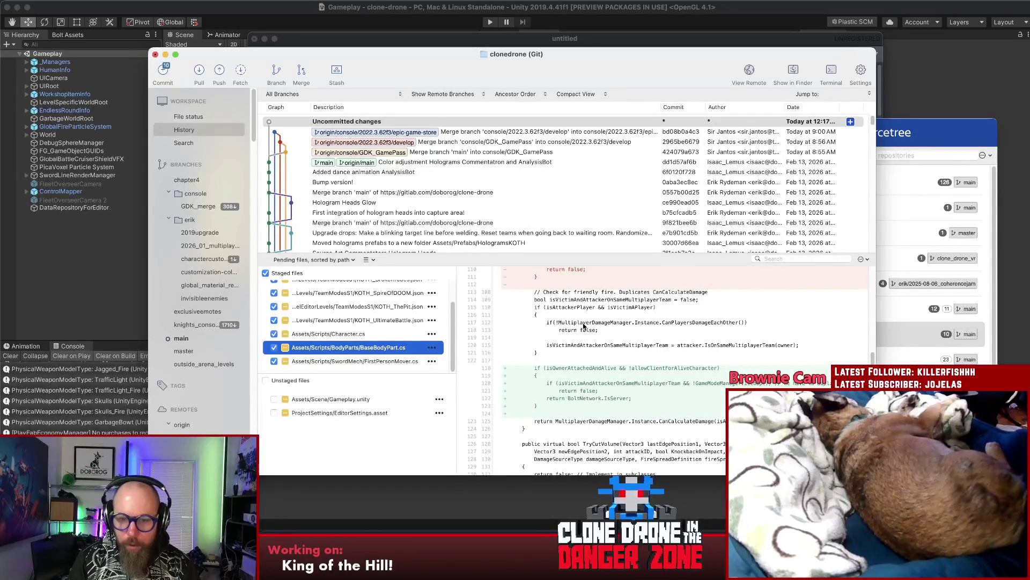
{"action": "left_click", "coordinate": [349, 361]}
{"action": "scroll", "coordinate": [719, 344], "scroll_direction": "down", "scroll_amount": 5}
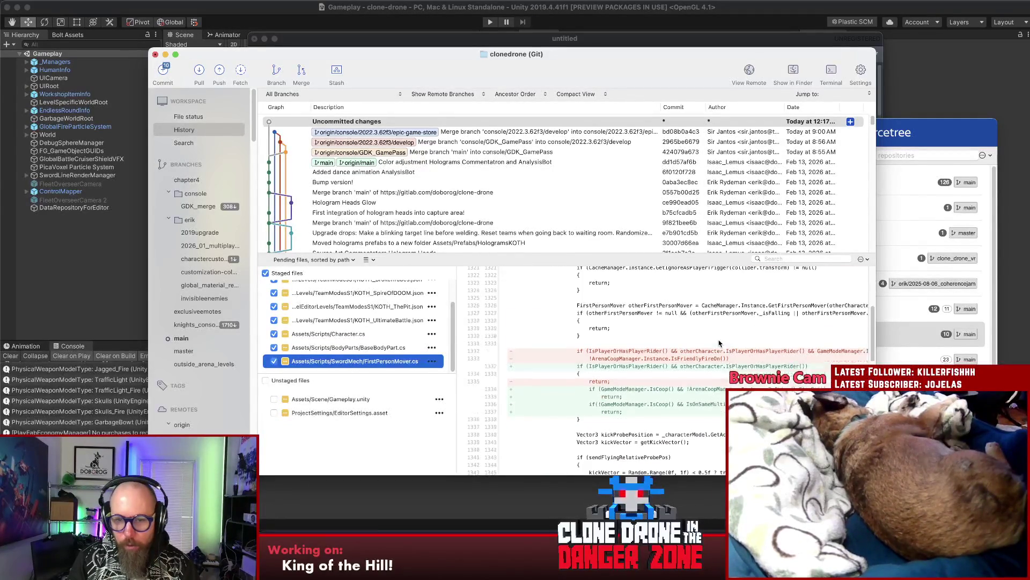
{"action": "scroll", "coordinate": [719, 343], "scroll_direction": "down", "scroll_amount": 2}
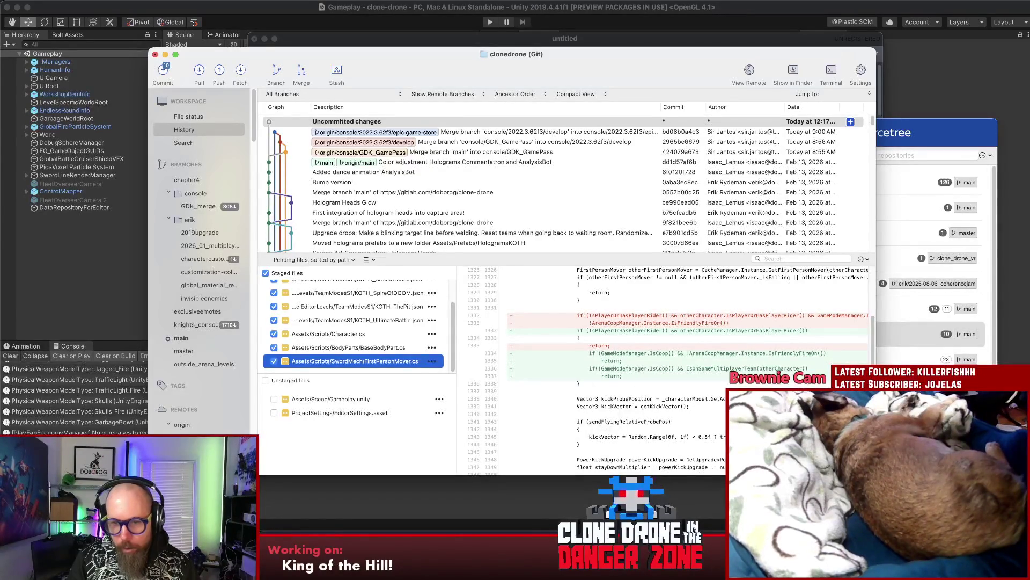
{"action": "scroll", "coordinate": [656, 378], "scroll_direction": "down", "scroll_amount": 4}
{"action": "scroll", "coordinate": [657, 380], "scroll_direction": "down", "scroll_amount": 20}
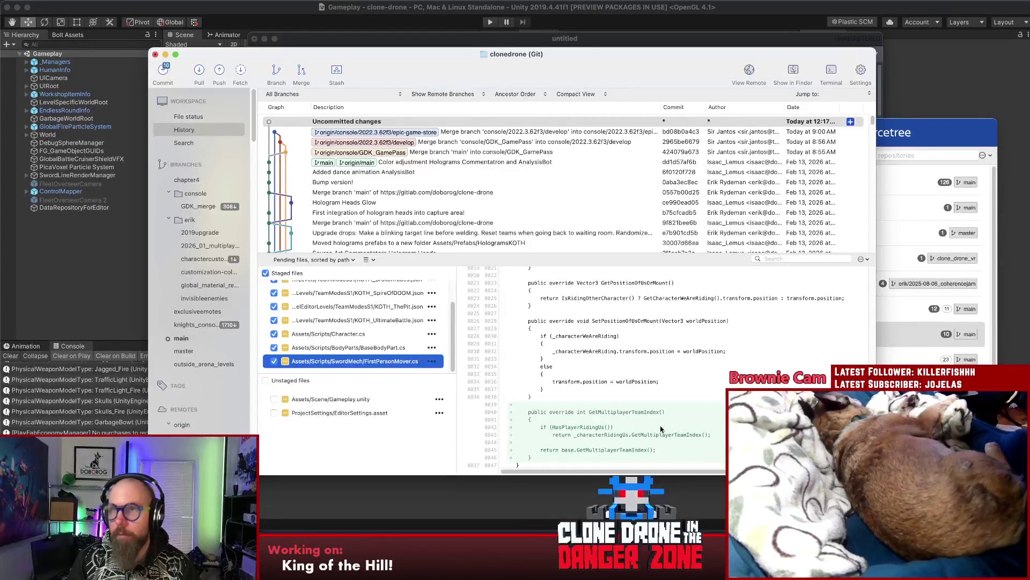
{"action": "scroll", "coordinate": [384, 304], "scroll_direction": "up", "scroll_amount": 2}
{"action": "scroll", "coordinate": [384, 305], "scroll_direction": "down", "scroll_amount": 2}
{"action": "left_click", "coordinate": [333, 399]}
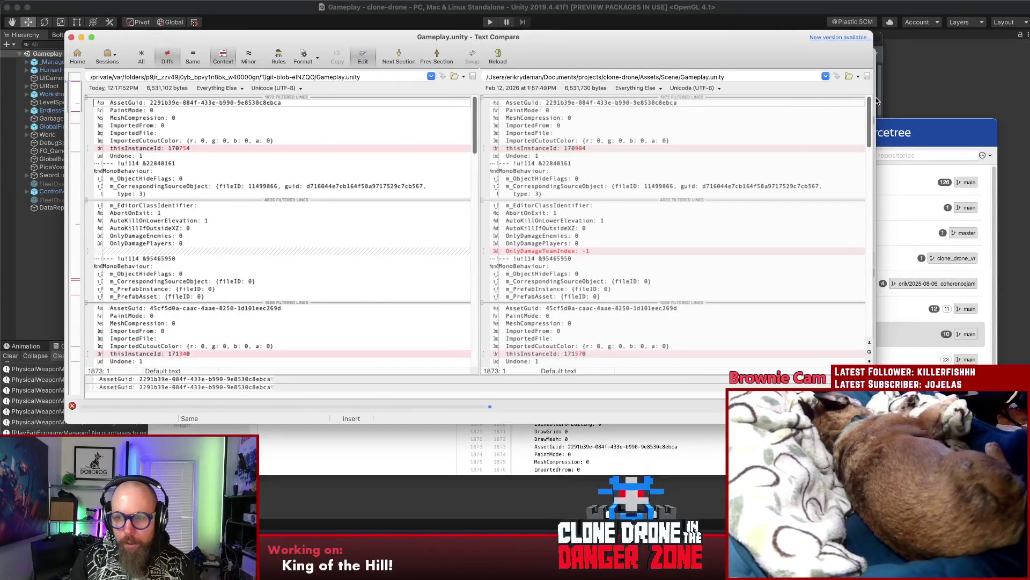
{"action": "mouse_move", "coordinate": [869, 107]}
{"action": "left_mouse_down"}
{"action": "mouse_move", "coordinate": [879, 160]}
{"action": "mouse_move", "coordinate": [869, 290]}
{"action": "mouse_move", "coordinate": [869, 196]}
{"action": "mouse_move", "coordinate": [219, 16]}
{"action": "left_mouse_up"}
{"action": "left_click", "coordinate": [71, 37]}
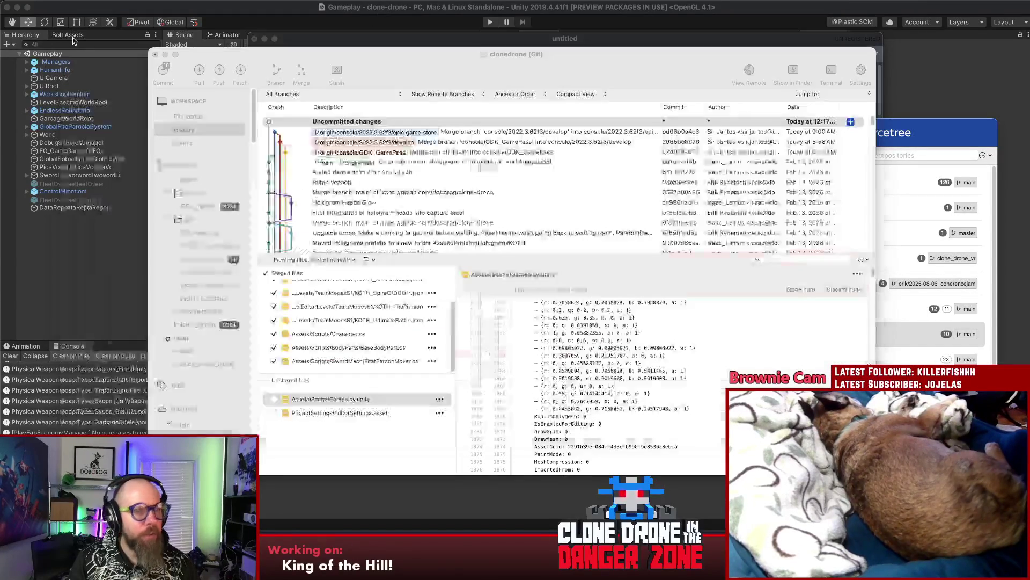
Step: Begin the commit message 'Capture are: 90s! Fixed numerous…' describing the friendly-fire fixes
{"action": "left_click", "coordinate": [243, 54]}
{"action": "left_click", "coordinate": [188, 116]}
{"action": "left_click", "coordinate": [484, 458]}
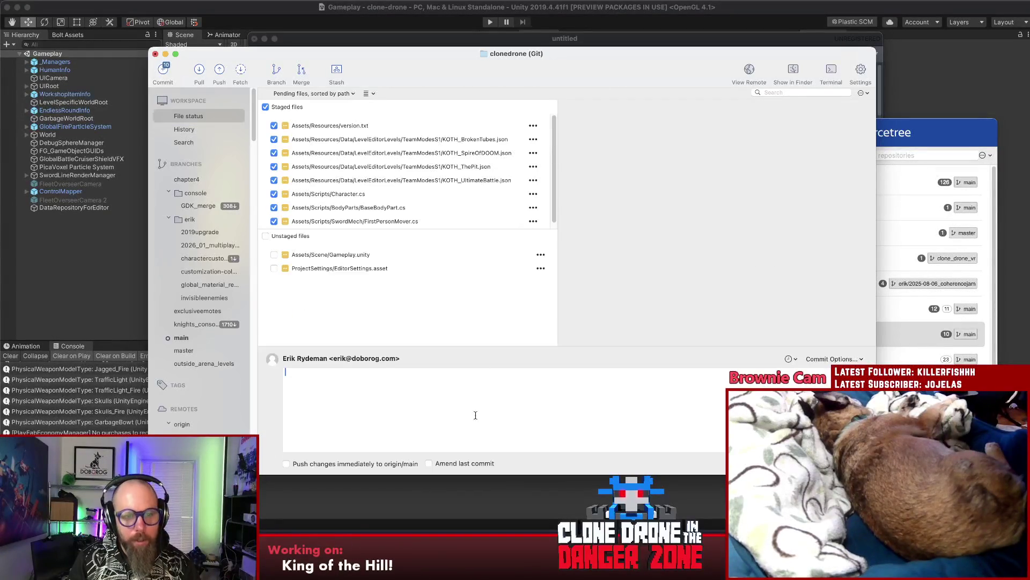
{"action": "type", "text": "U"}
{"action": "key", "text": "BackSpace"}
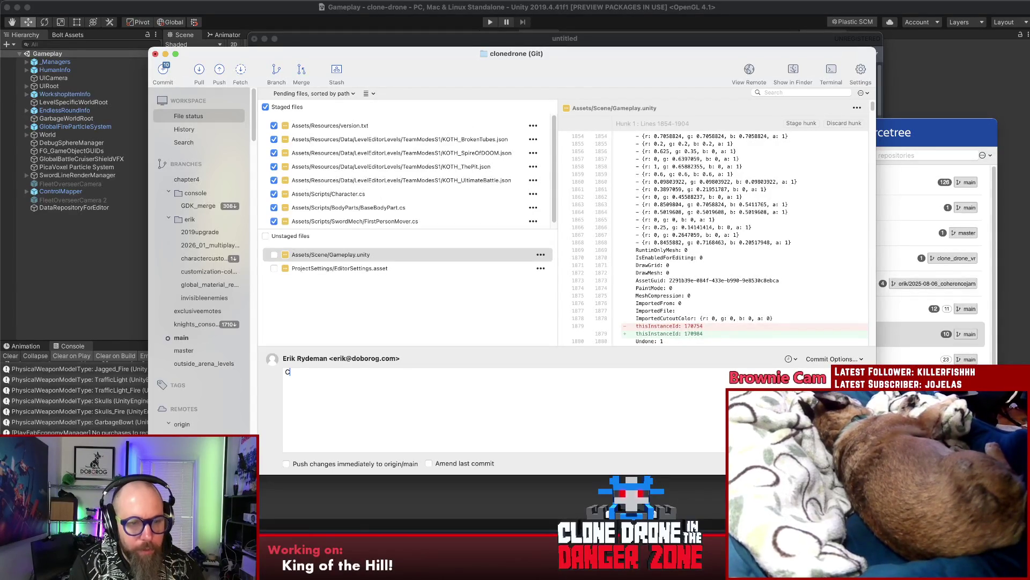
{"action": "type", "text": "apture are: "}
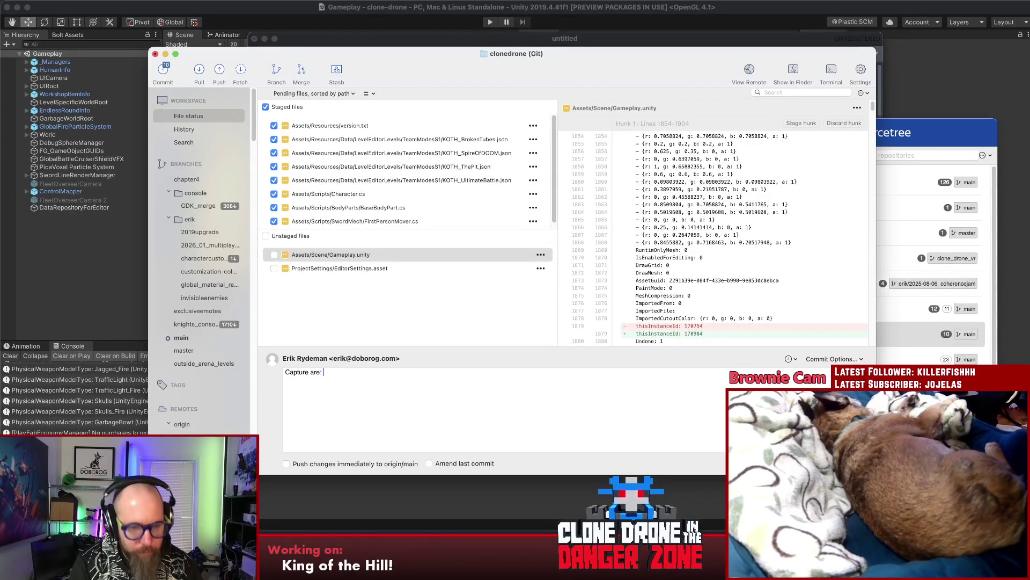
{"action": "type", "text": "90s! Fixed n"}
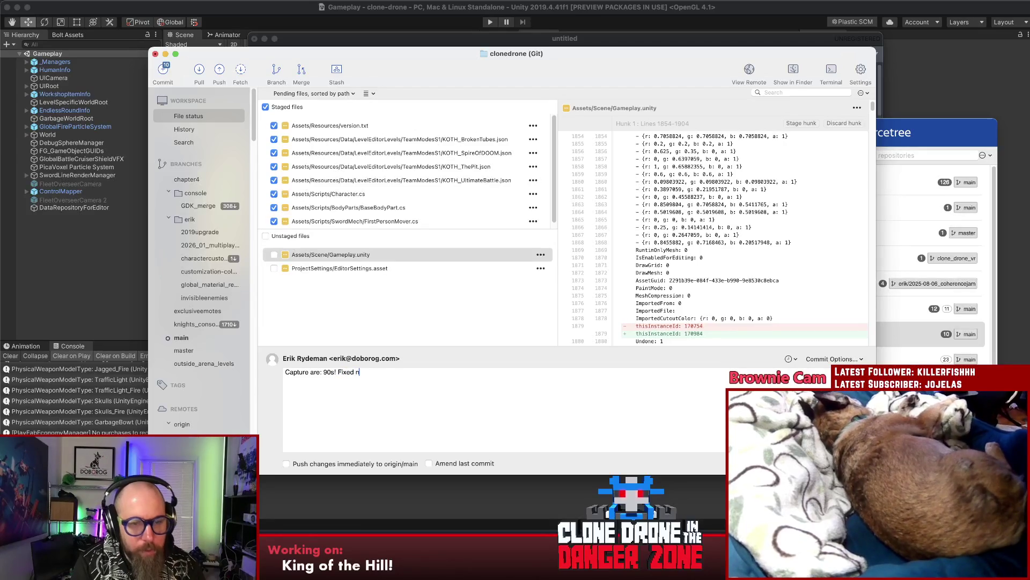
{"action": "type", "text": "umerous bugs with fri"}
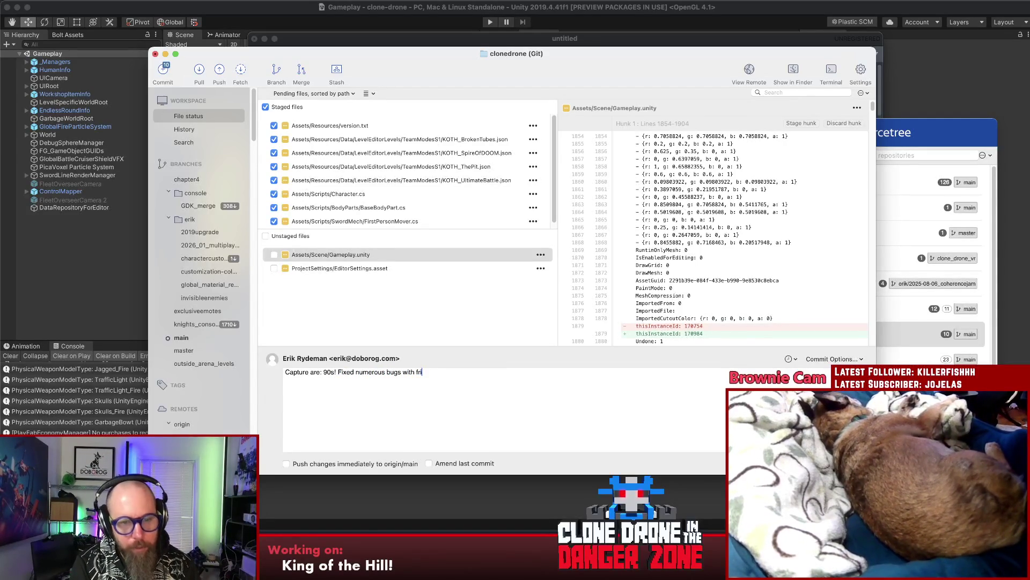
{"action": "type", "text": "ly "}
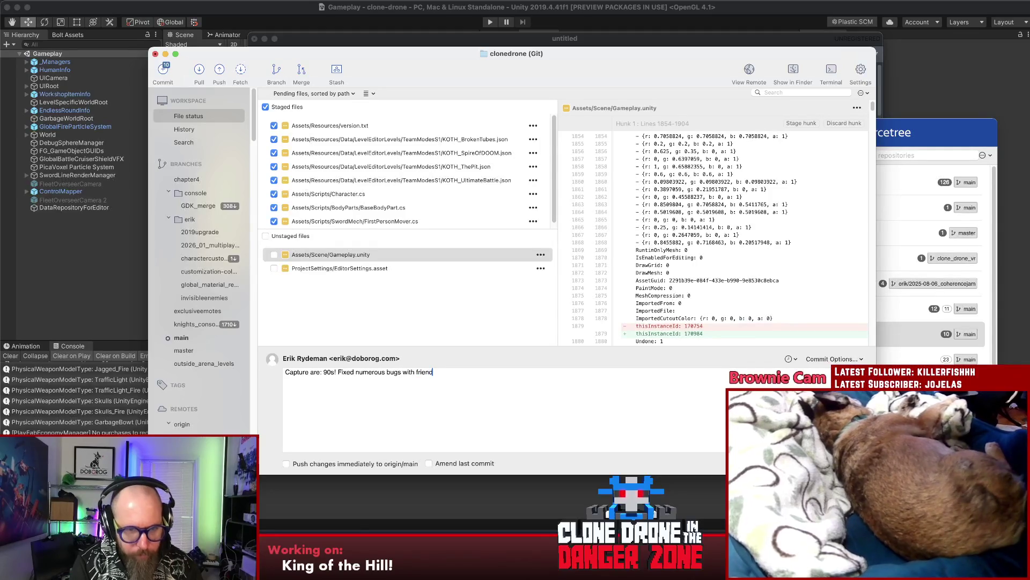
{"action": "type", "text": "lava fire"}
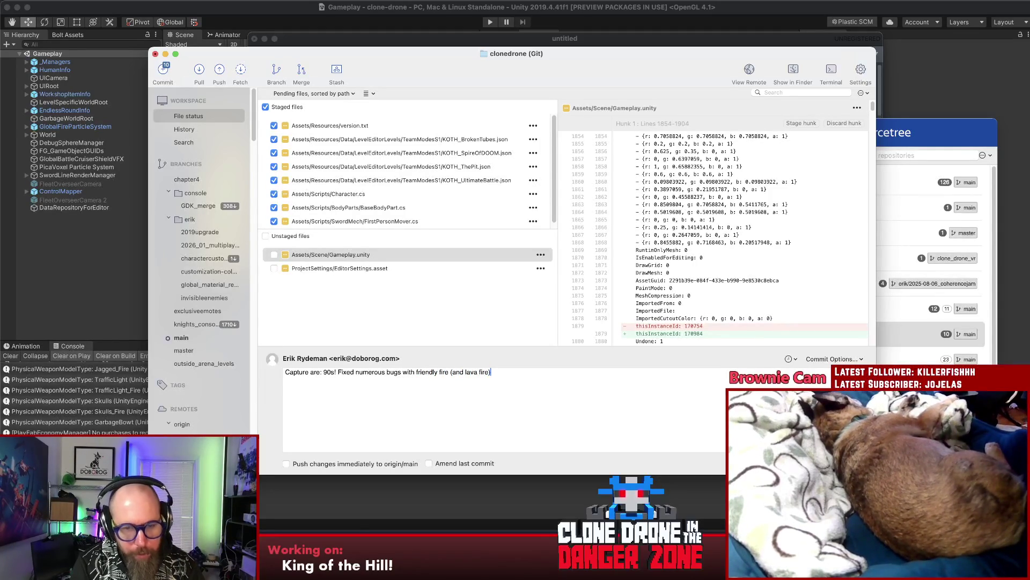
{"action": "type", "text": " on servwer"}
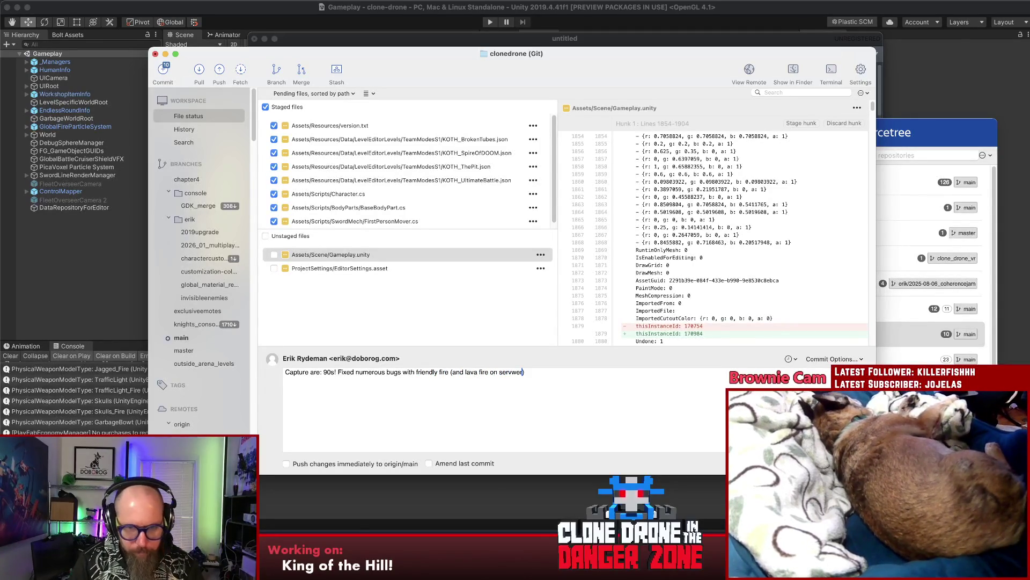
Step: Correct the message wording to mention PvP, then commit and push to origin/main
{"action": "key", "text": "BackSpace"}
{"action": "type", "text": "ve"}
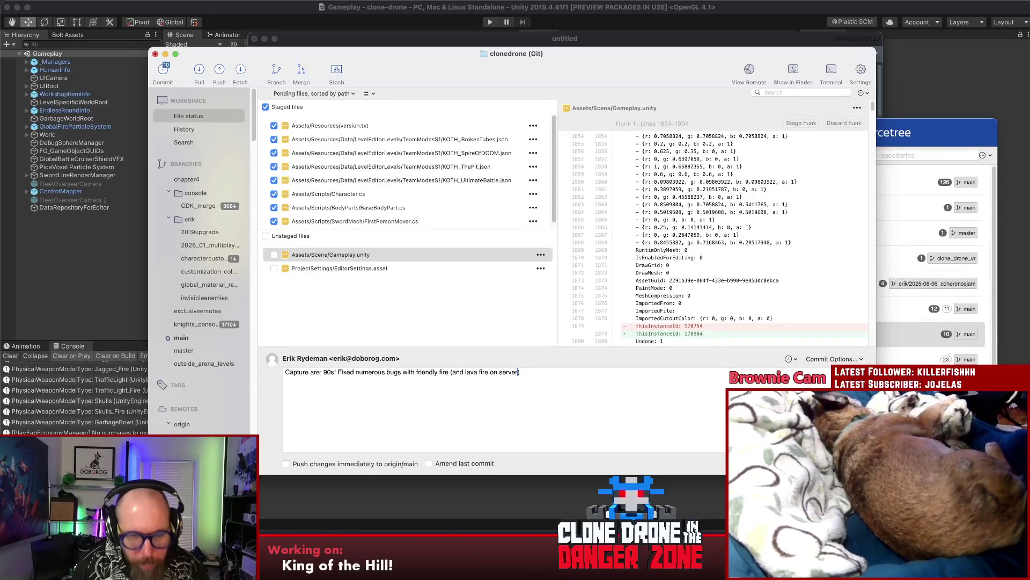
{"action": "double_click", "coordinate": [508, 372]}
{"action": "key", "text": "BackSpace"}
{"action": "key", "text": "BackSpace"}
{"action": "key", "text": "BackSpace"}
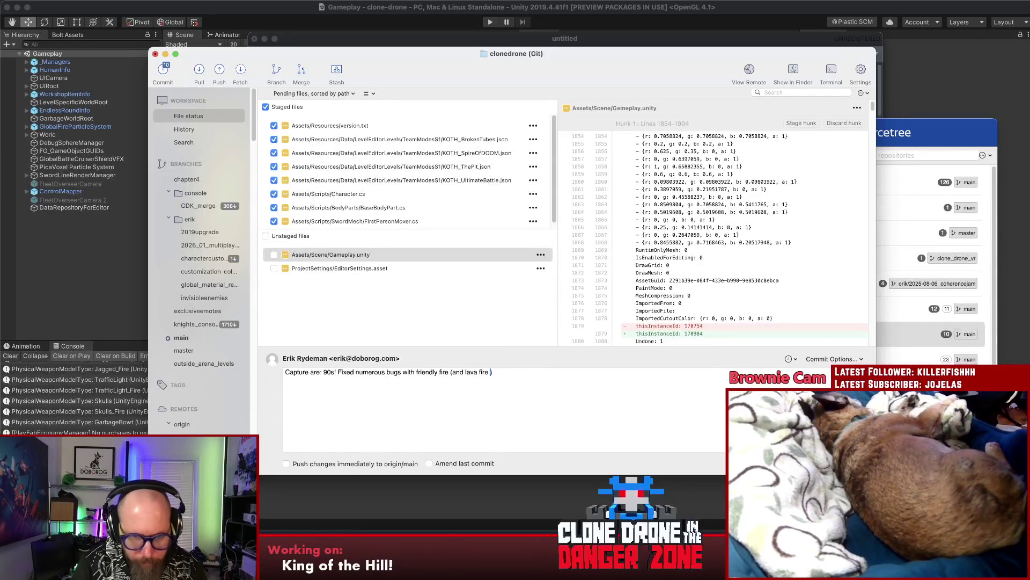
{"action": "type", "text": "in co-op"}
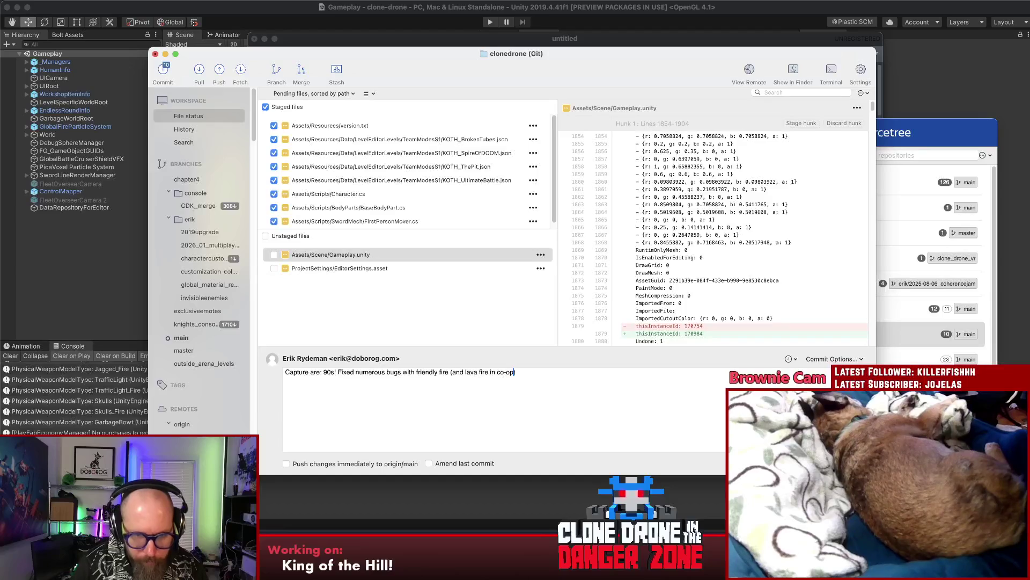
{"action": "type", "text": "in T"}
{"action": "key", "text": "BackSpace"}
{"action": "type", "text": "PvP"}
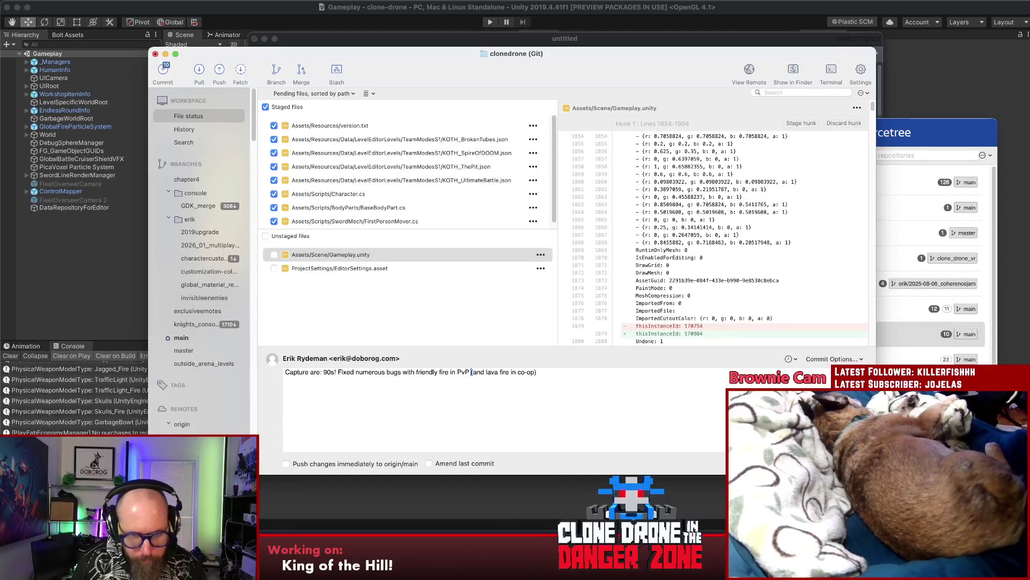
{"action": "left_click", "coordinate": [581, 374]}
{"action": "type", "text": "."}
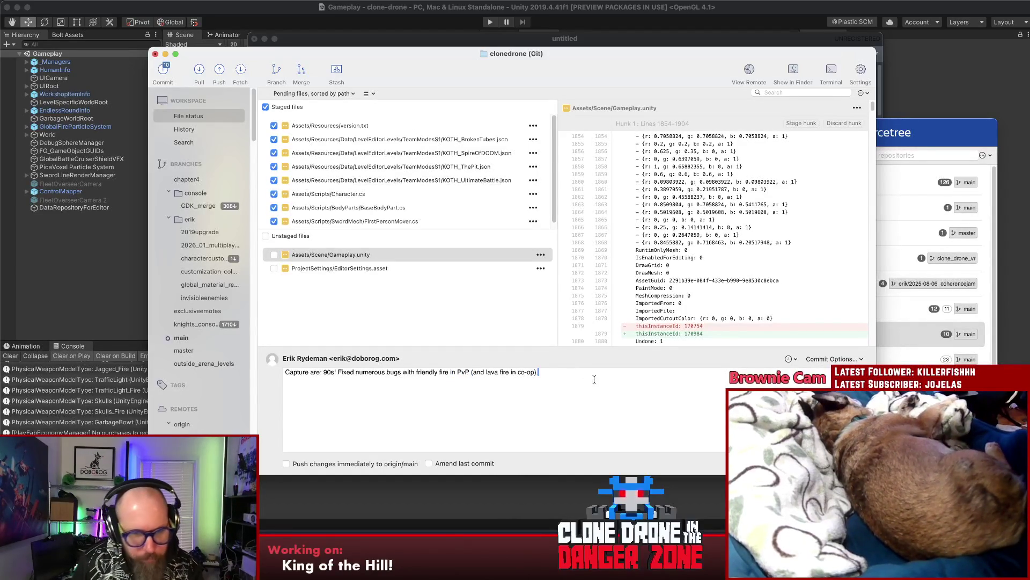
{"action": "left_click", "coordinate": [286, 464]}
{"action": "key", "text": "super+Return"}
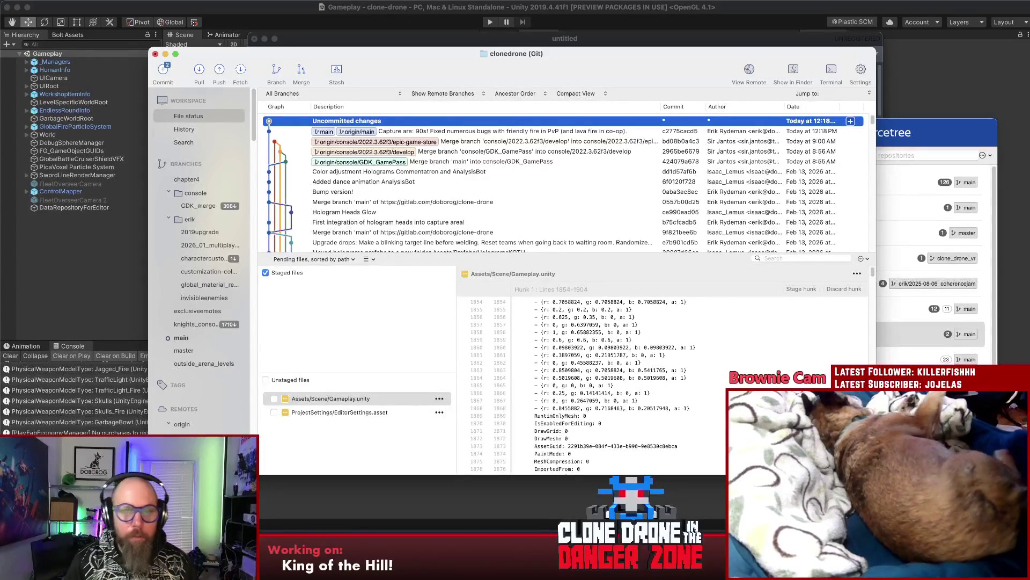
Step: Inspect the new commit's KOTH_ThePit.json and KOTH_BrokenTubes.json diffs, then open GitLab in Chrome
{"action": "left_click", "coordinate": [383, 324]}
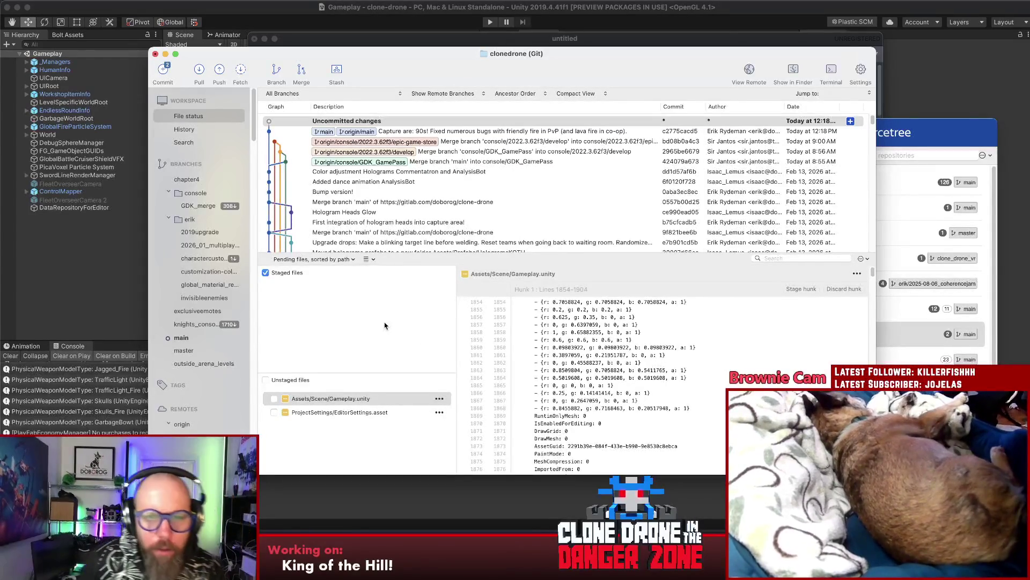
{"action": "left_click", "coordinate": [562, 131]}
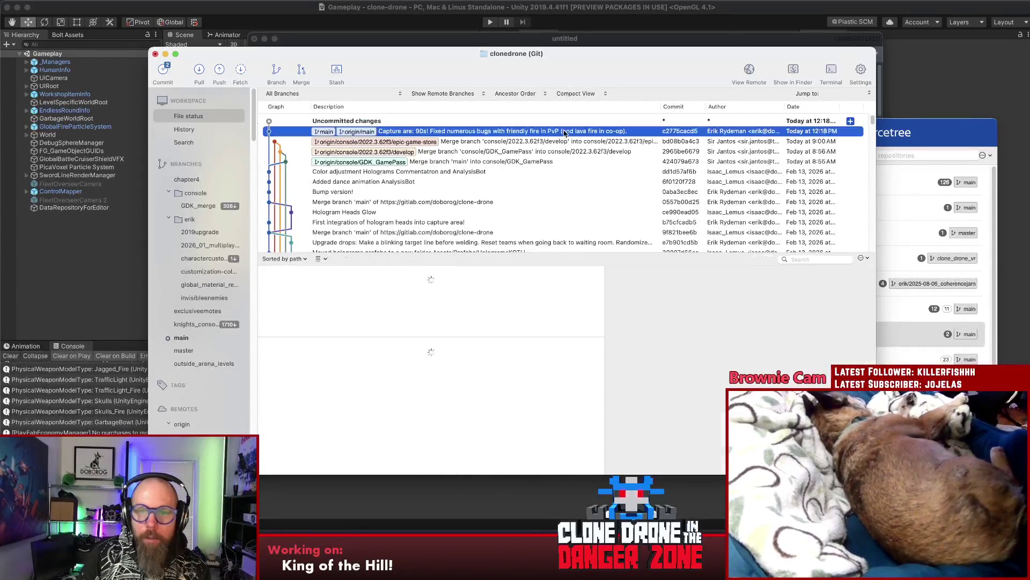
{"action": "scroll", "coordinate": [505, 323], "scroll_direction": "down", "scroll_amount": 2}
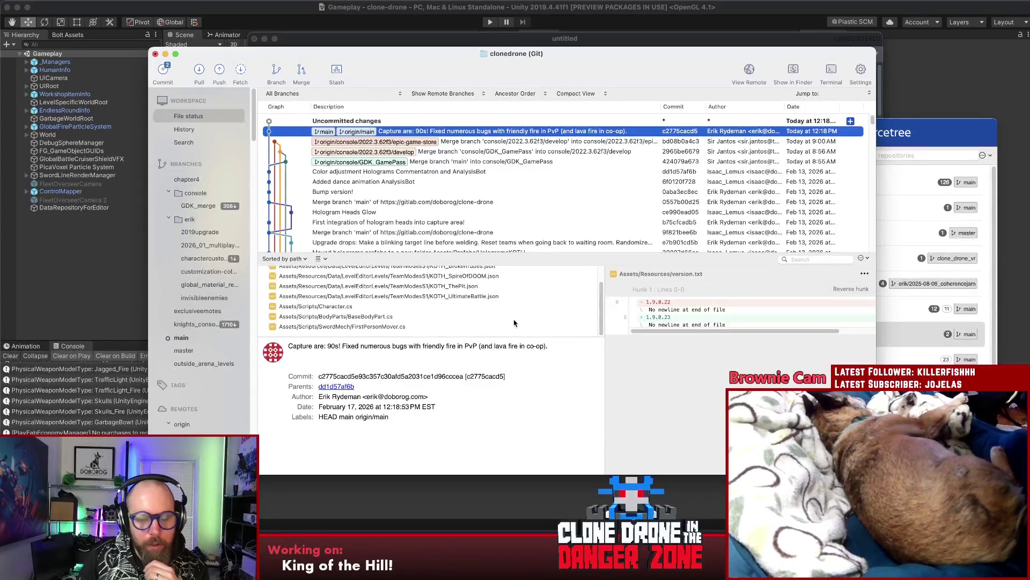
{"action": "scroll", "coordinate": [513, 319], "scroll_direction": "up", "scroll_amount": 2}
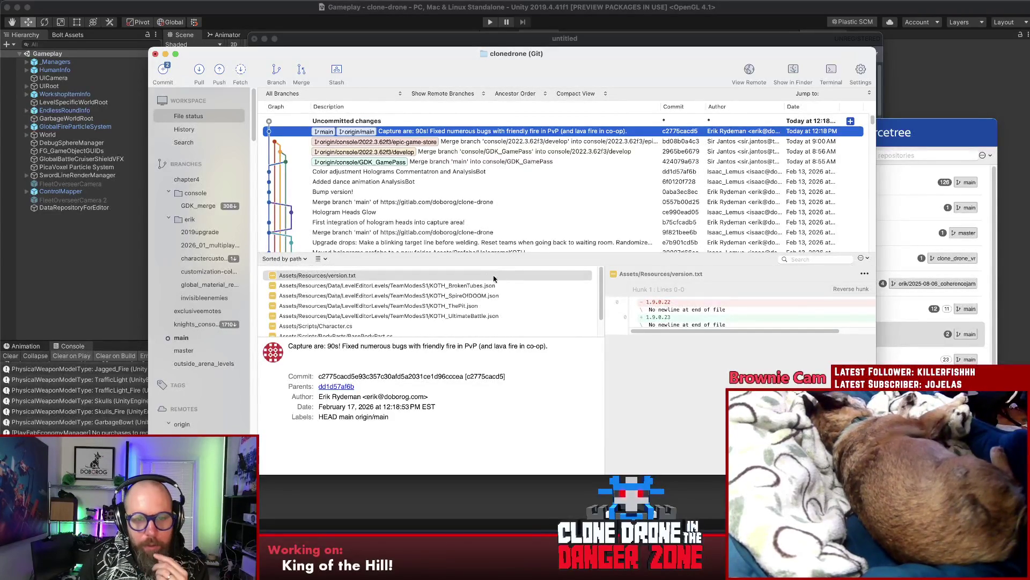
{"action": "left_click", "coordinate": [464, 306]}
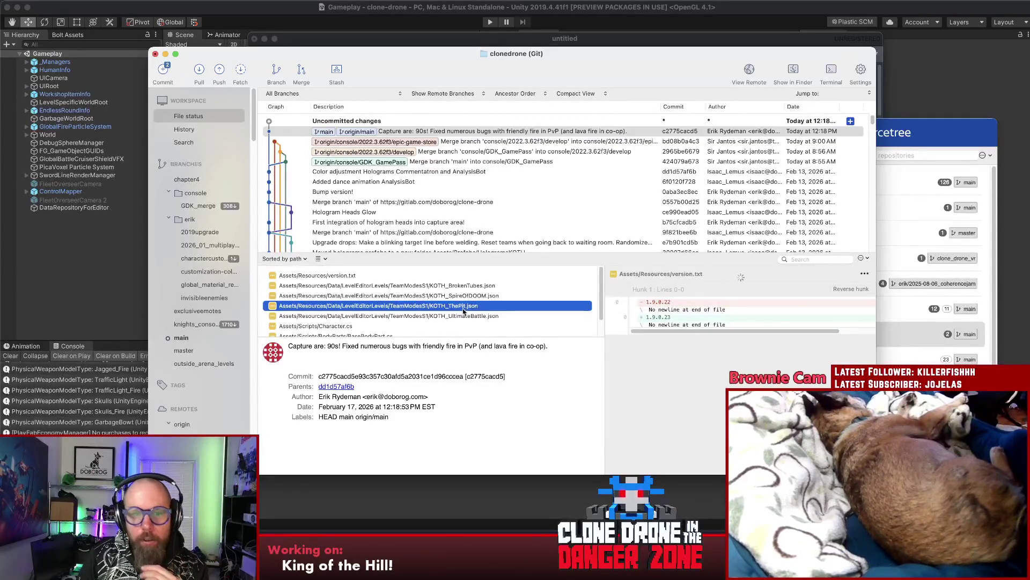
{"action": "key", "text": "Up"}
{"action": "key", "text": "Up"}
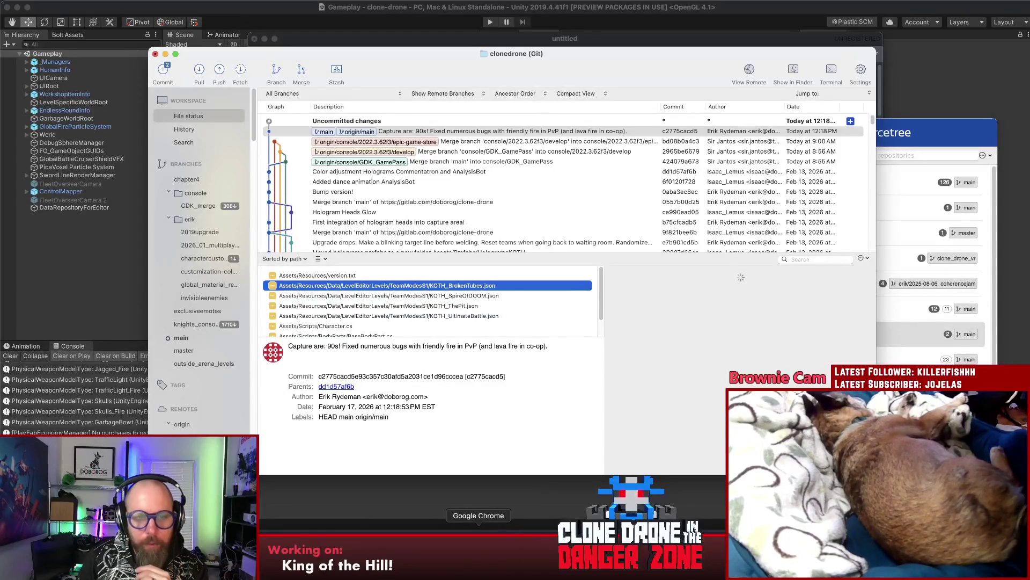
{"action": "left_click", "coordinate": [478, 534]}
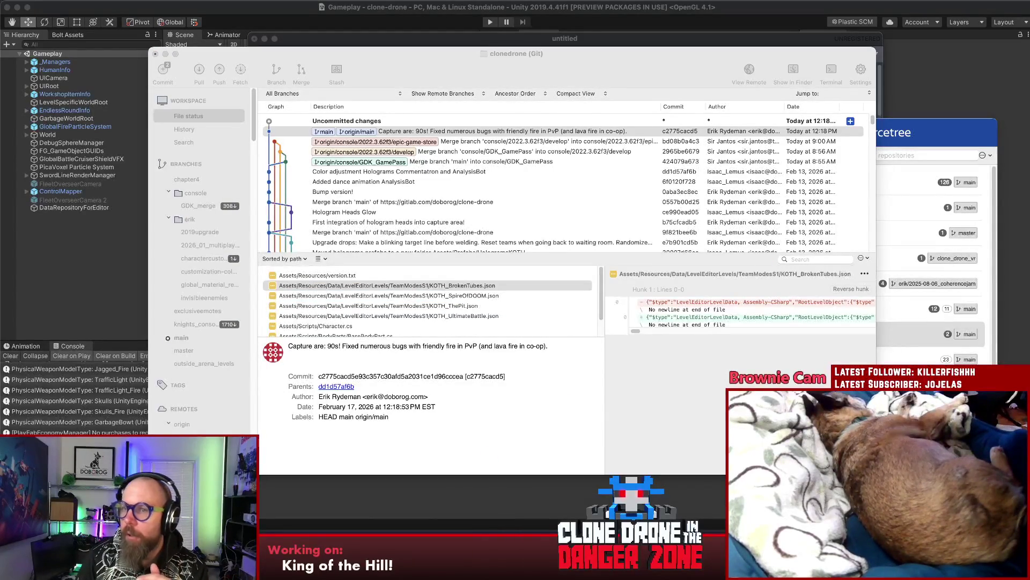
{"action": "left_click", "coordinate": [241, 117]}
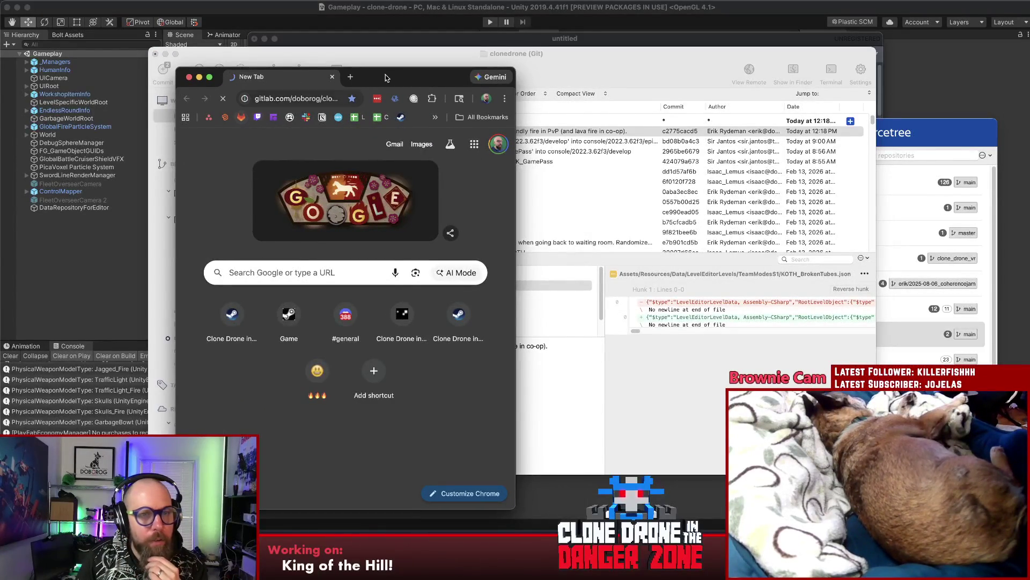
Step: Maximize Chrome, sign in to GitLab with the saved credentials, then return to Rider
{"action": "double_click", "coordinate": [381, 80]}
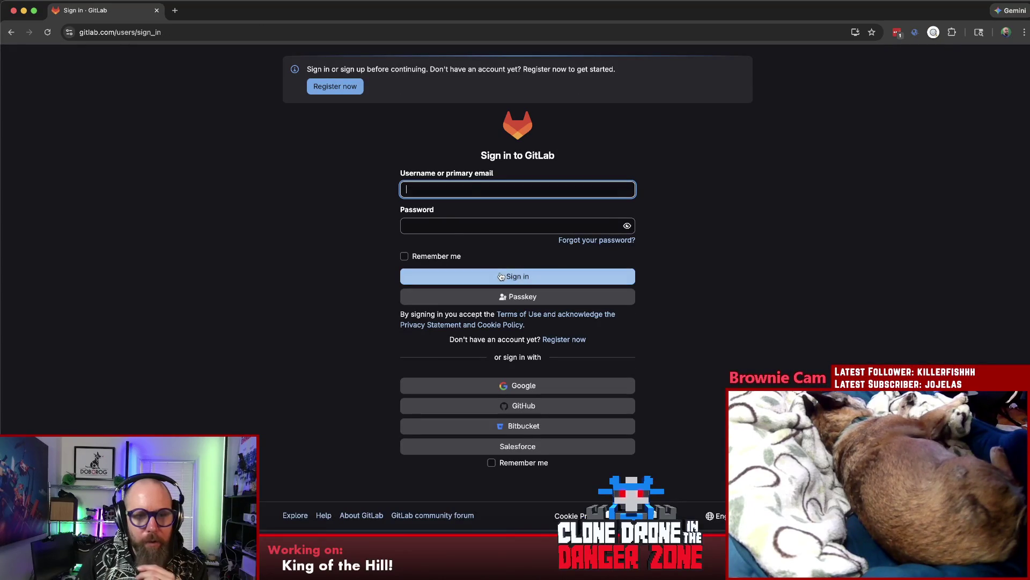
{"action": "left_click", "coordinate": [501, 277]}
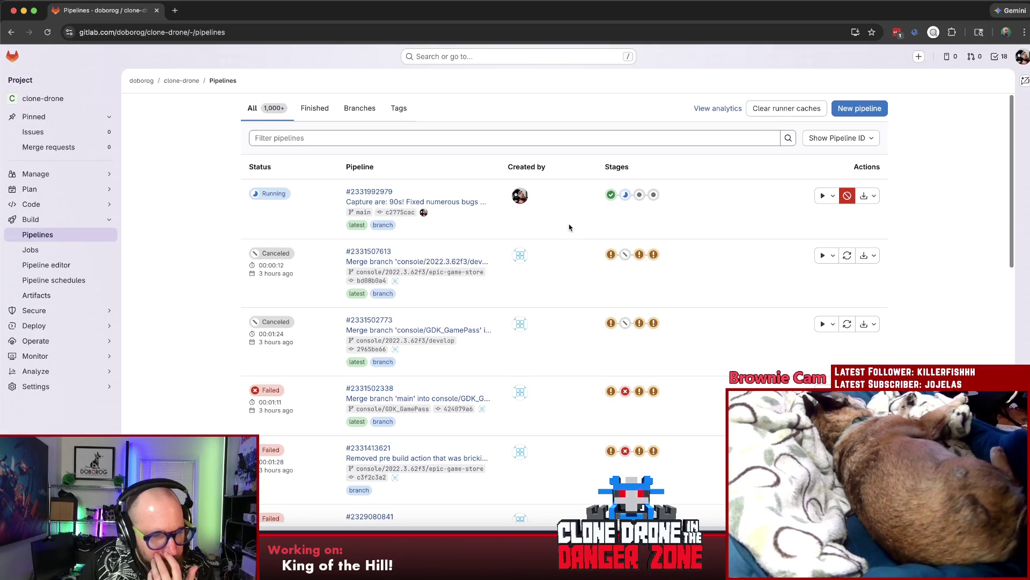
{"action": "key", "text": "super+Tab"}
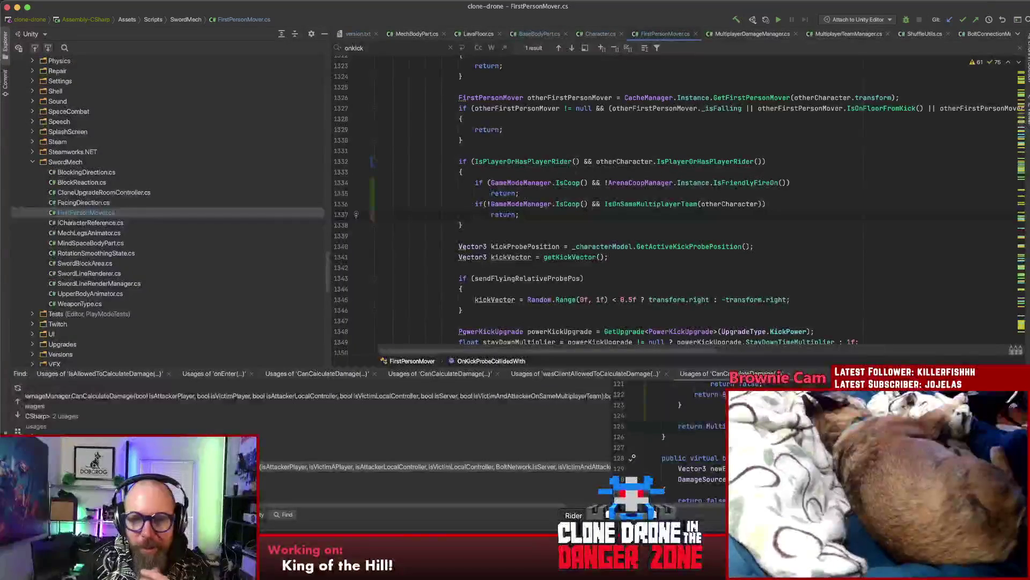
Step: Review the friendly-fire checks in FirstPersonMover.cs in Rider, then bring Unity back to the front
{"action": "key", "text": "super+Tab"}
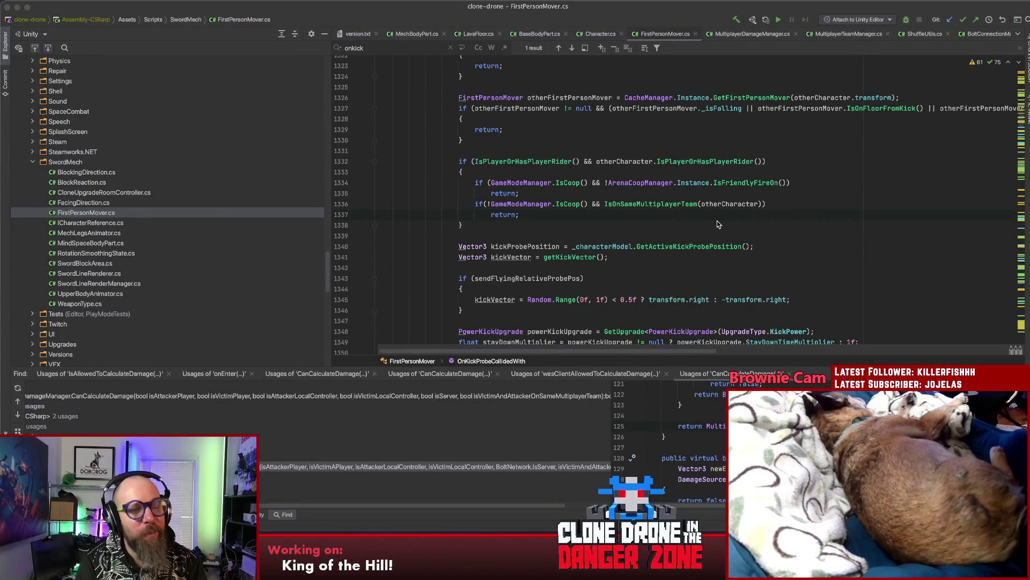
{"action": "key", "text": "super+Tab"}
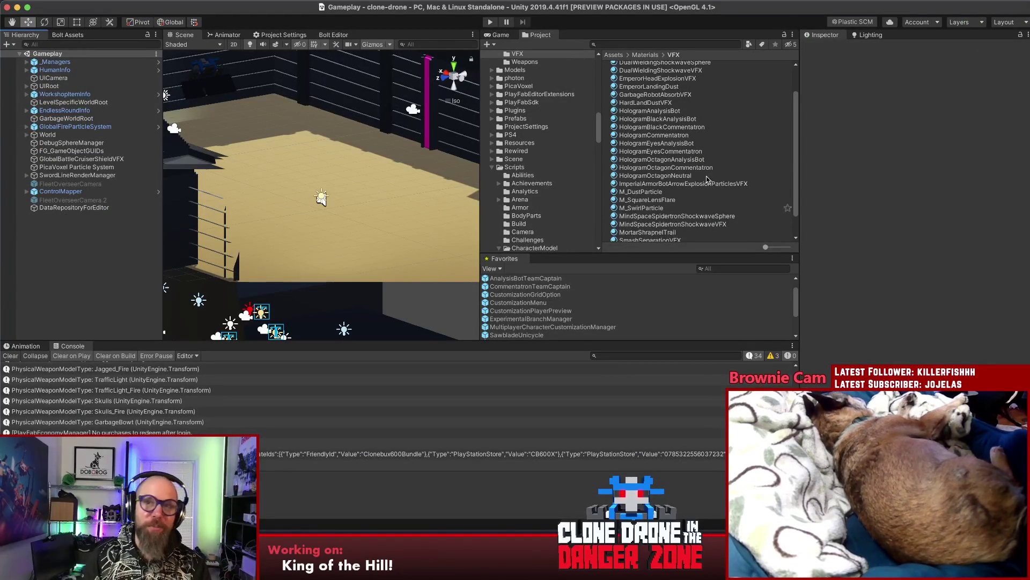
Step: Find 'teamcap' in the Project panel, open the TeamCaptureArea prefab, then return to GitLab pipelines
{"action": "left_click", "coordinate": [661, 44]}
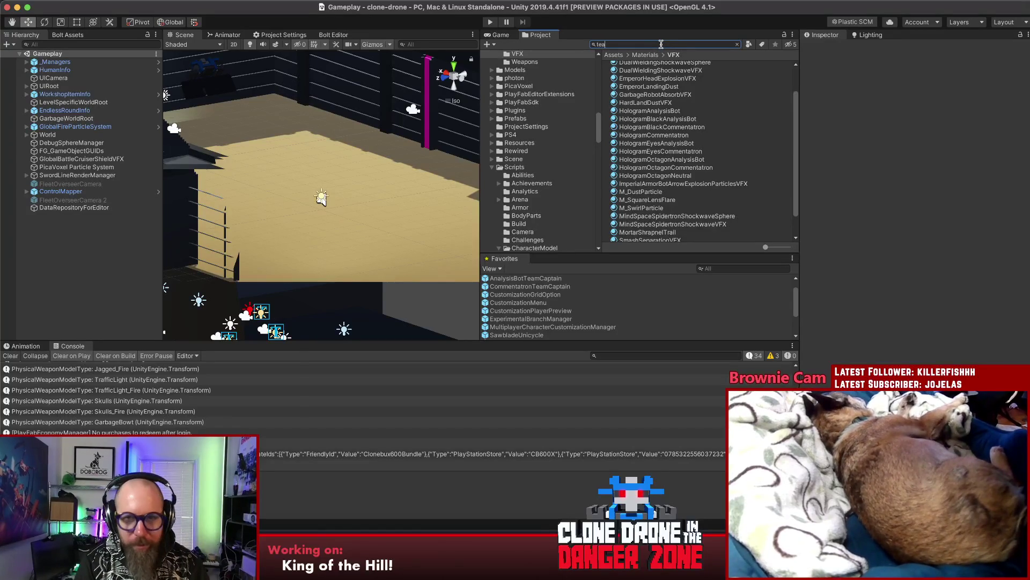
{"action": "type", "text": "teamcap"}
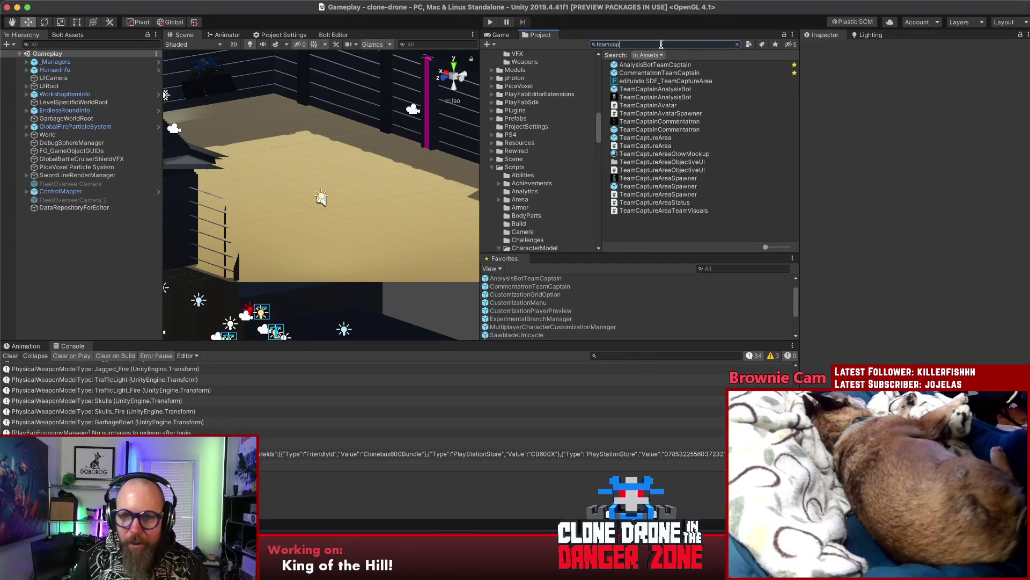
{"action": "left_click", "coordinate": [664, 138]}
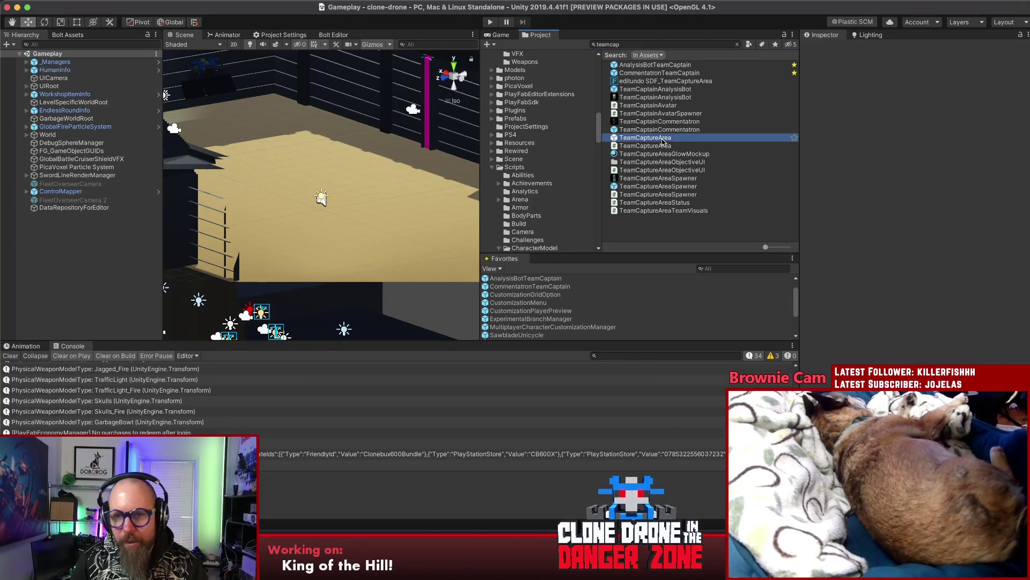
{"action": "left_click", "coordinate": [946, 77]}
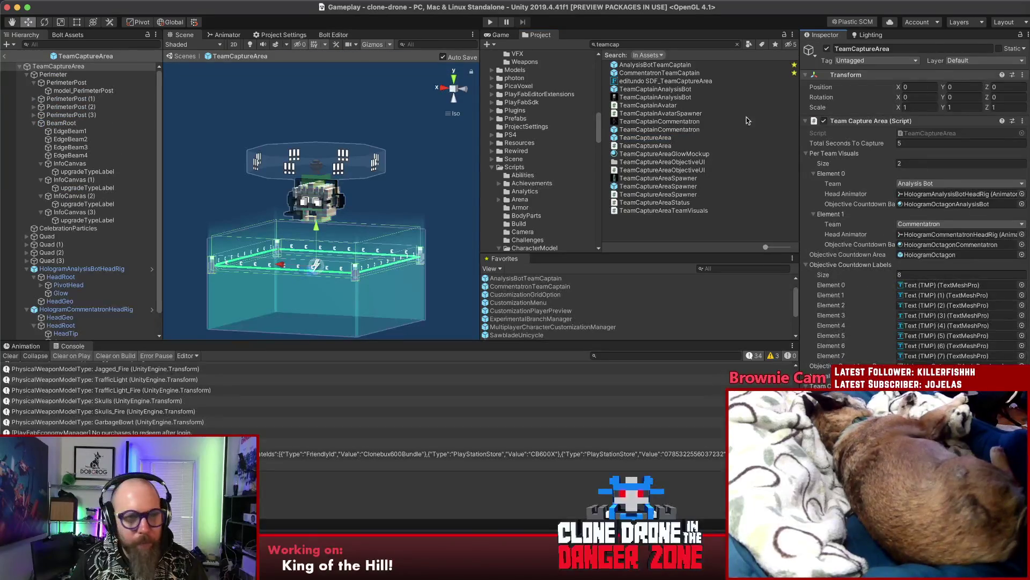
{"action": "left_click", "coordinate": [418, 165]}
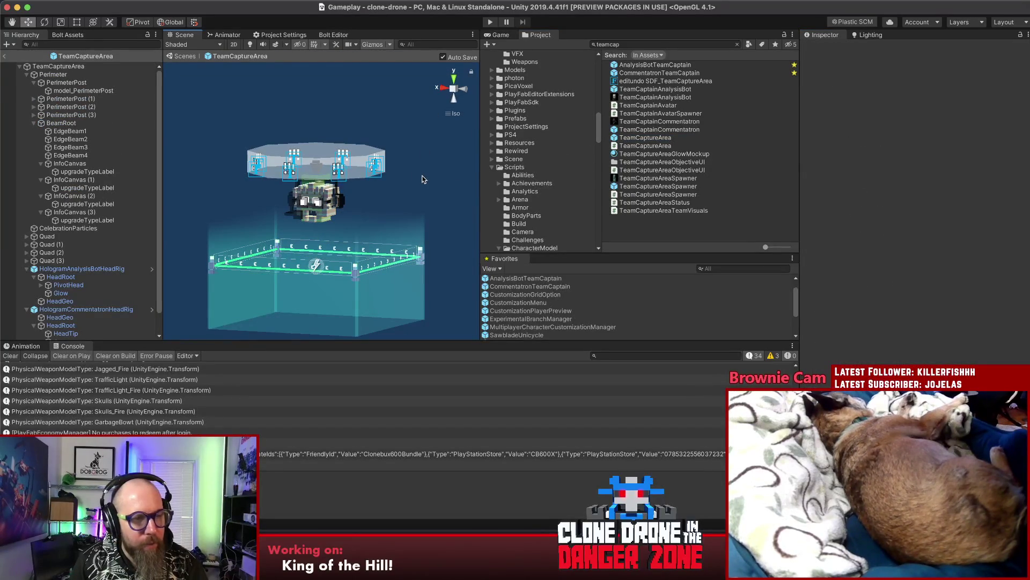
{"action": "left_click", "coordinate": [479, 545]}
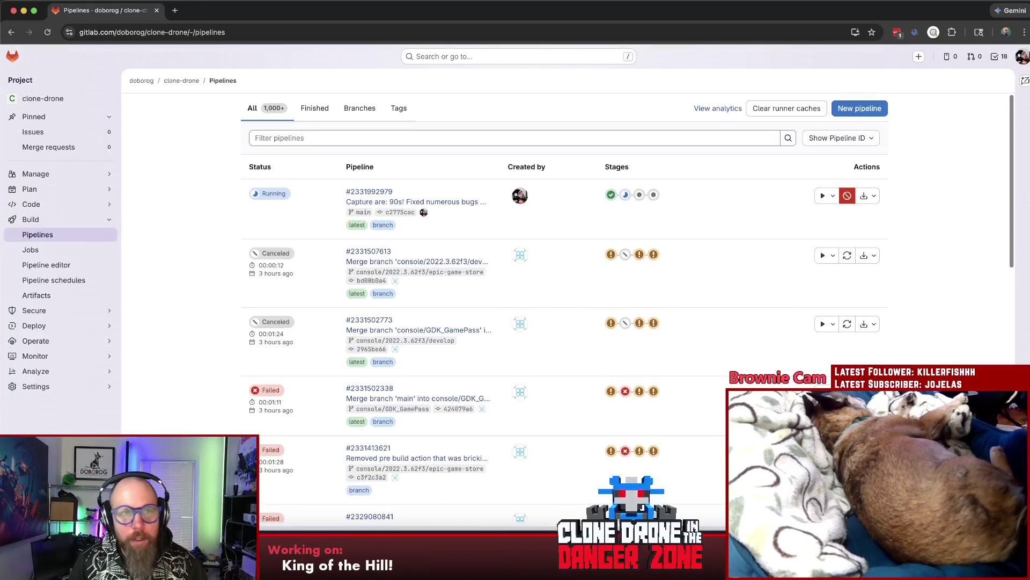
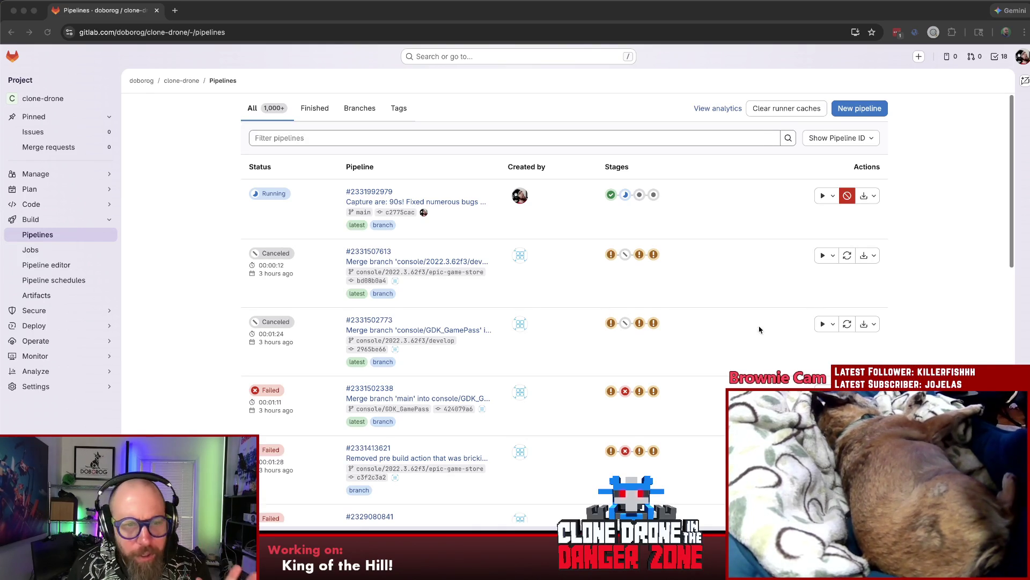
Step: Switch from the GitLab pipelines page in Chrome to the Unity editor
{"action": "left_click", "coordinate": [199, 214]}
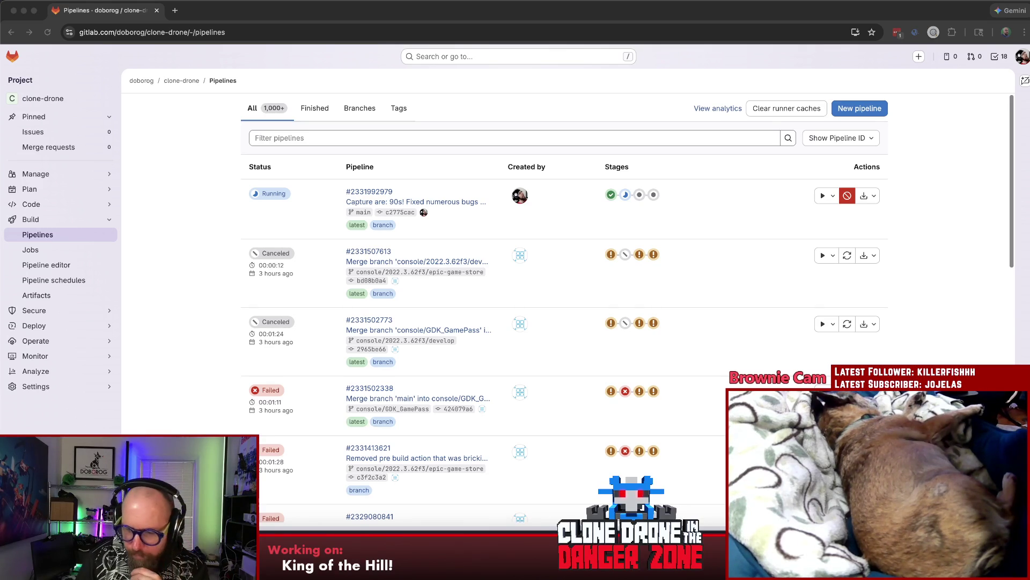
{"action": "key", "text": "super+Tab"}
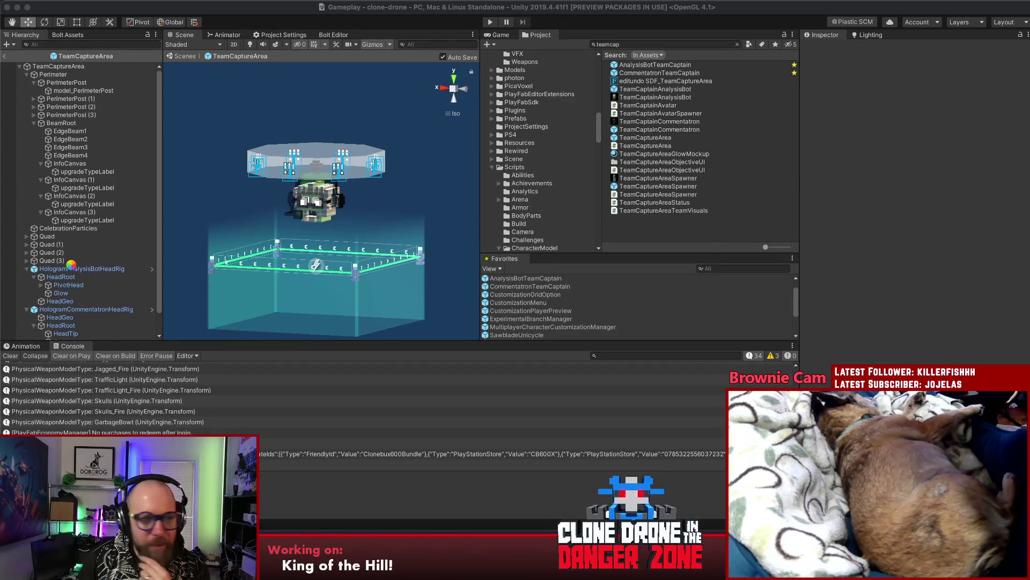
Step: Compare the AnalysisBot and Commentatron head rigs' Animator parameter lists
{"action": "left_click", "coordinate": [68, 269]}
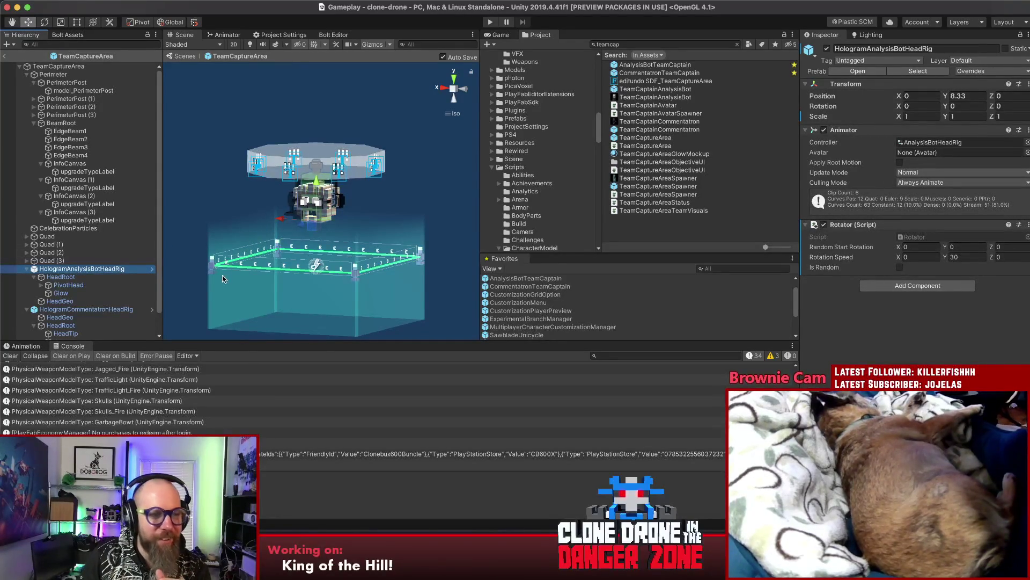
{"action": "left_click", "coordinate": [235, 34]}
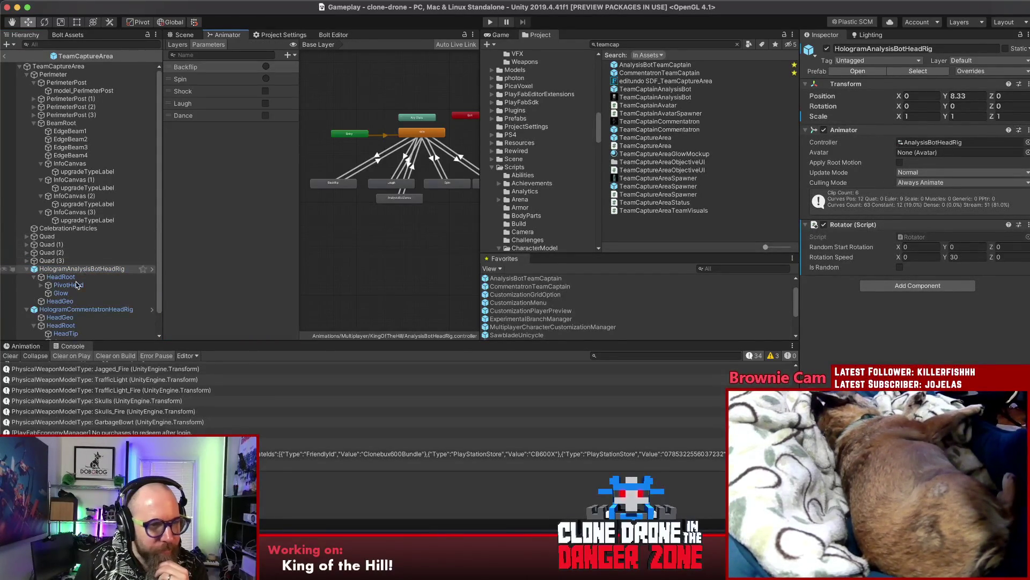
{"action": "left_click", "coordinate": [65, 311]}
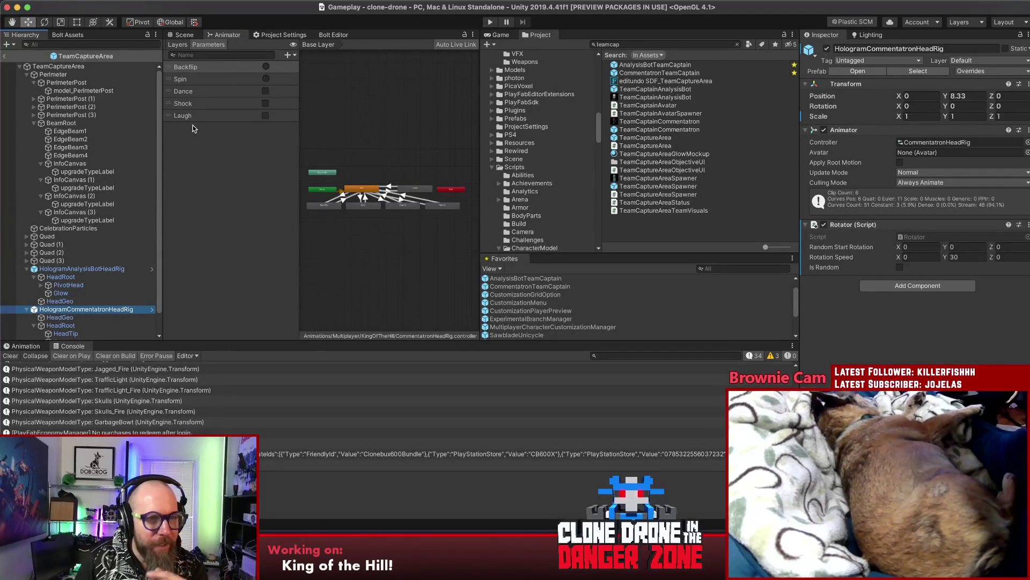
{"action": "left_click", "coordinate": [77, 270]}
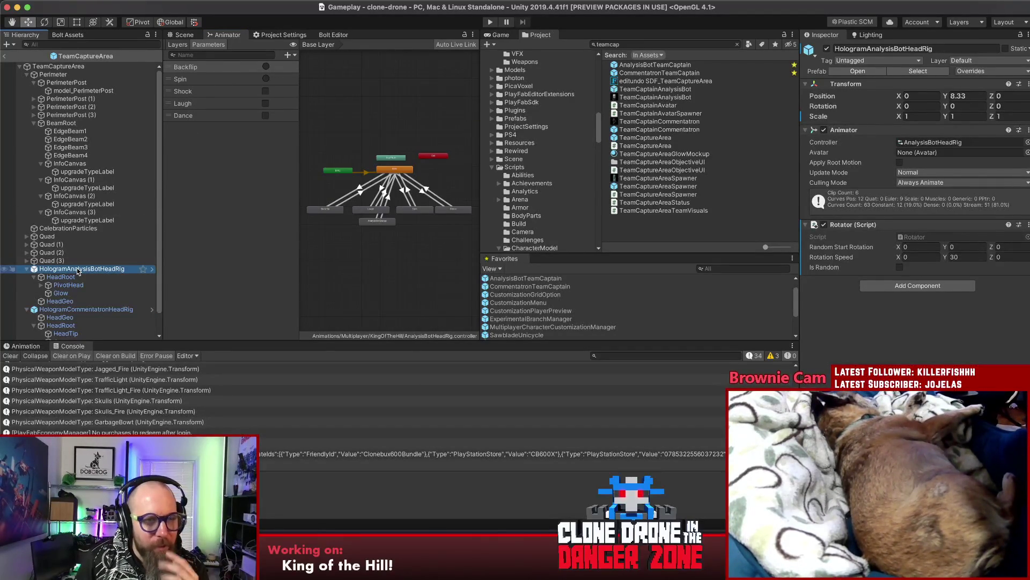
{"action": "left_click", "coordinate": [80, 310]}
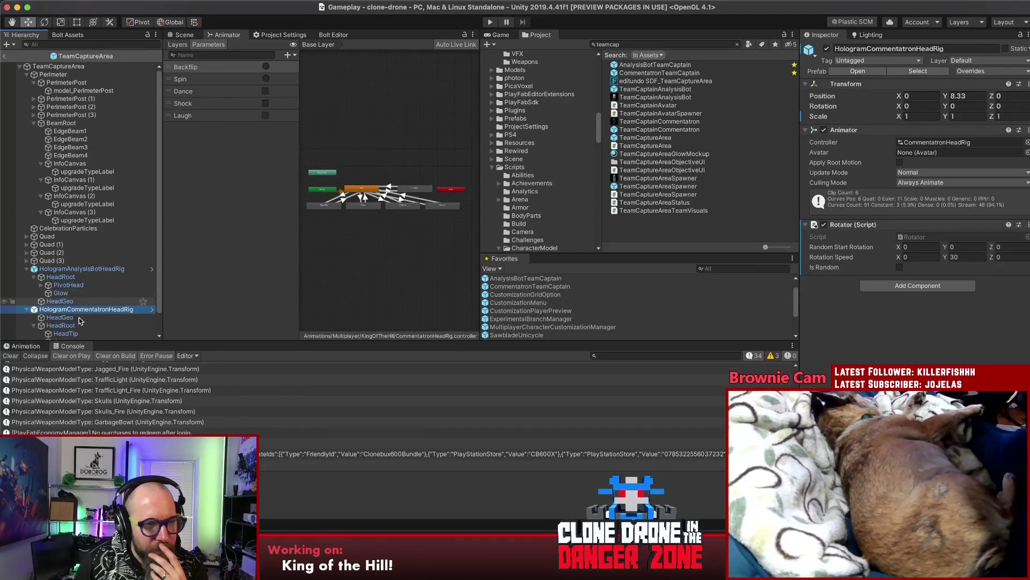
{"action": "left_click", "coordinate": [78, 269]}
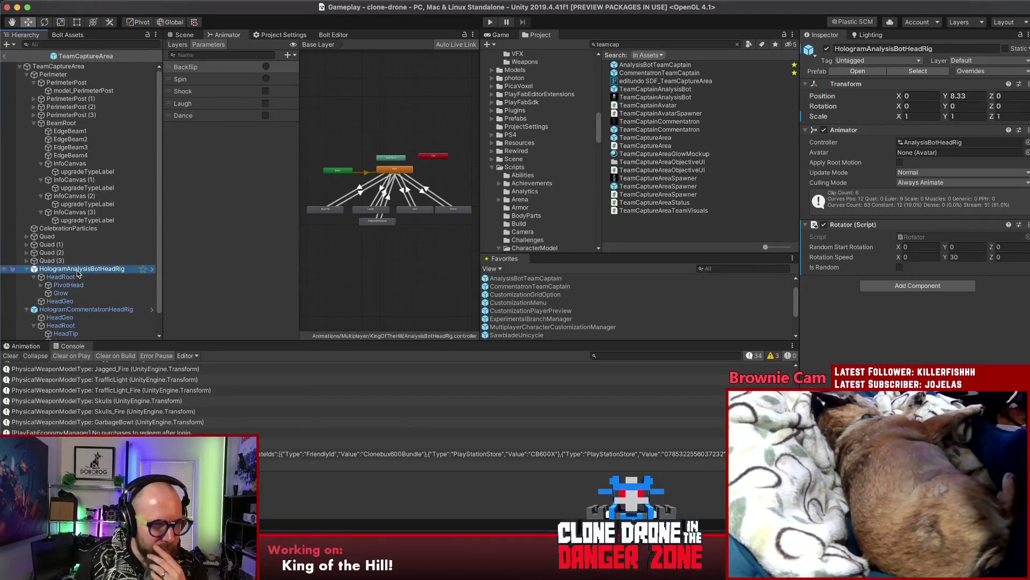
{"action": "left_click", "coordinate": [81, 309]}
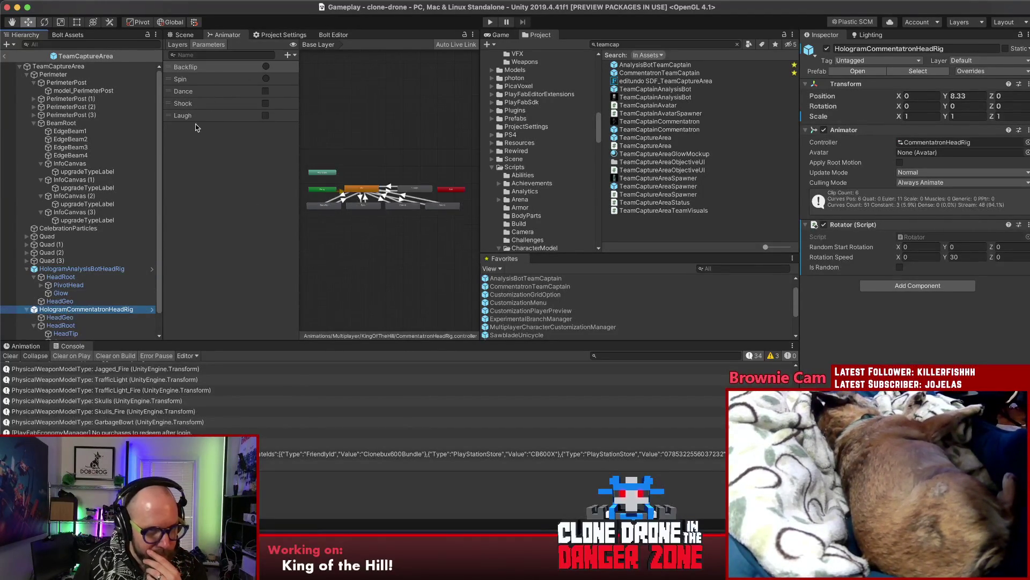
Step: Drag the Commentatron Dance parameter below Laugh to match the AnalysisBot order
{"action": "left_click_drag", "start_coordinate": [171, 92], "coordinate": [172, 118]}
{"action": "left_click", "coordinate": [79, 270]}
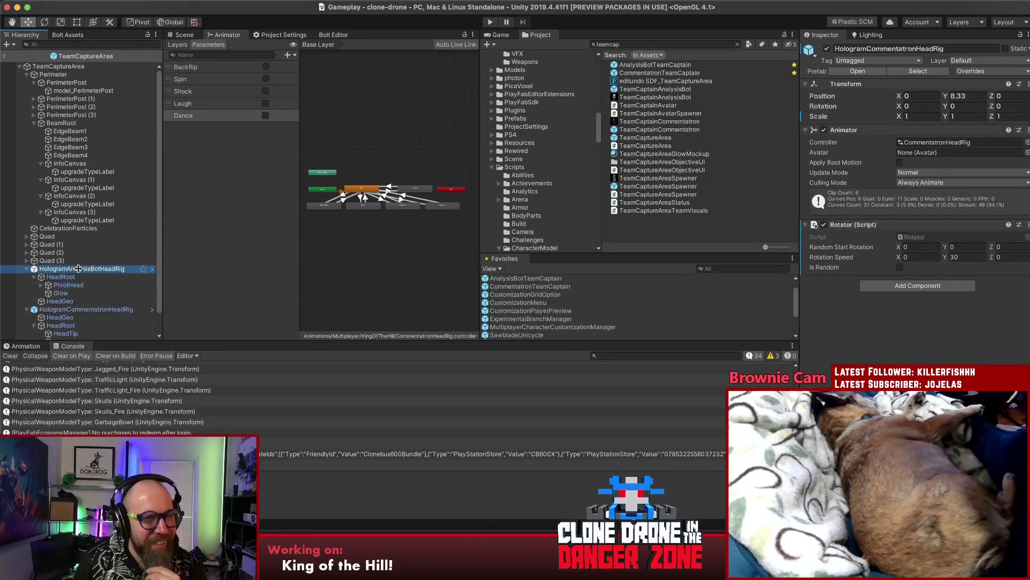
{"action": "left_click", "coordinate": [81, 310]}
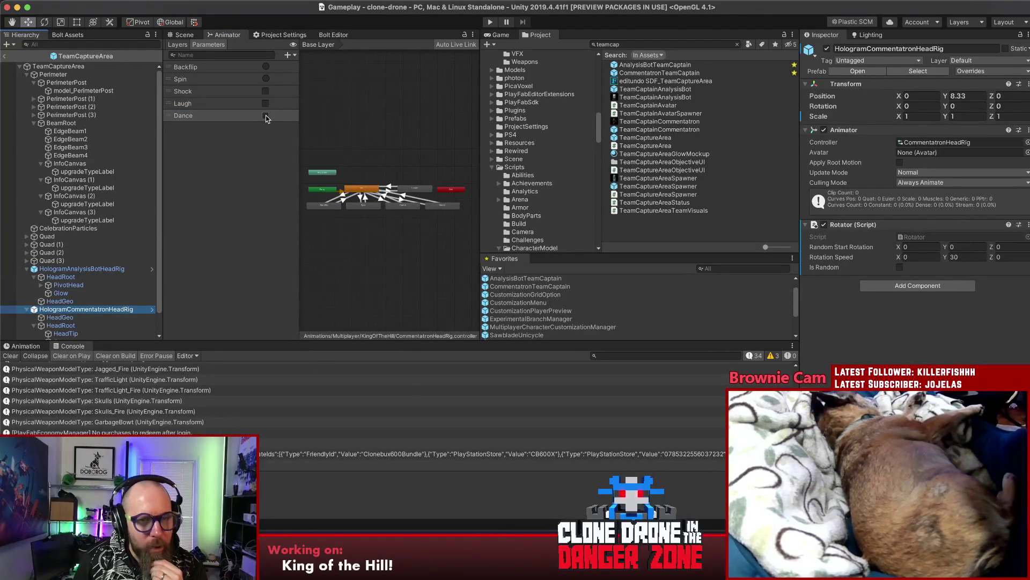
{"action": "left_click", "coordinate": [405, 208]}
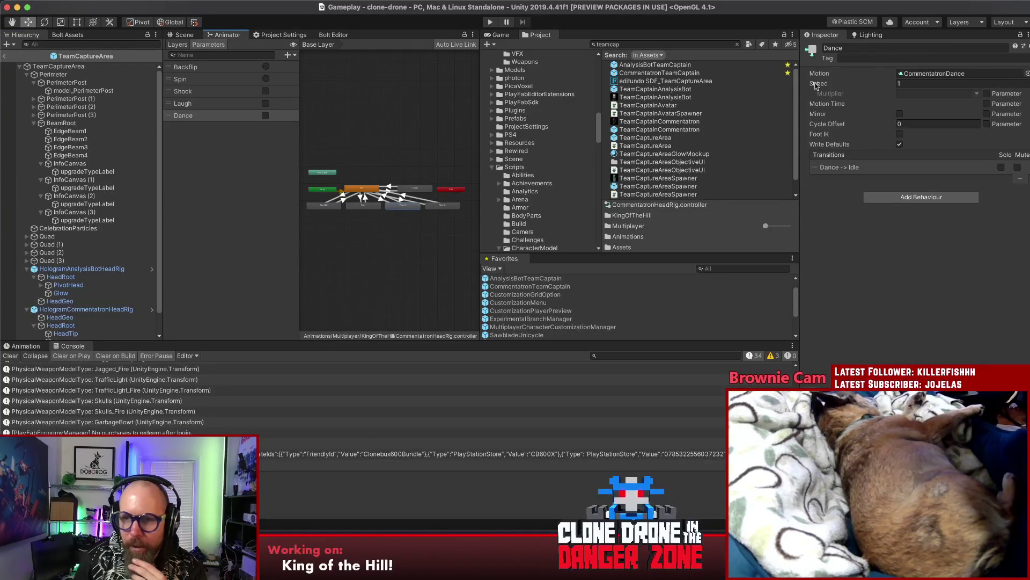
Step: Open the CommentatronDance, CommentatronBackflip and CommentatronShock clips from their Animator states
{"action": "double_click", "coordinate": [406, 207]}
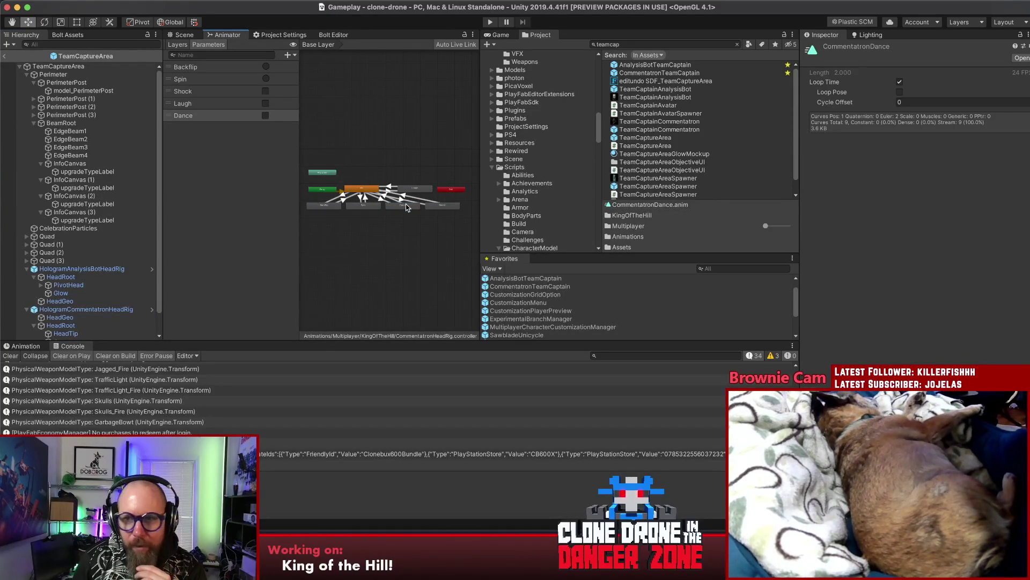
{"action": "double_click", "coordinate": [316, 206]}
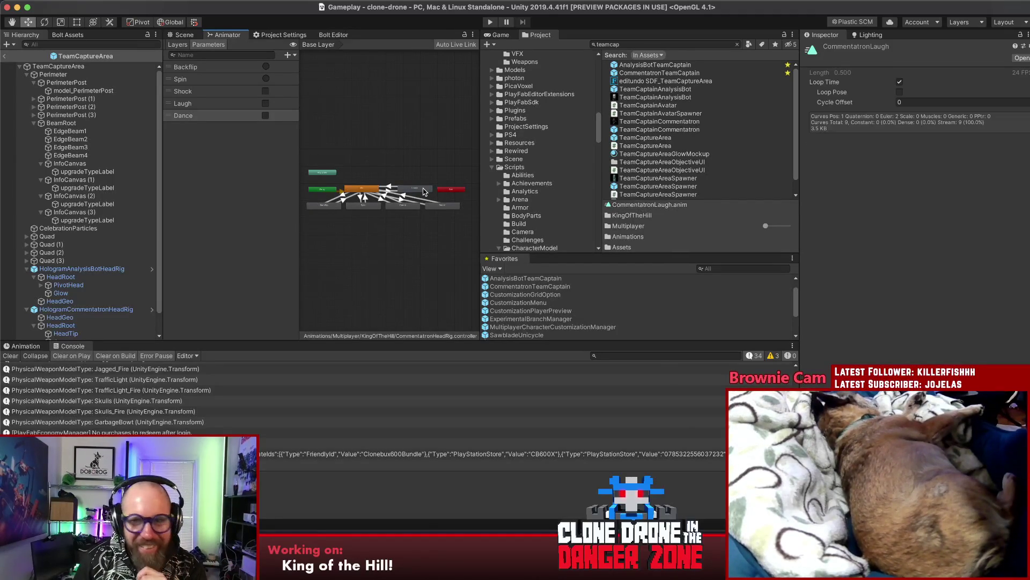
{"action": "left_click", "coordinate": [377, 208]}
{"action": "double_click", "coordinate": [439, 207]}
{"action": "double_click", "coordinate": [439, 208]}
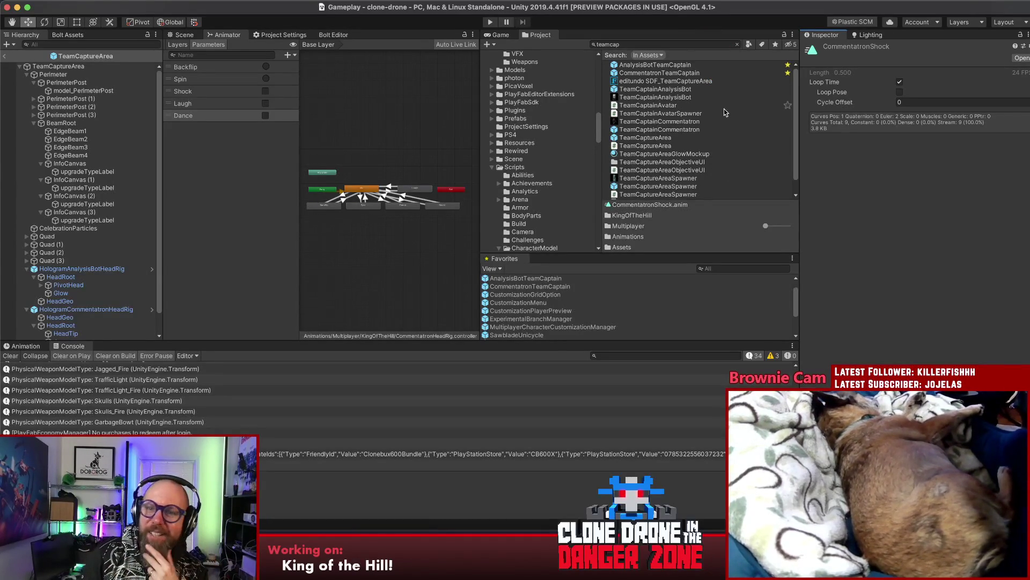
{"action": "left_click", "coordinate": [738, 45]}
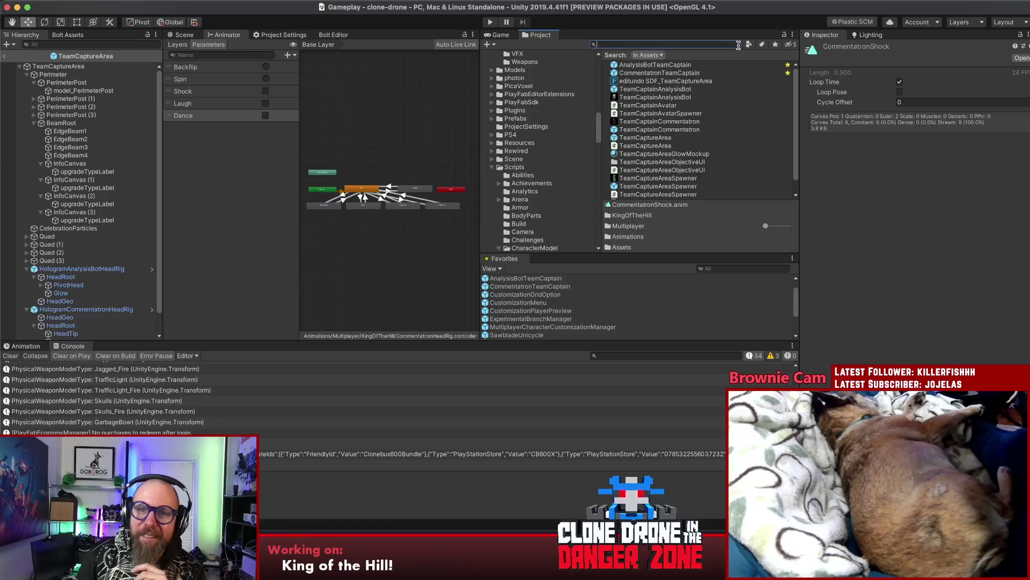
Step: Clear the 'teamcap' Project search and return to the Animator base layer
{"action": "left_click", "coordinate": [738, 45]}
{"action": "left_click", "coordinate": [669, 194]}
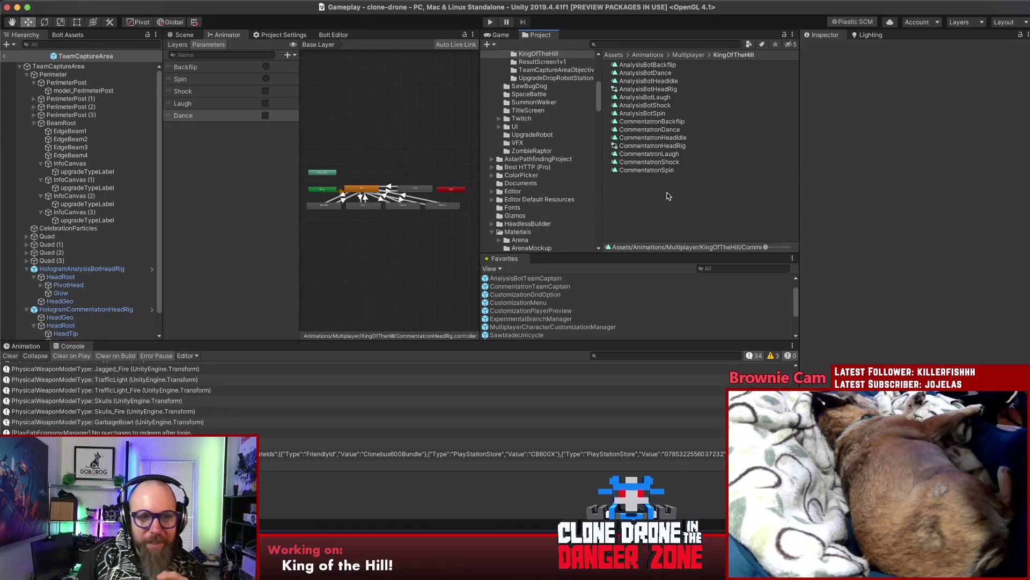
{"action": "left_click", "coordinate": [374, 138]}
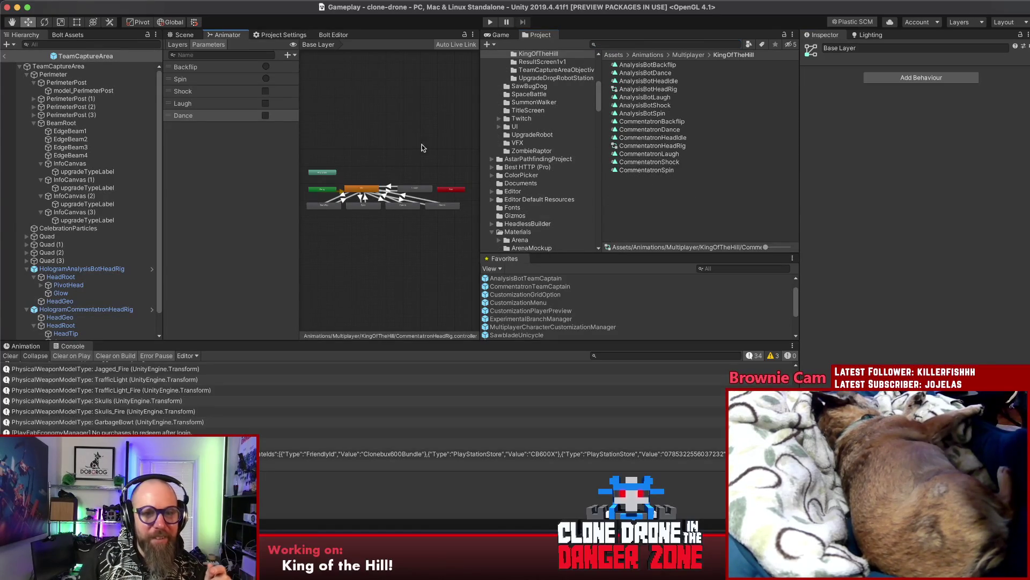
Step: Widen, zoom and pan the Animator graph so all six Commentatron states fit
{"action": "left_click", "coordinate": [479, 140]}
{"action": "left_click_drag", "start_coordinate": [479, 140], "coordinate": [573, 141]}
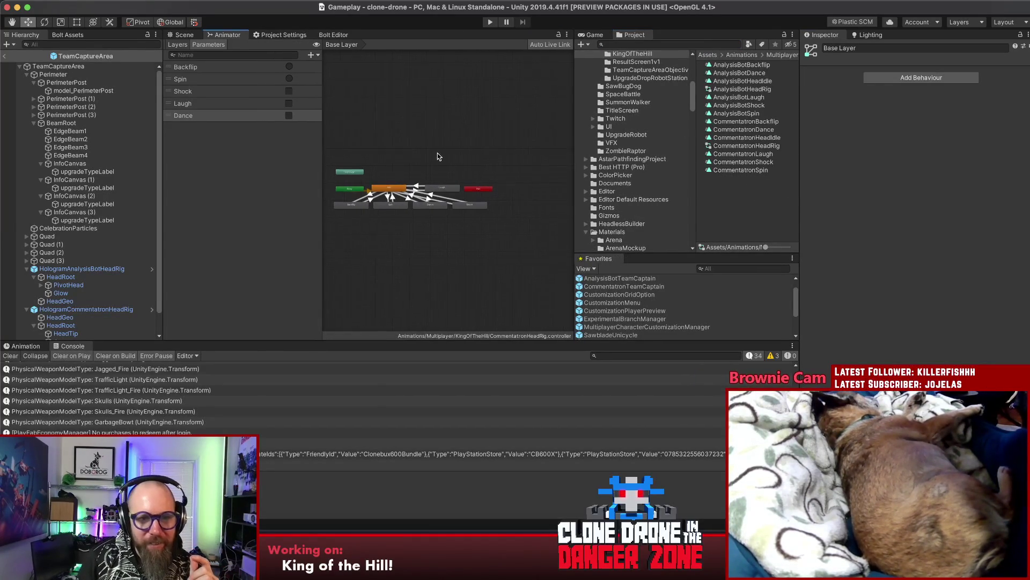
{"action": "scroll", "coordinate": [472, 153], "scroll_direction": "up", "scroll_amount": 5}
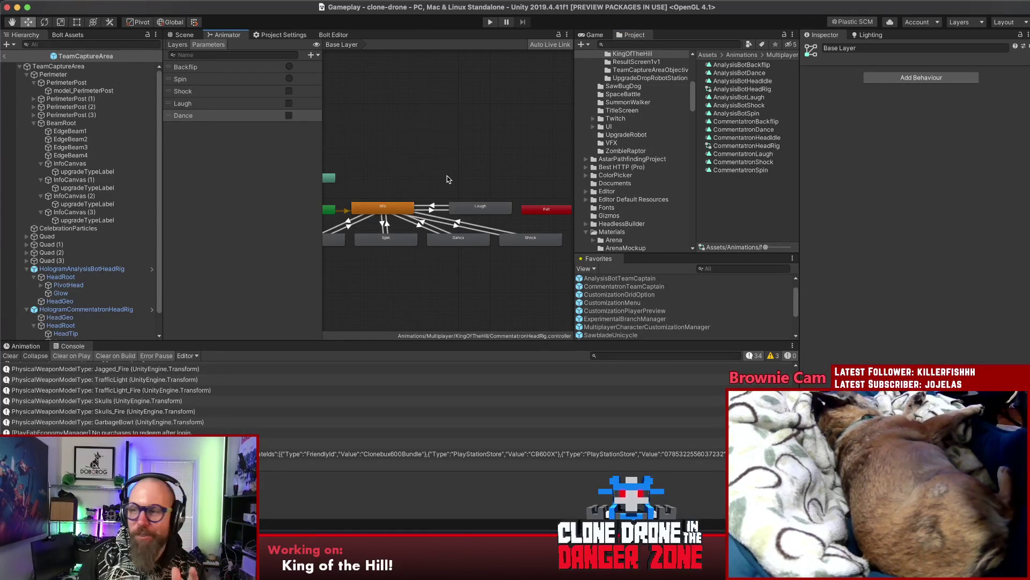
{"action": "mouse_move", "coordinate": [440, 170]}
{"action": "left_mouse_down"}
{"action": "mouse_move", "coordinate": [458, 157]}
{"action": "mouse_move", "coordinate": [441, 148]}
{"action": "left_mouse_up"}
{"action": "left_click_drag", "start_coordinate": [322, 155], "coordinate": [283, 155]}
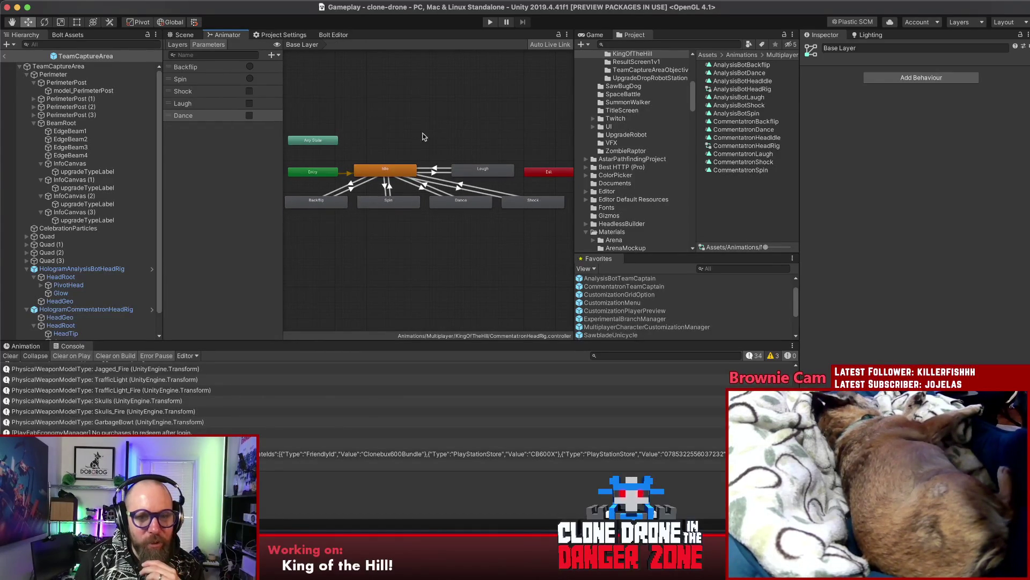
{"action": "left_click", "coordinate": [220, 69]}
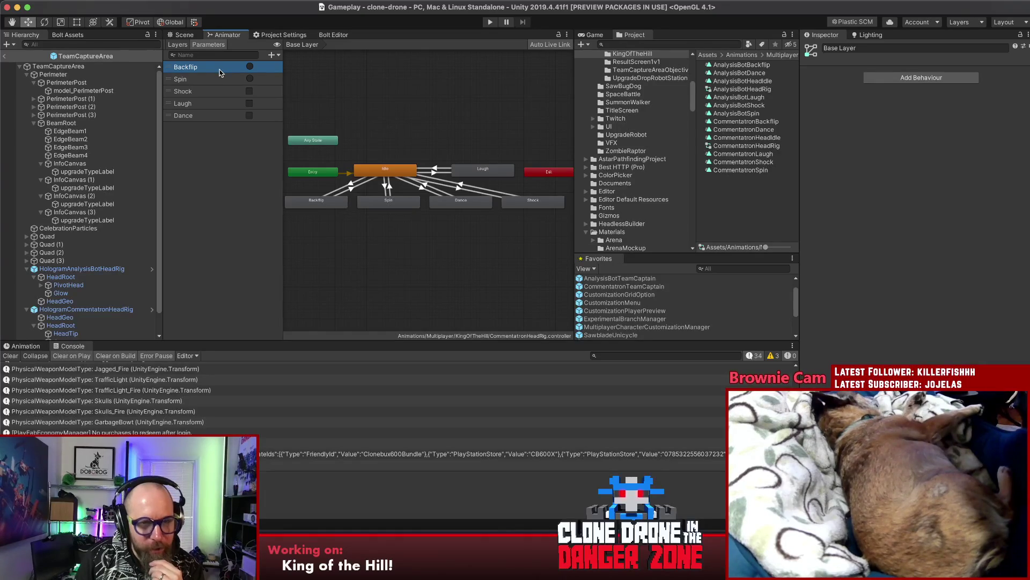
Step: Inspect the Idle→Spin, Idle→Dance and Dance→Idle transitions
{"action": "left_click", "coordinate": [386, 187]}
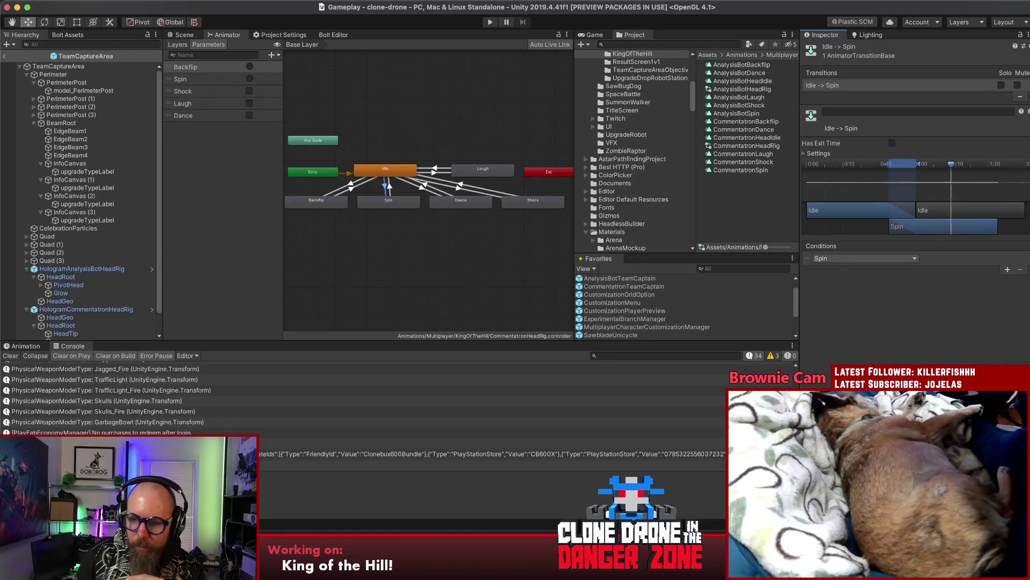
{"action": "left_click", "coordinate": [415, 184]}
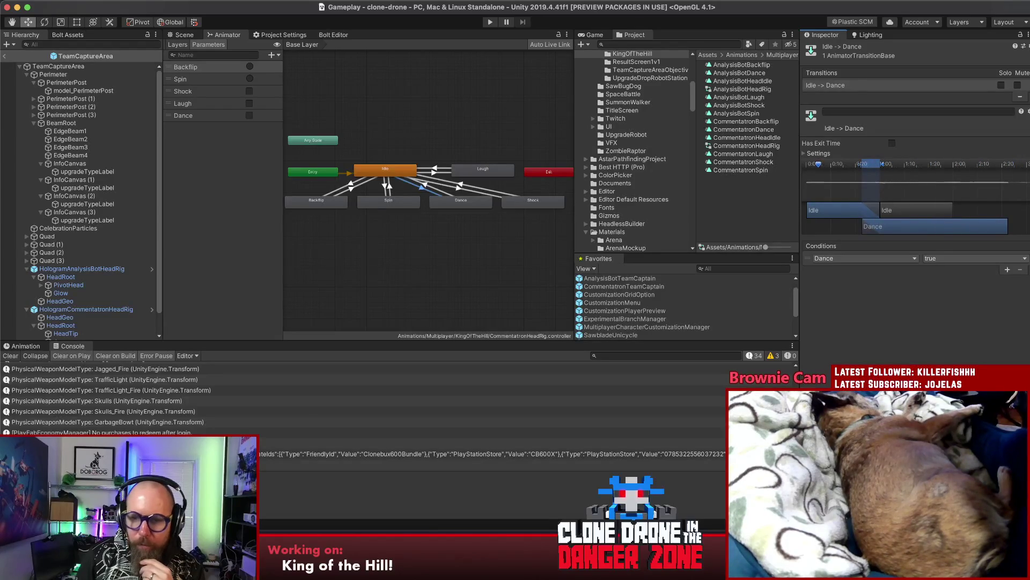
{"action": "left_click", "coordinate": [446, 192]}
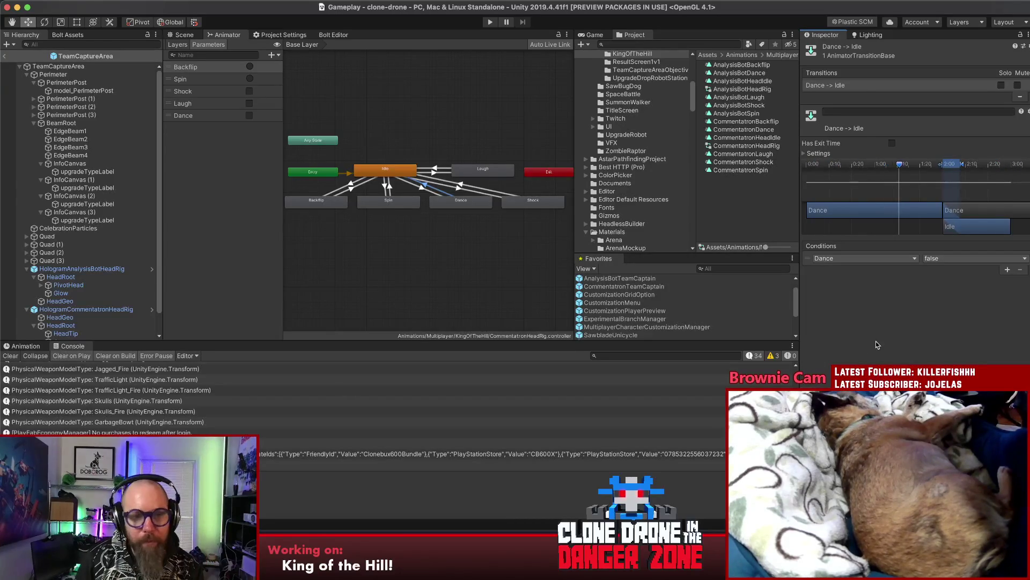
{"action": "left_click", "coordinate": [403, 277]}
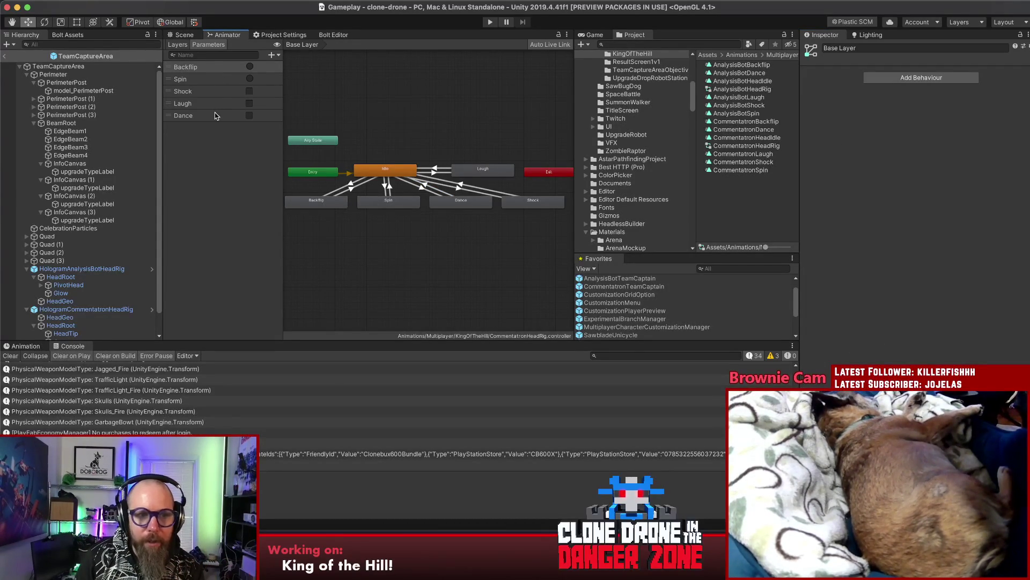
Step: Review the Spin, Shock, Laugh and Dance entries in the Parameters list
{"action": "left_click", "coordinate": [211, 91]}
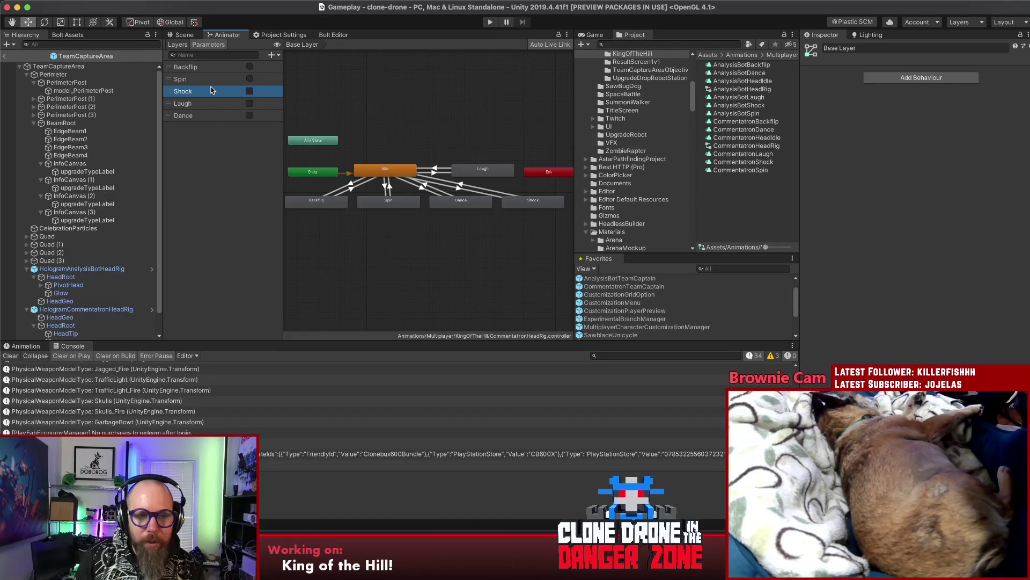
{"action": "left_click", "coordinate": [242, 79]}
{"action": "left_click", "coordinate": [242, 78]}
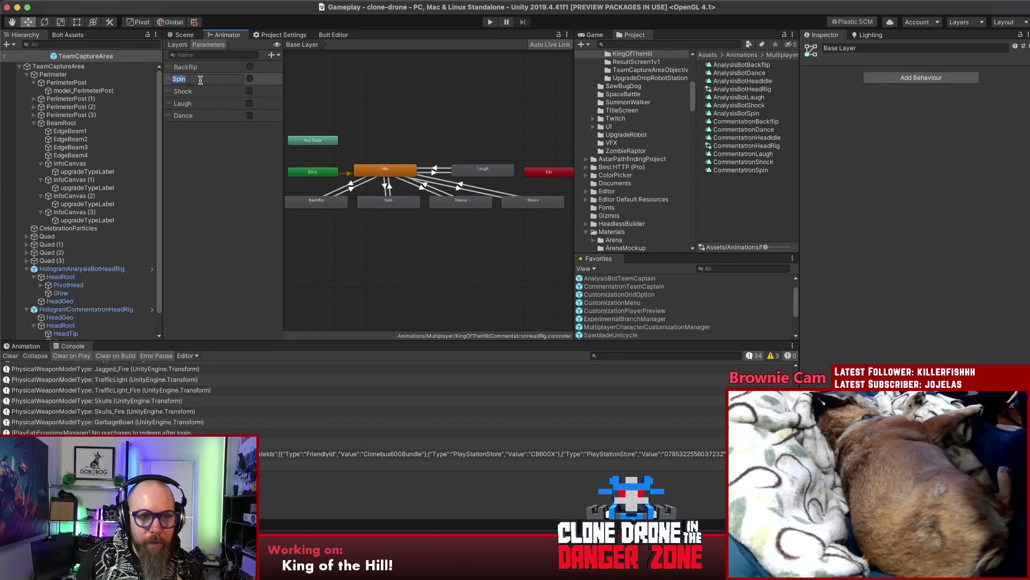
{"action": "left_click", "coordinate": [272, 55]}
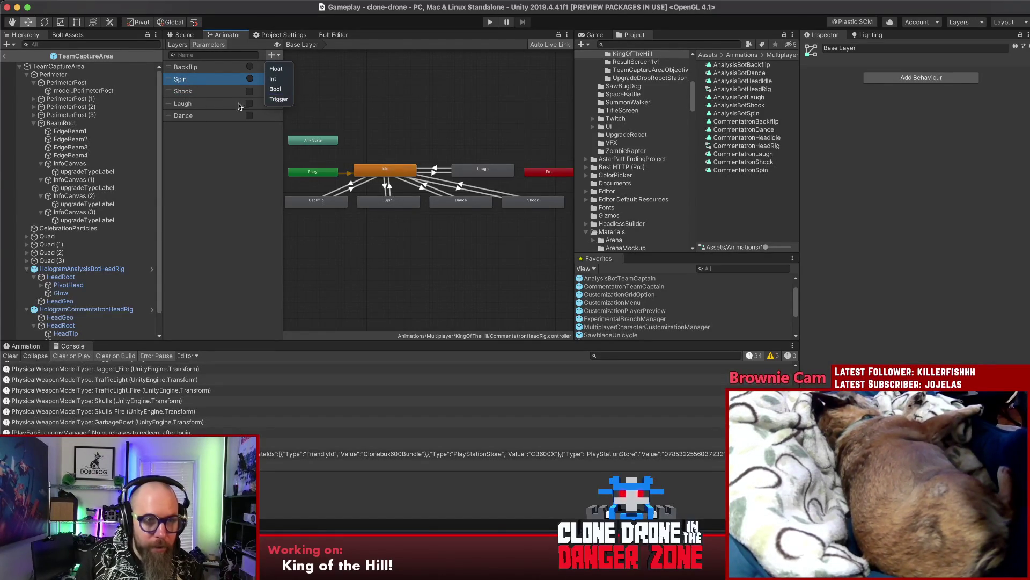
{"action": "left_click", "coordinate": [218, 95]}
{"action": "left_click", "coordinate": [217, 93]}
{"action": "left_click", "coordinate": [215, 104]}
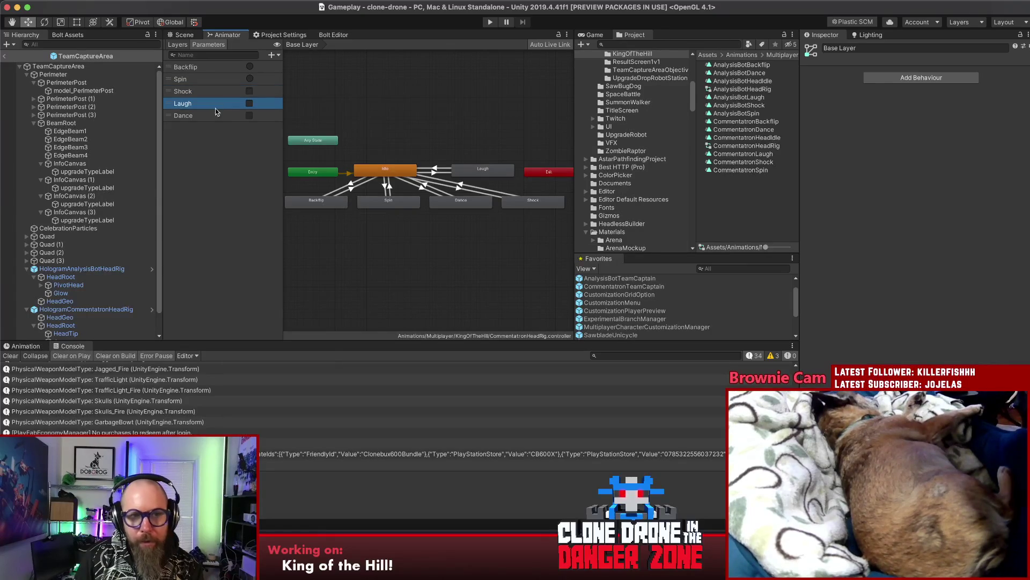
{"action": "left_click", "coordinate": [218, 120]}
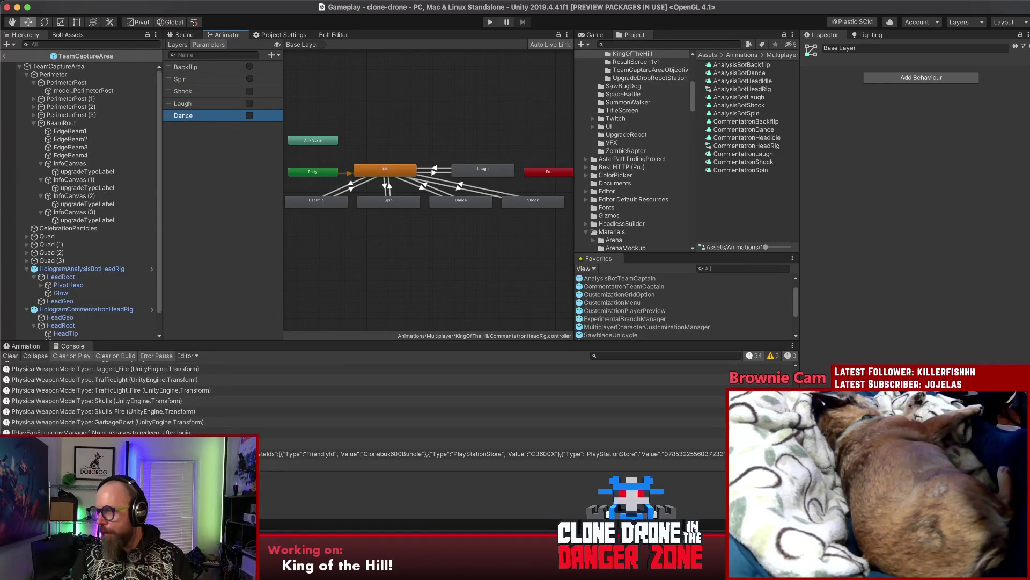
{"action": "key", "text": "super+Tab"}
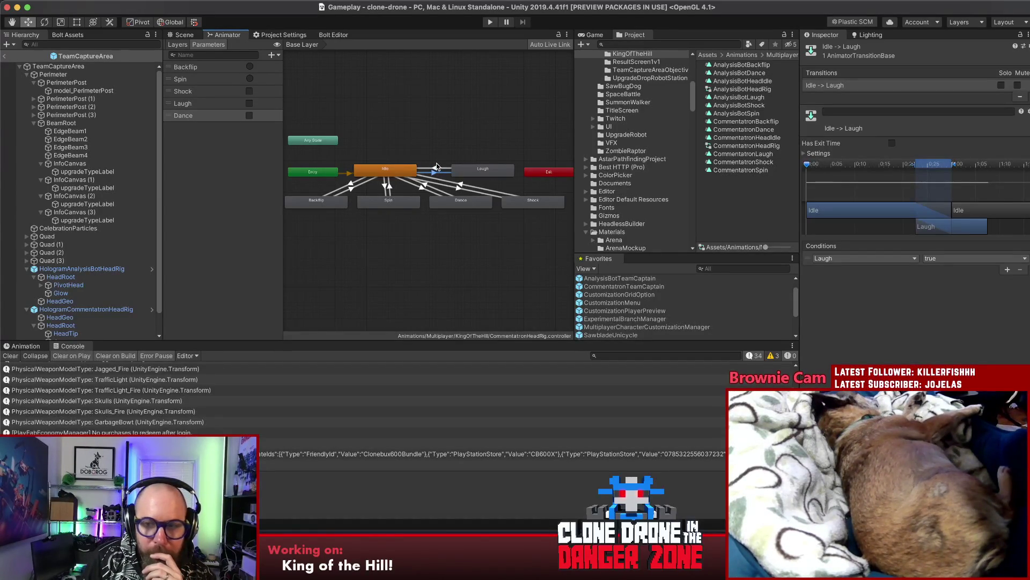
{"action": "left_click", "coordinate": [436, 166]}
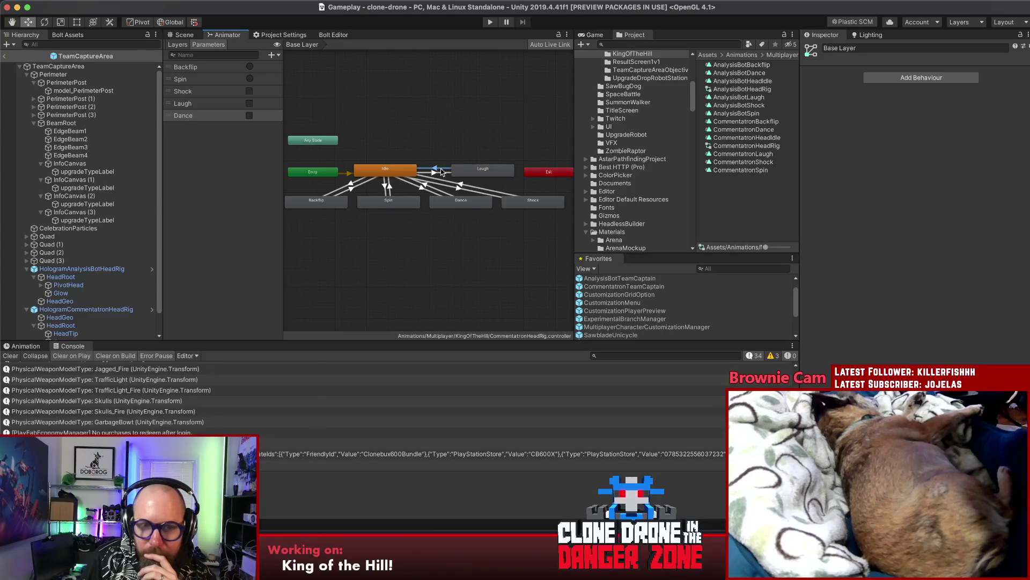
{"action": "left_click", "coordinate": [441, 170]}
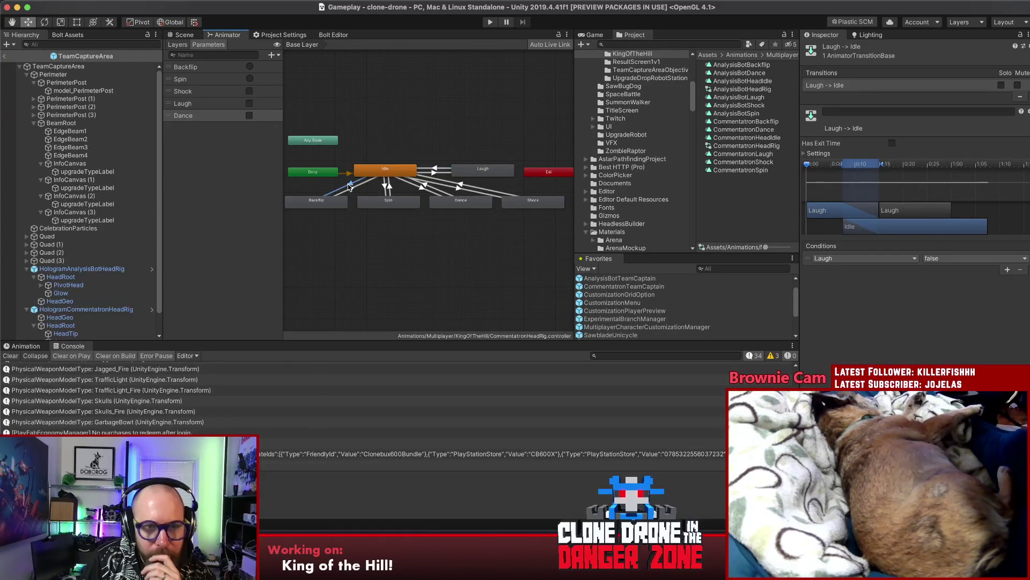
{"action": "left_click", "coordinate": [349, 187]}
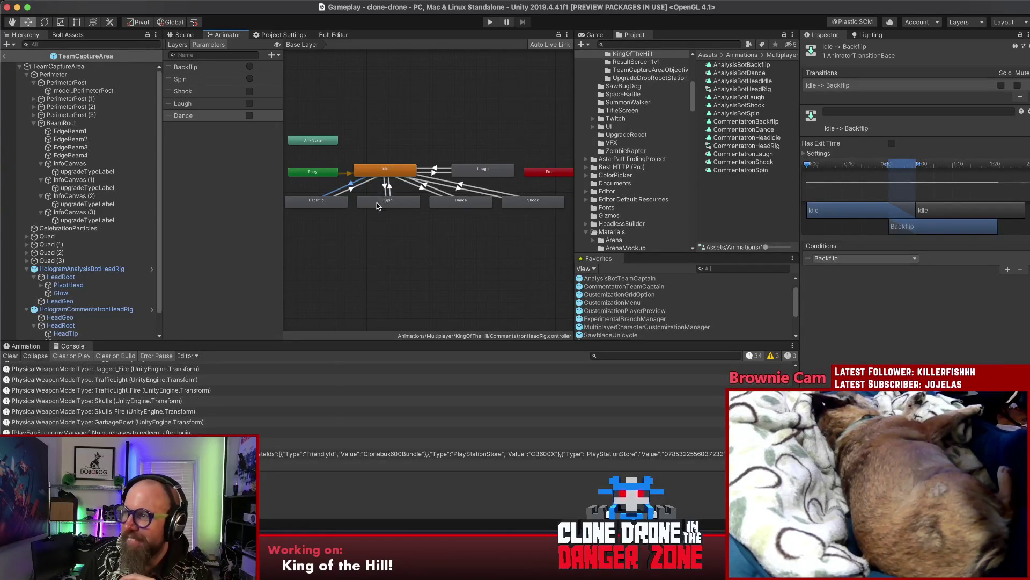
{"action": "left_click", "coordinate": [373, 220]}
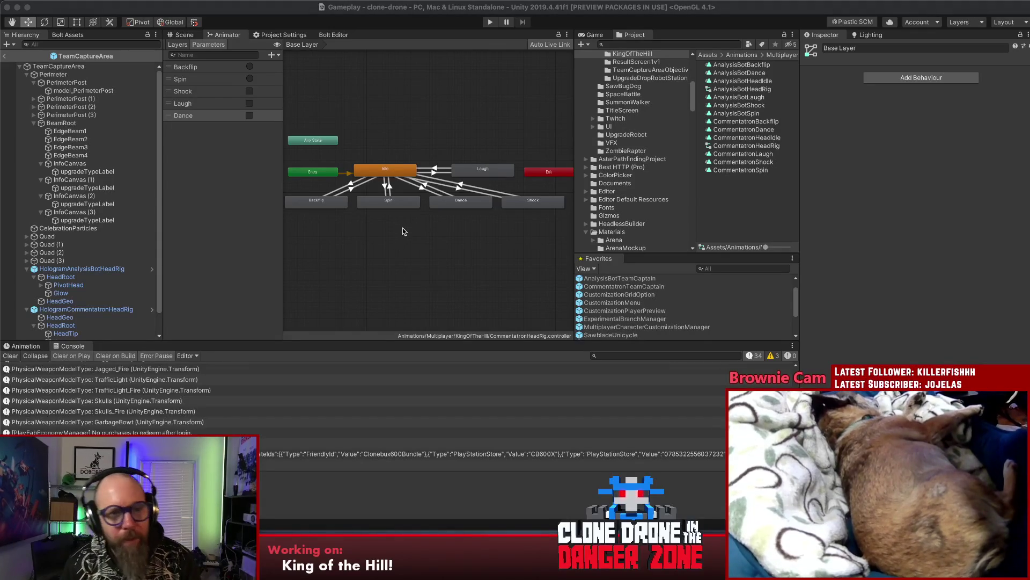
Step: Locate the CommentatronBackflip clip from its Animator state and untick Loop Time
{"action": "left_click", "coordinate": [327, 203]}
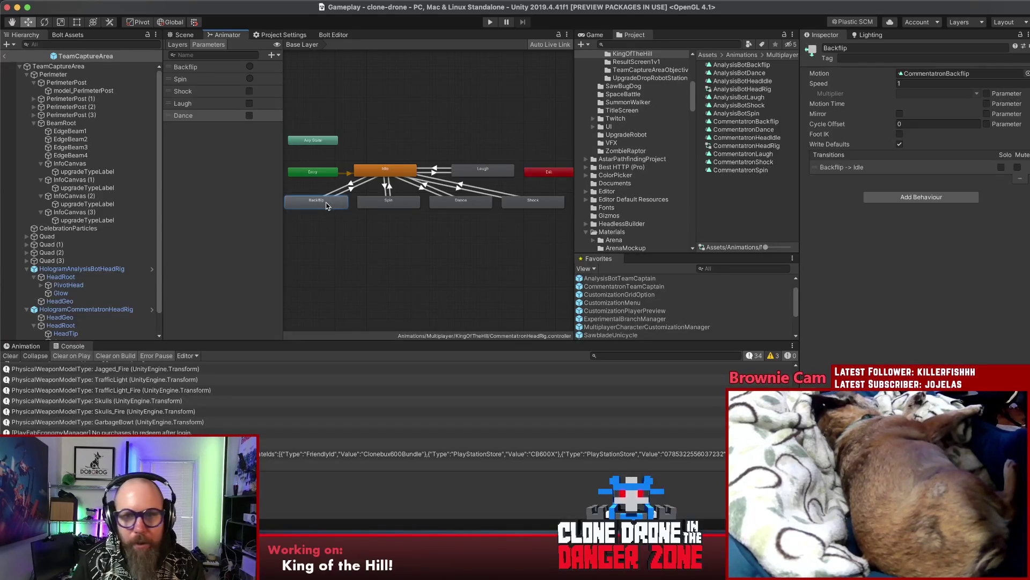
{"action": "double_click", "coordinate": [326, 204]}
{"action": "left_click", "coordinate": [758, 124]}
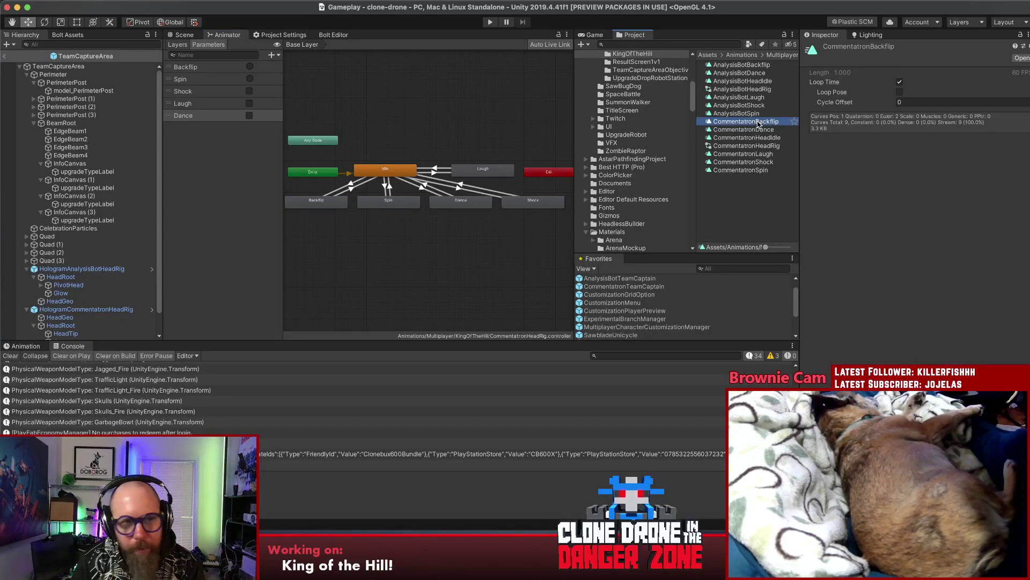
{"action": "left_click", "coordinate": [759, 124]}
{"action": "key", "text": "Return"}
{"action": "left_click", "coordinate": [899, 82]}
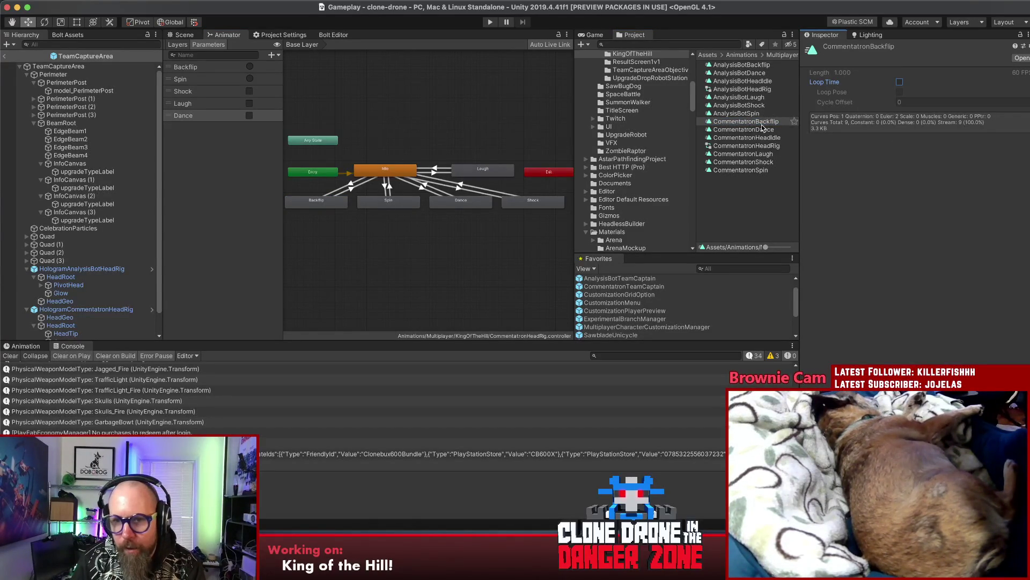
Step: Untick Loop Time on CommentatronSpin, AnalysisBotSpin and AnalysisBotBackflip clips
{"action": "left_click", "coordinate": [751, 170]}
{"action": "left_click", "coordinate": [900, 83]}
{"action": "left_click", "coordinate": [748, 112]}
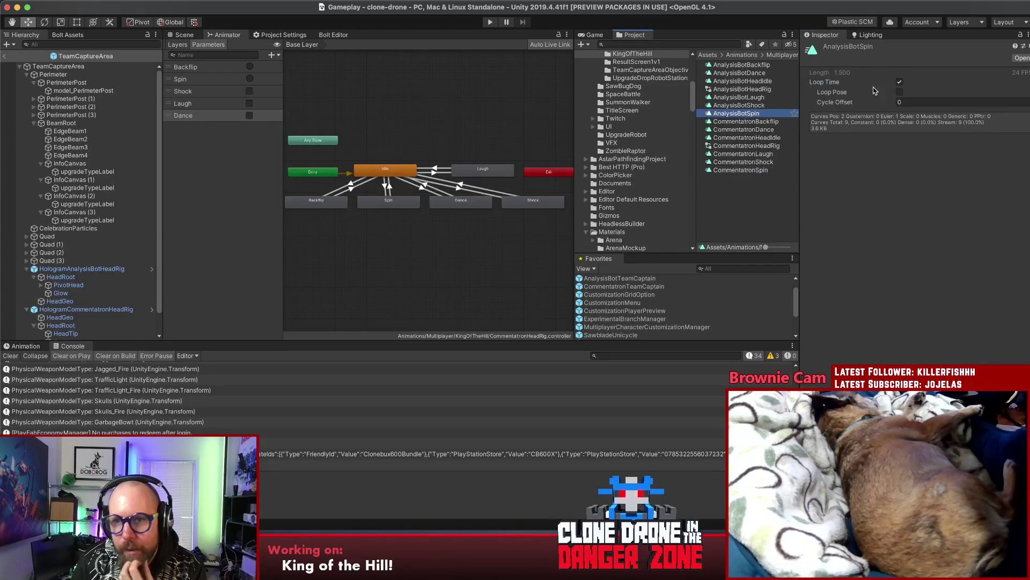
{"action": "left_click", "coordinate": [899, 83]}
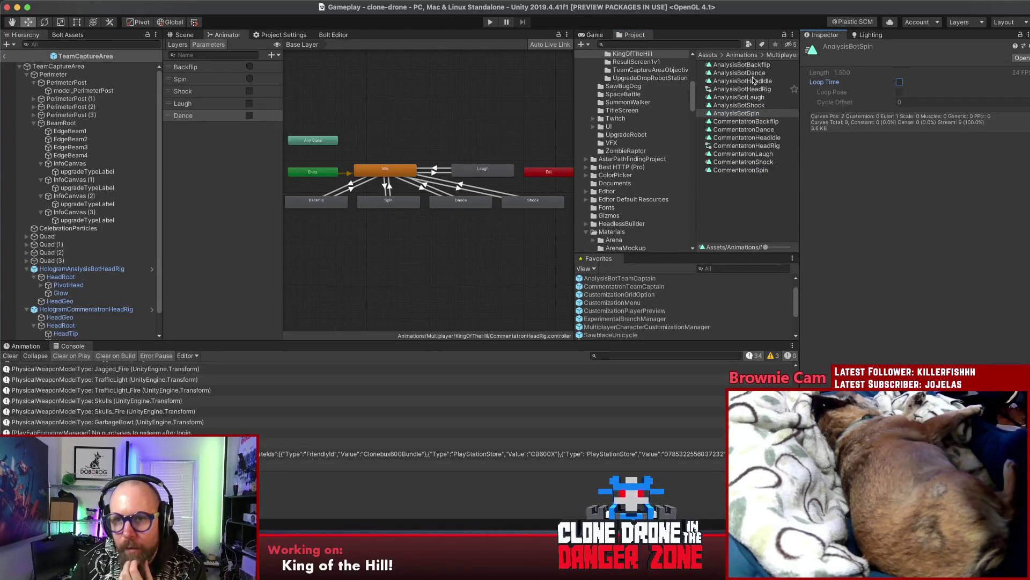
{"action": "left_click", "coordinate": [793, 65]}
{"action": "left_click", "coordinate": [900, 83]}
{"action": "left_click", "coordinate": [900, 83]}
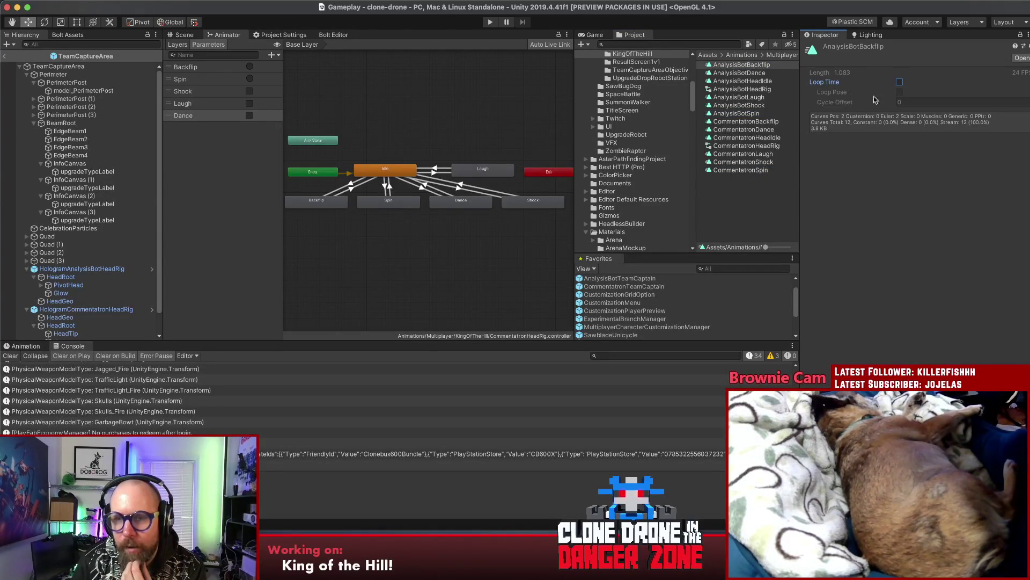
Step: Check the AnalysisBot rig's Animator graph, then return to the Scene view
{"action": "left_click", "coordinate": [750, 209]}
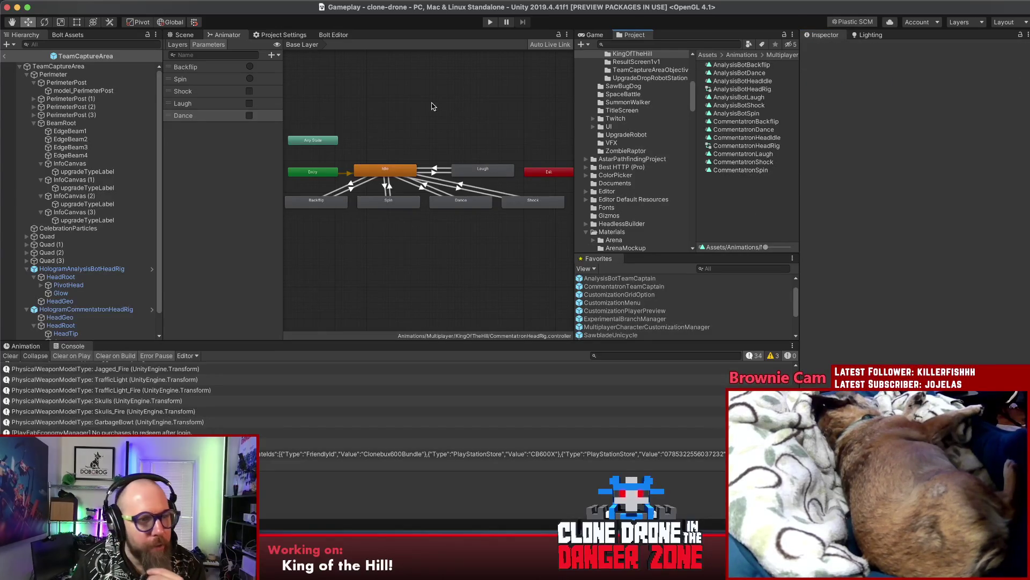
{"action": "left_click", "coordinate": [154, 269]}
{"action": "left_click_drag", "start_coordinate": [413, 224], "coordinate": [428, 237]}
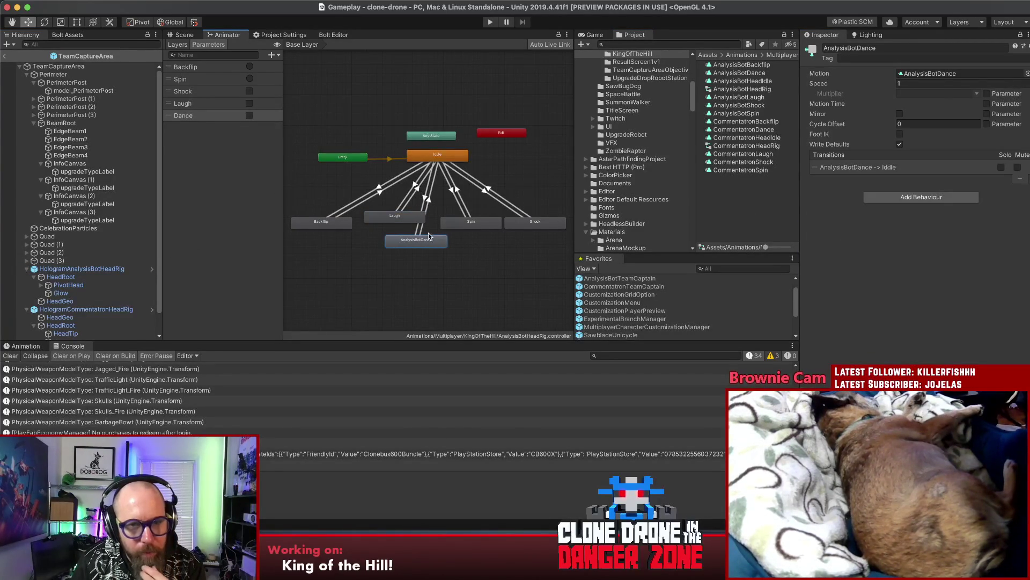
{"action": "left_click", "coordinate": [463, 236]}
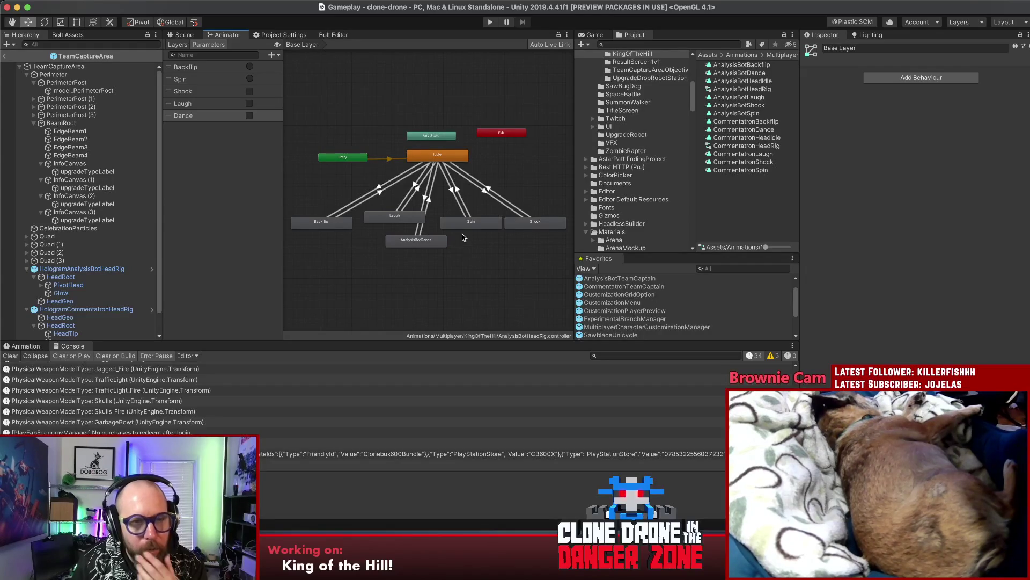
{"action": "left_click", "coordinate": [184, 35]}
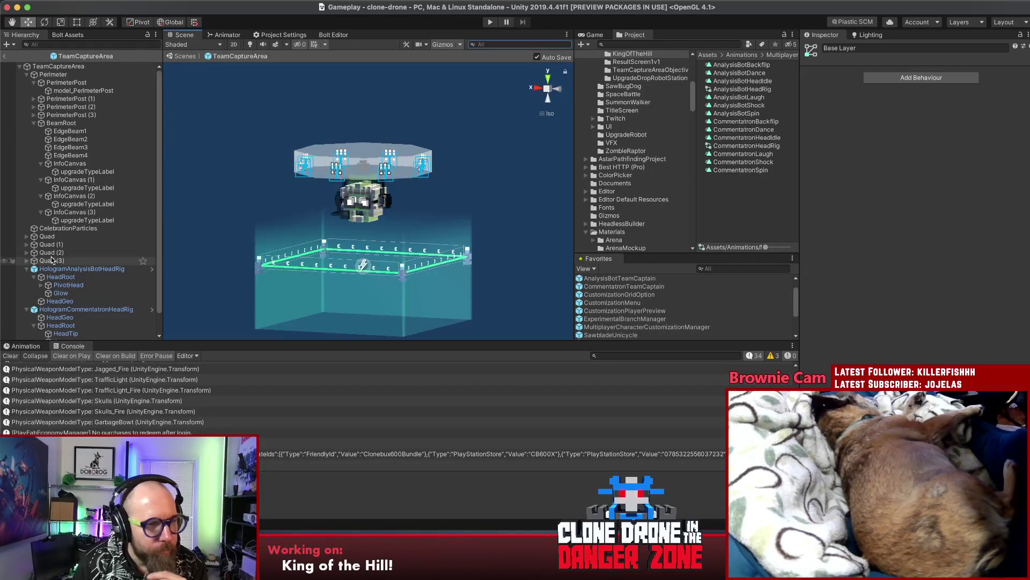
Step: Select HologramAnalysisBotHeadRig and preview its Idle and Backflip clips in the Animation window
{"action": "left_click", "coordinate": [59, 268]}
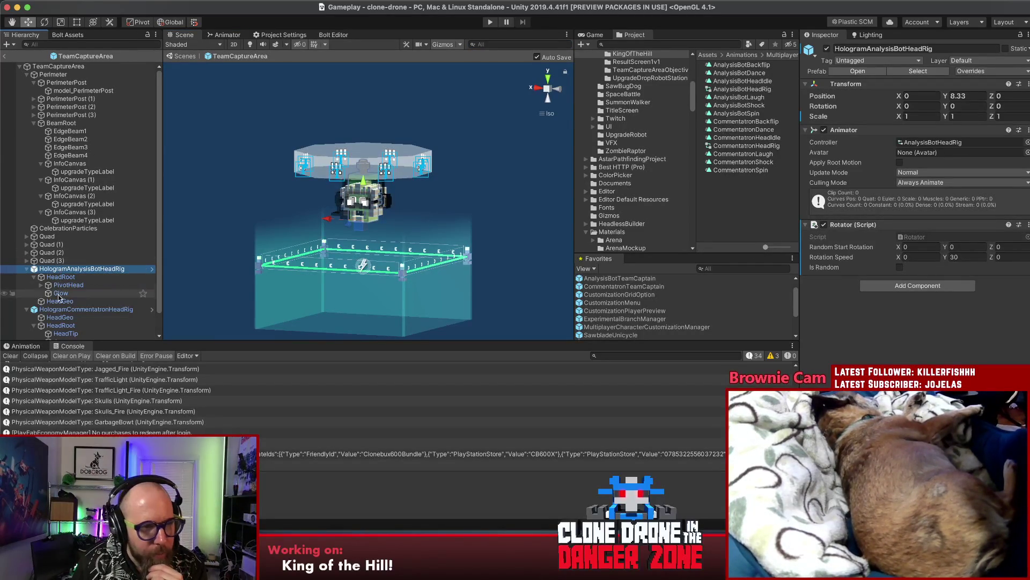
{"action": "left_click", "coordinate": [26, 346]}
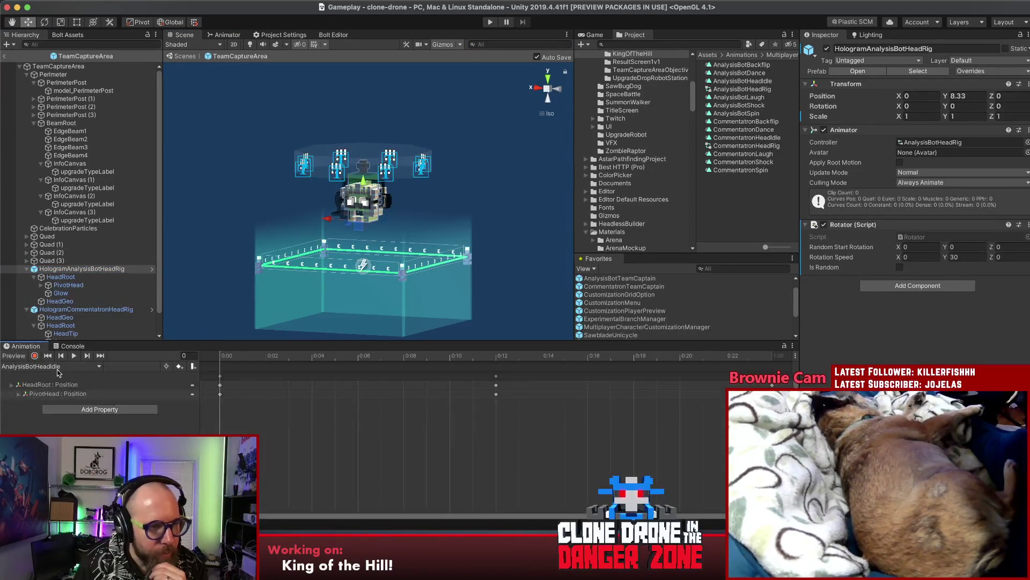
{"action": "left_click", "coordinate": [75, 356]}
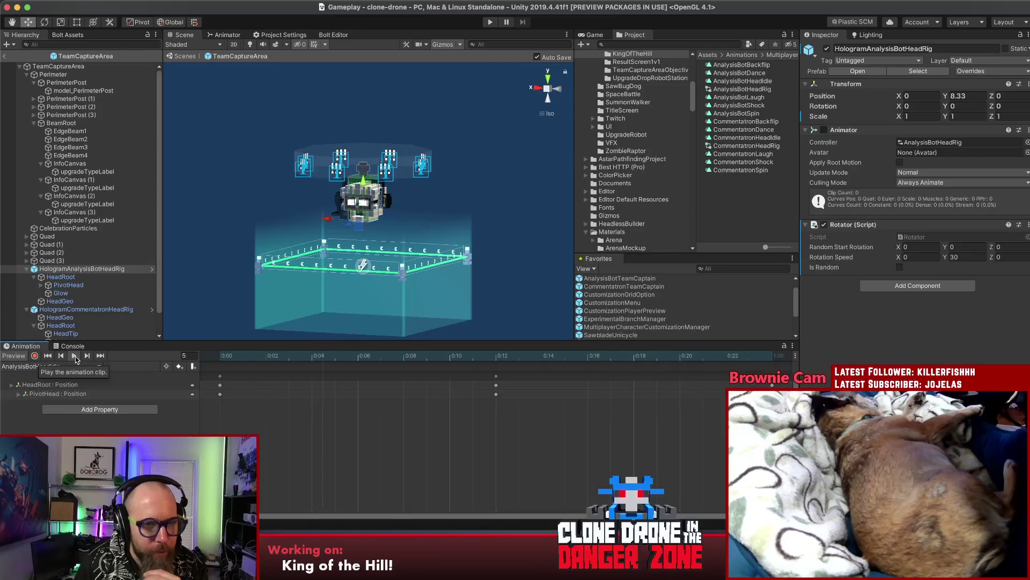
{"action": "left_click", "coordinate": [58, 365]}
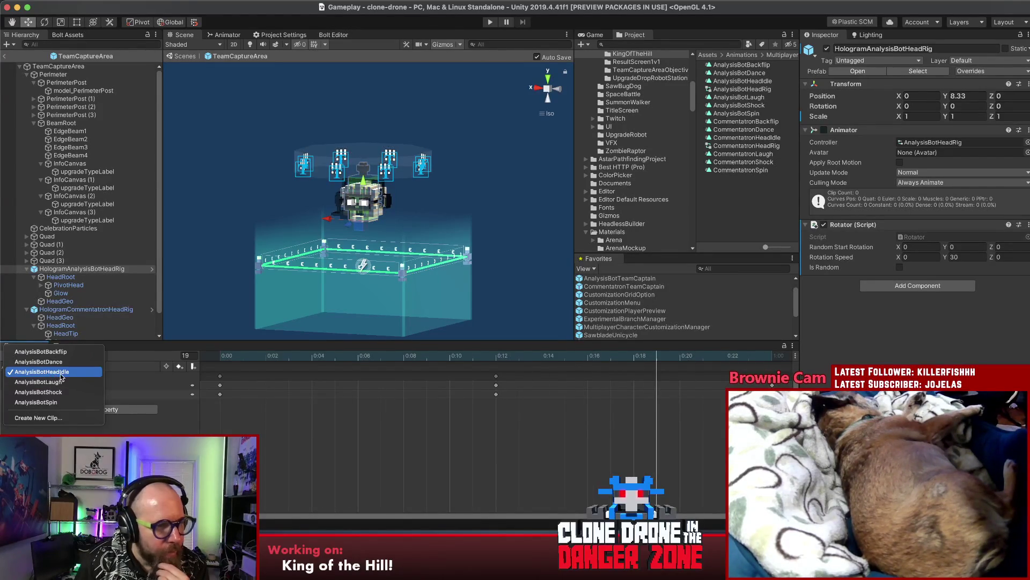
{"action": "left_click", "coordinate": [68, 352]}
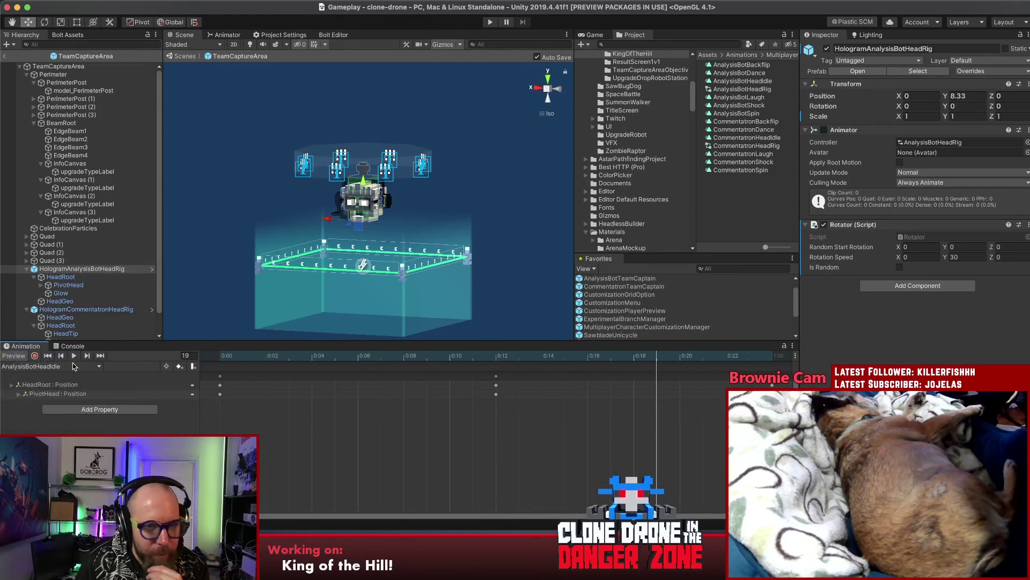
{"action": "left_click", "coordinate": [76, 355]}
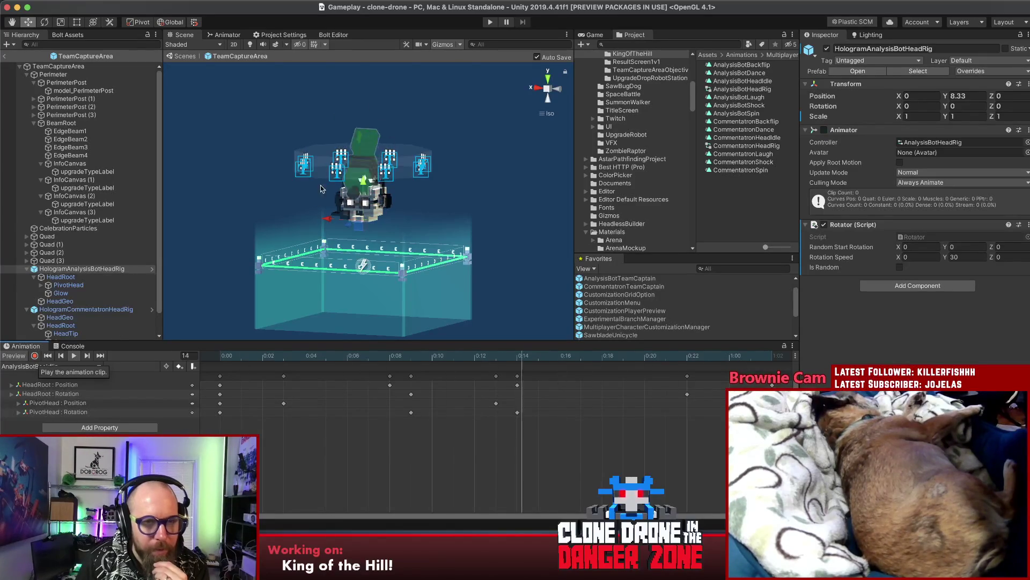
Step: Preview the AnalysisBotDance and AnalysisBotLaugh clips
{"action": "left_click", "coordinate": [90, 367]}
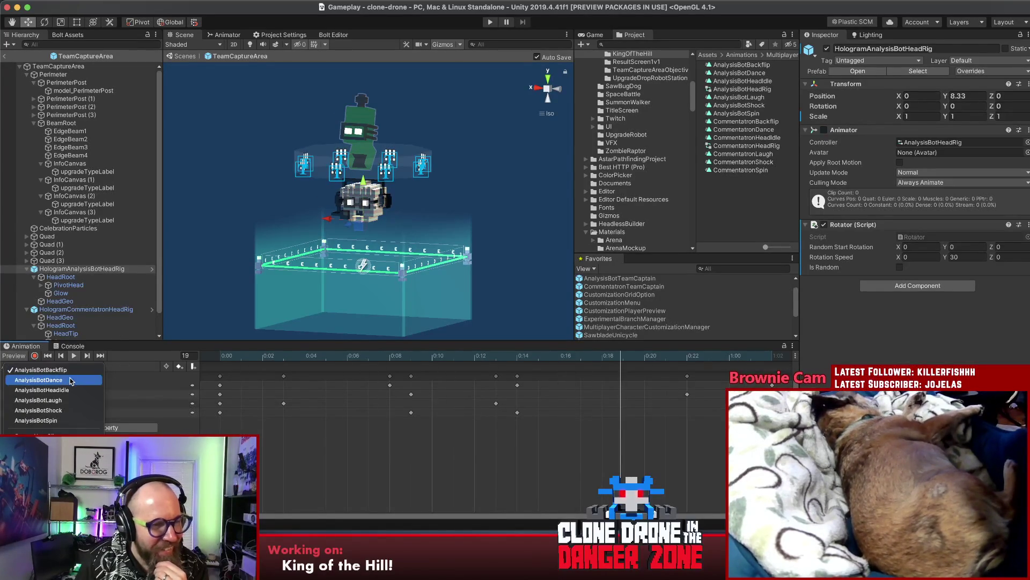
{"action": "left_click", "coordinate": [33, 381]}
{"action": "left_click", "coordinate": [74, 357]}
{"action": "left_click", "coordinate": [74, 357]}
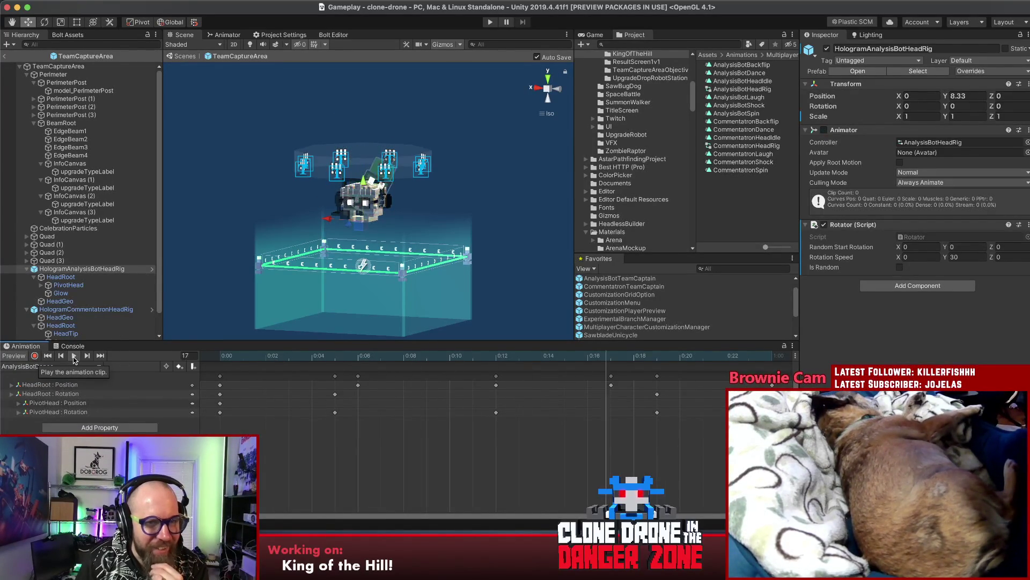
{"action": "left_click", "coordinate": [75, 367]}
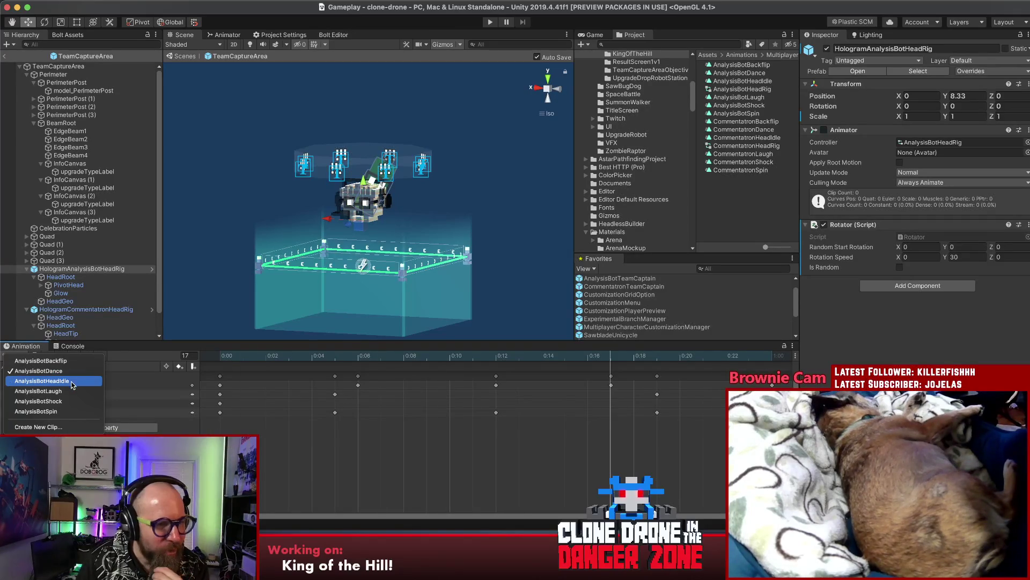
{"action": "left_click", "coordinate": [38, 391]}
{"action": "left_click", "coordinate": [75, 357]}
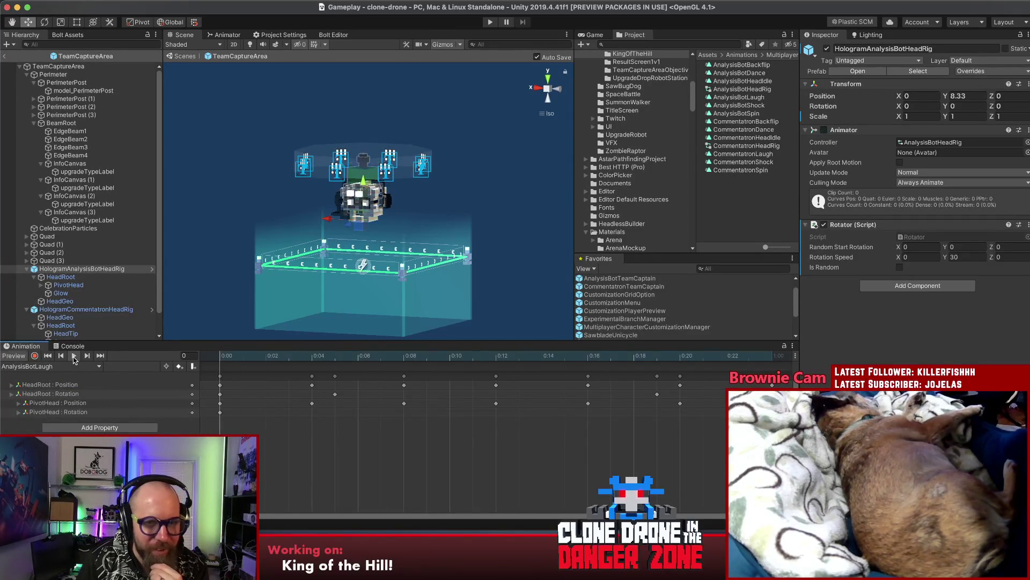
{"action": "left_click", "coordinate": [74, 357]}
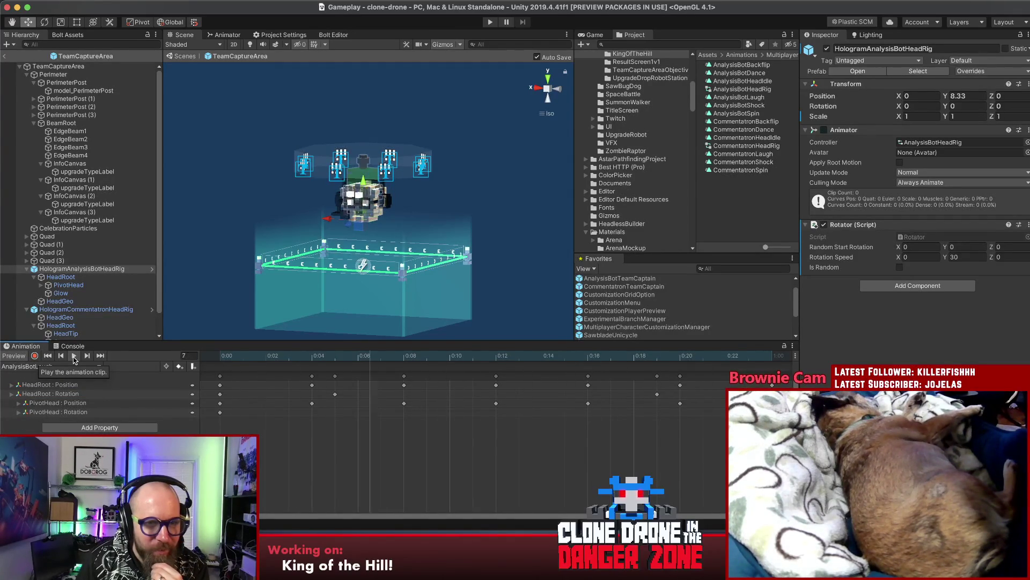
Step: Play the AnalysisBotShock clip and bring up the rig's Animator graph
{"action": "left_click", "coordinate": [73, 368]}
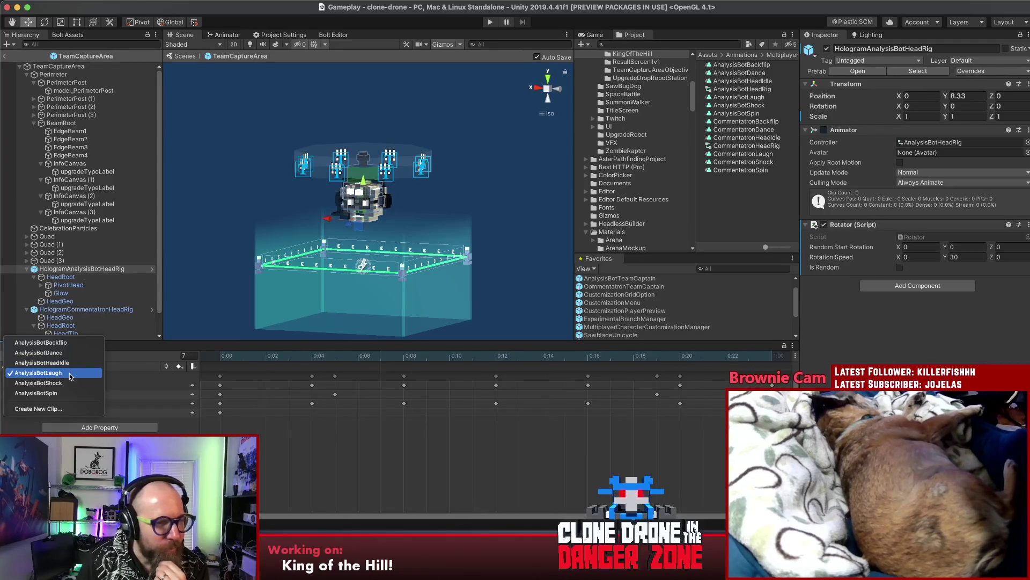
{"action": "left_click", "coordinate": [49, 383]}
{"action": "left_click", "coordinate": [73, 357]}
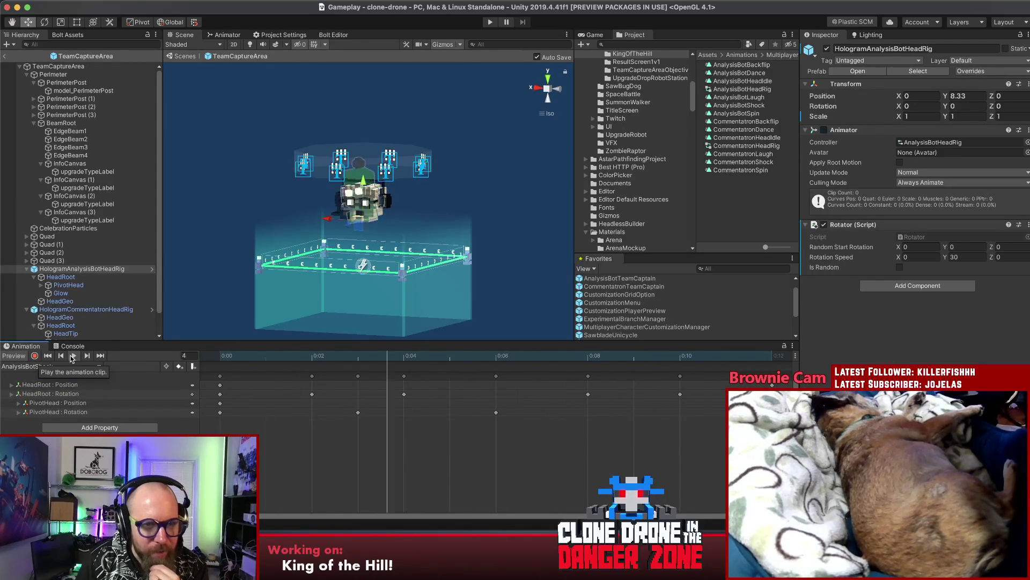
{"action": "left_click", "coordinate": [230, 35]}
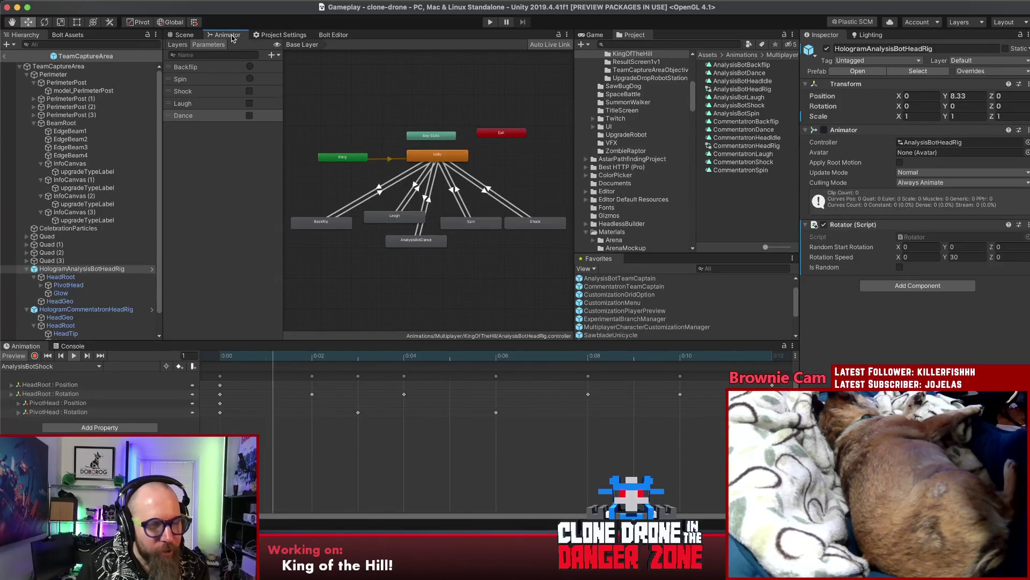
Step: Play and stop the AnalysisBotSpin clip on HologramAnalysisBotHeadRig
{"action": "left_click", "coordinate": [184, 35]}
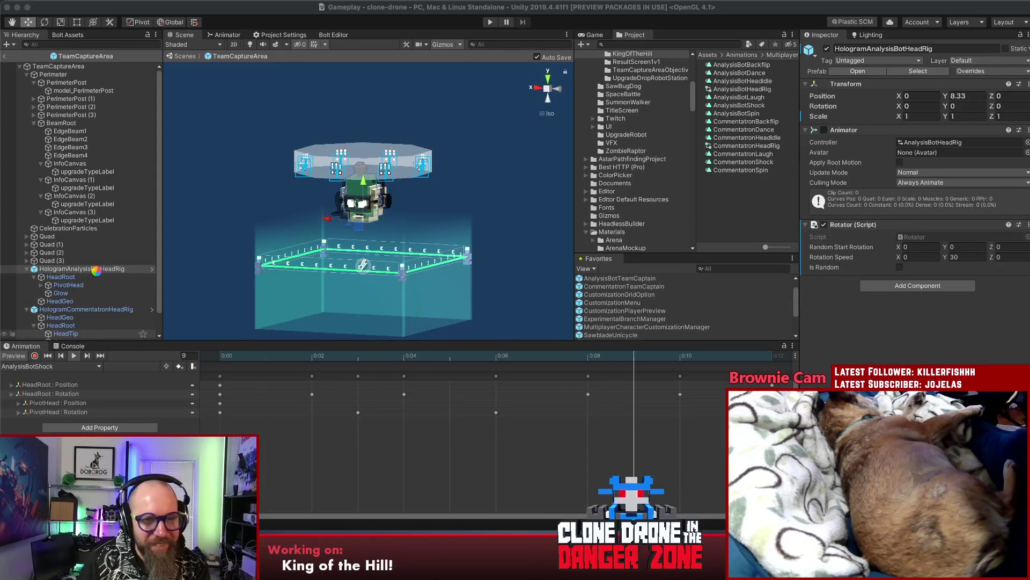
{"action": "left_click", "coordinate": [189, 252]}
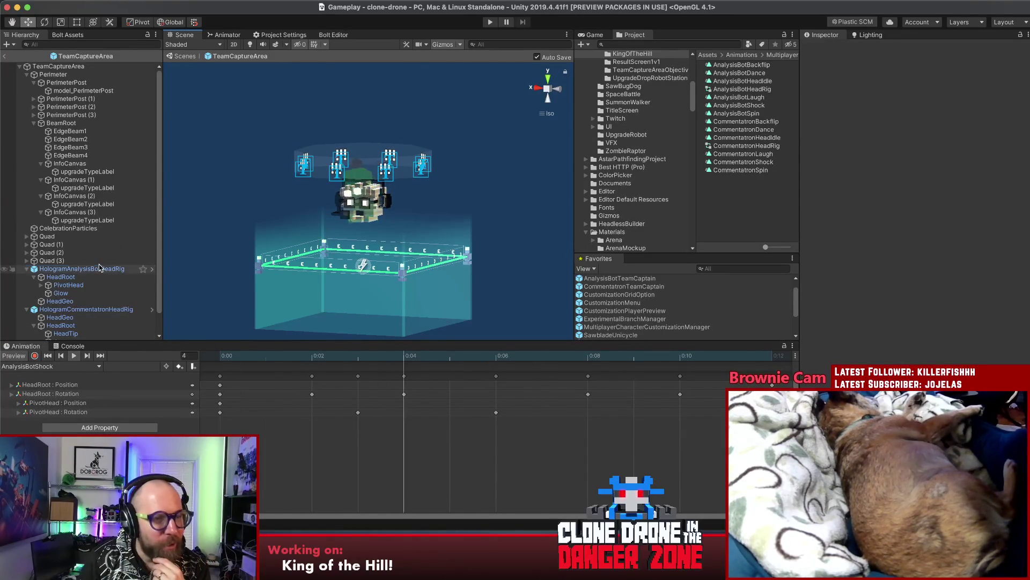
{"action": "left_click", "coordinate": [80, 269]}
{"action": "left_click", "coordinate": [70, 366]}
{"action": "left_click", "coordinate": [70, 382]}
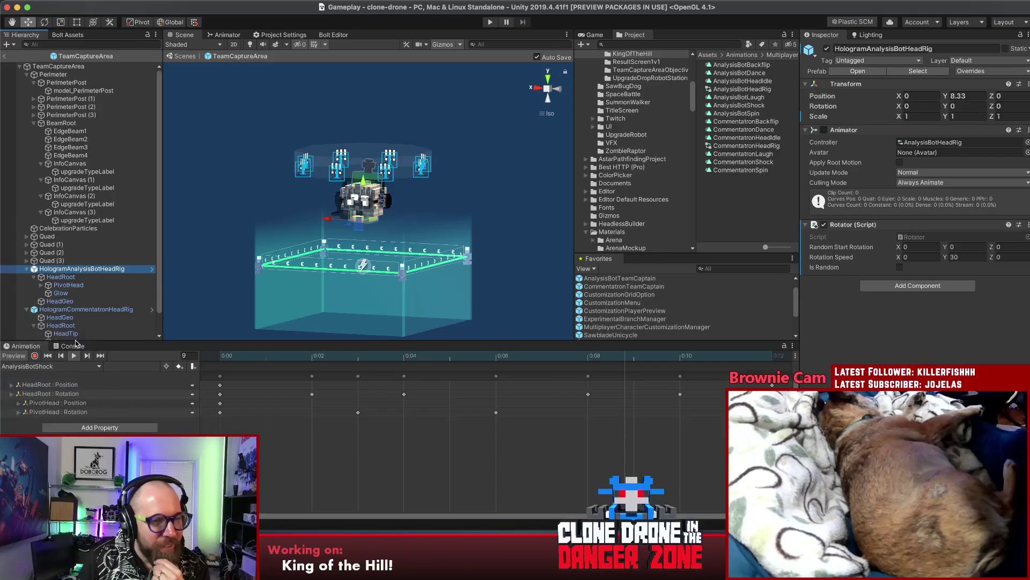
{"action": "left_click", "coordinate": [75, 356]}
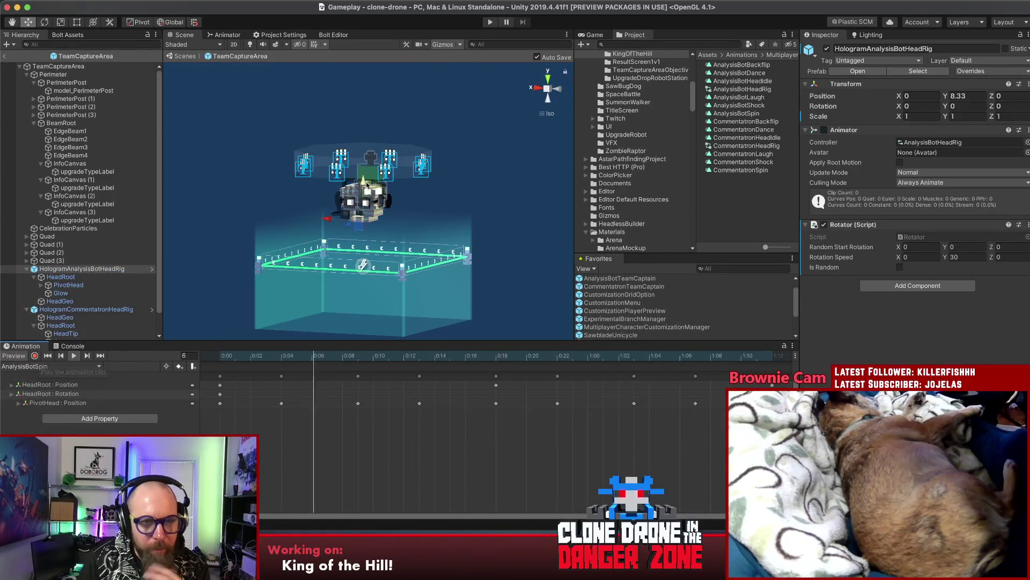
{"action": "left_click", "coordinate": [74, 356]}
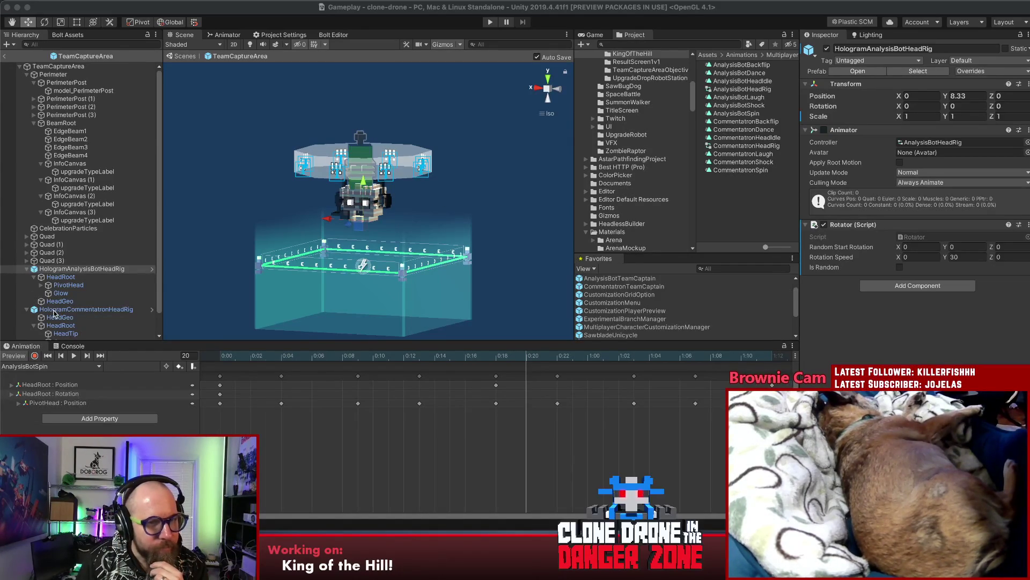
Step: Glance at the Animator graph, then go back to the Scene view
{"action": "left_click", "coordinate": [234, 203]}
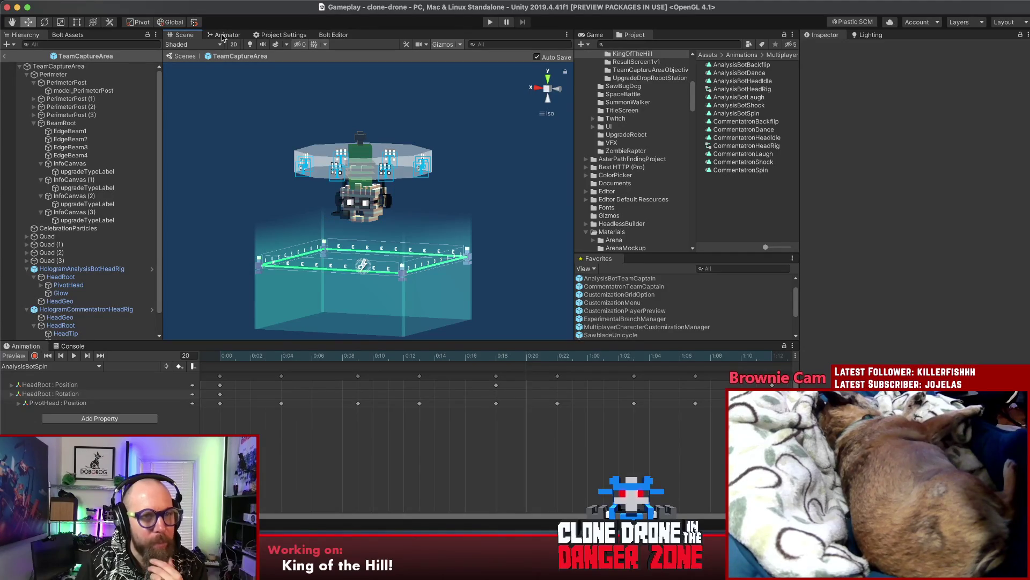
{"action": "left_click", "coordinate": [225, 35]}
{"action": "left_click", "coordinate": [380, 274]}
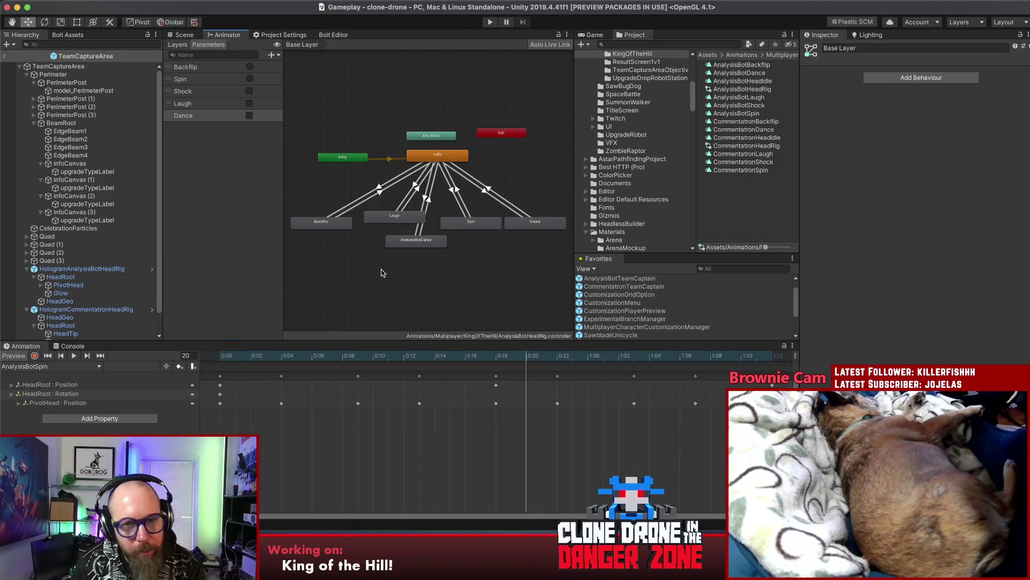
{"action": "left_click", "coordinate": [183, 35]}
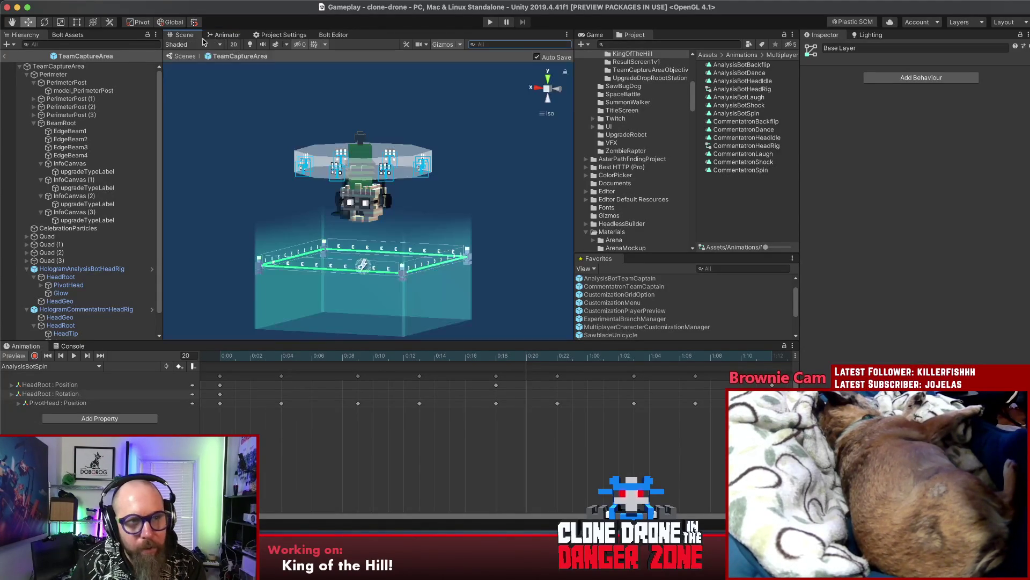
Step: Resize the Sublime notes beside Unity and add a dash sub-bullet under 'Integrate new holograms!'
{"action": "key", "text": "super+Tab"}
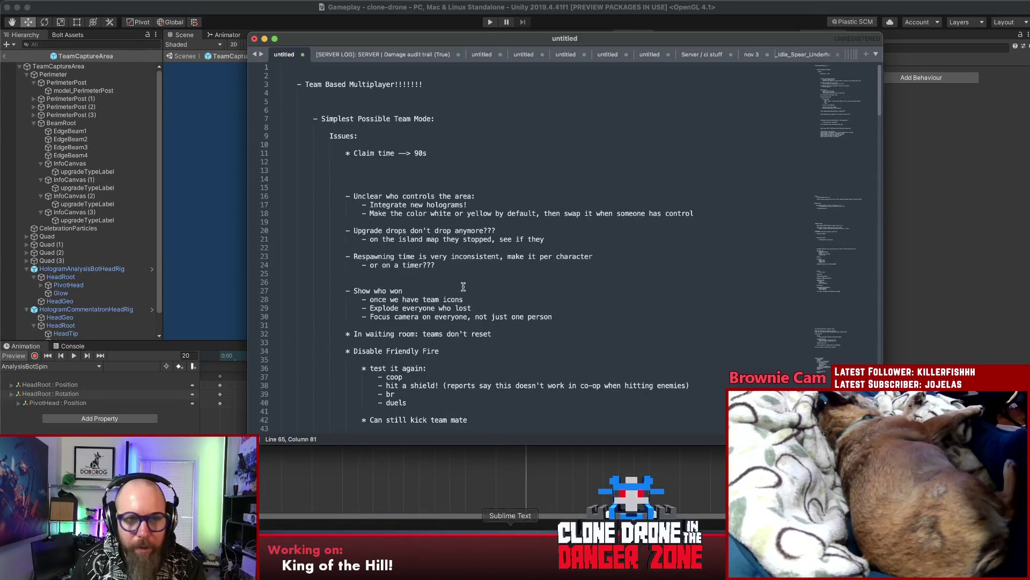
{"action": "mouse_move", "coordinate": [882, 443]}
{"action": "left_mouse_down"}
{"action": "mouse_move", "coordinate": [880, 494]}
{"action": "mouse_move", "coordinate": [705, 517]}
{"action": "left_mouse_up"}
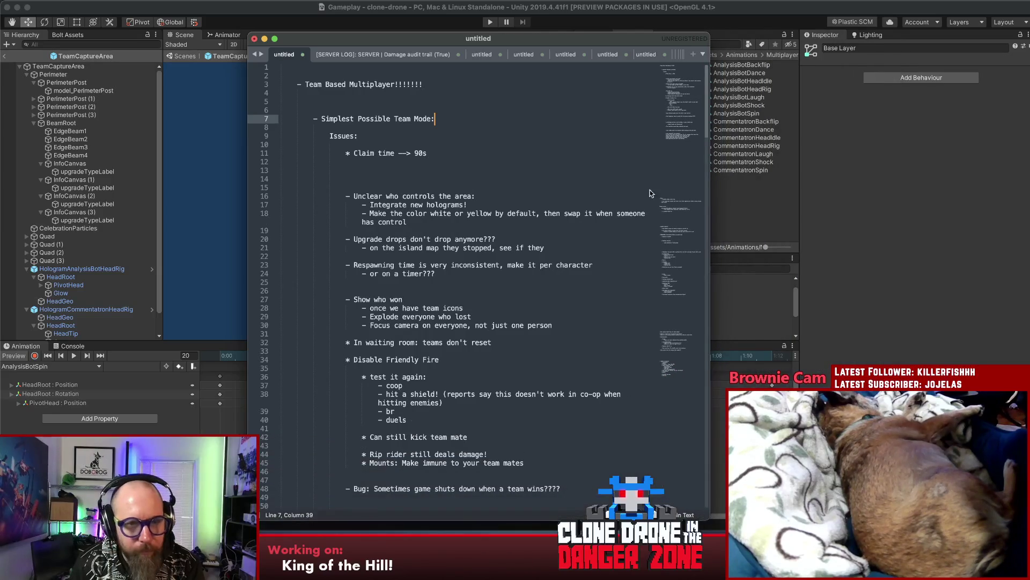
{"action": "left_click", "coordinate": [501, 204]}
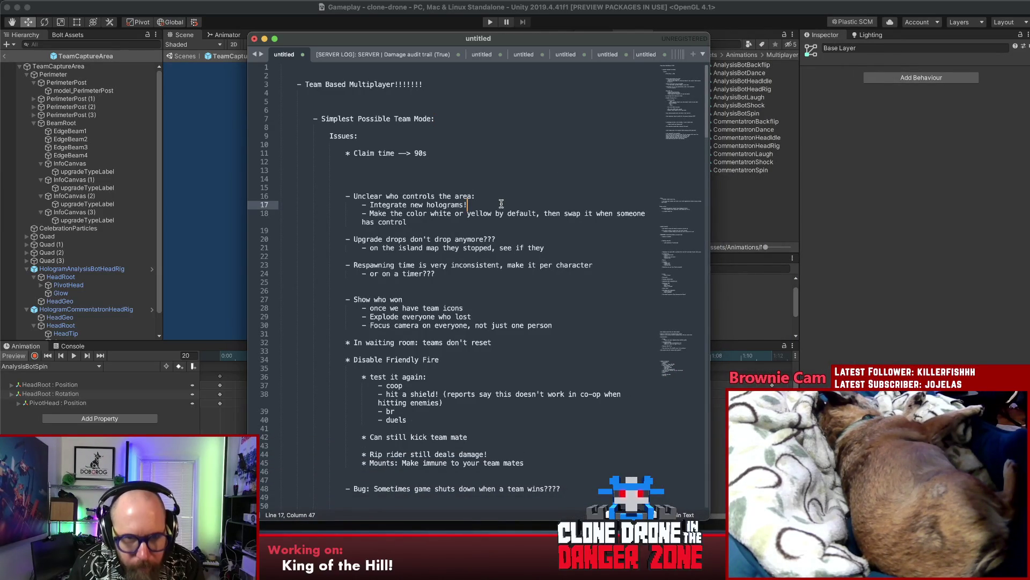
{"action": "key", "text": "Return"}
{"action": "key", "text": "Return"}
{"action": "key", "text": "Return"}
{"action": "key", "text": "Up"}
{"action": "key", "text": "Up"}
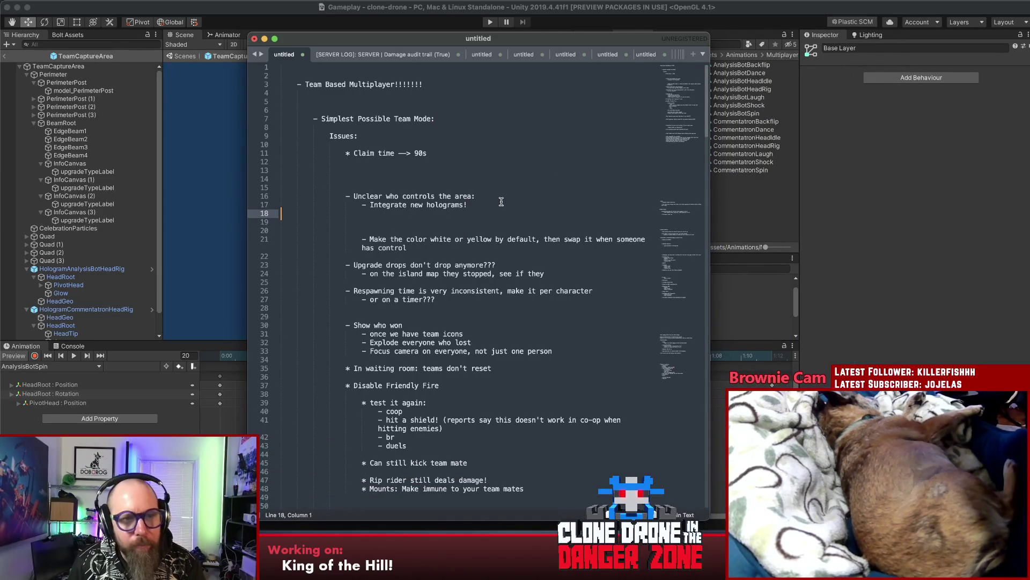
{"action": "left_click_drag", "start_coordinate": [520, 40], "coordinate": [840, 16]}
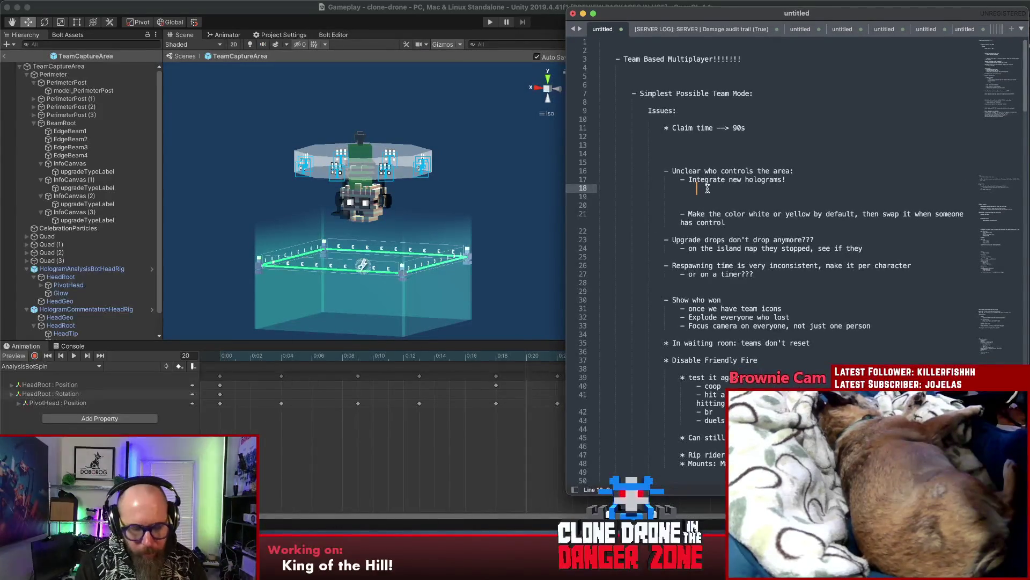
{"action": "type", "text": "- "}
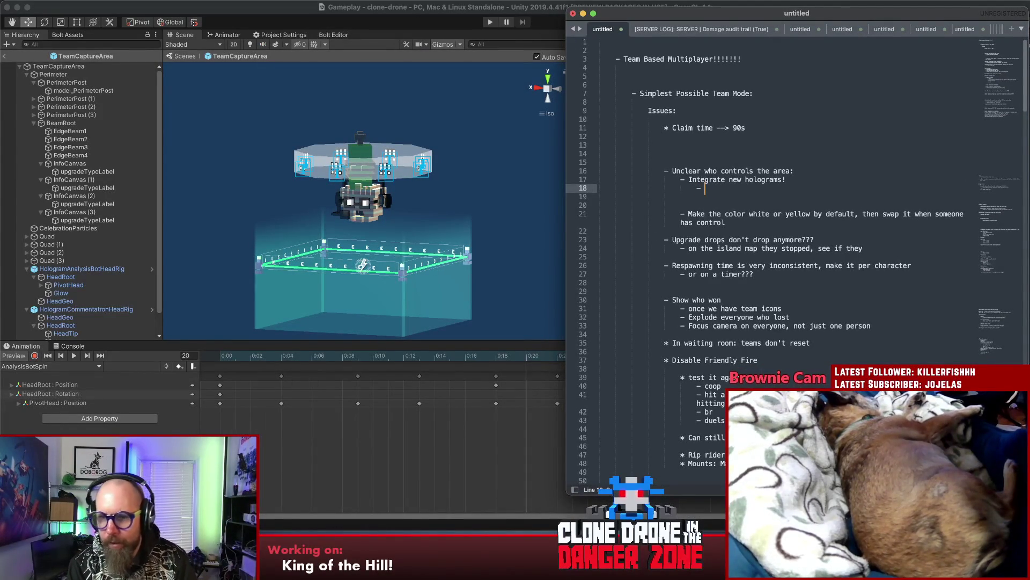
{"action": "type", "text": "C"}
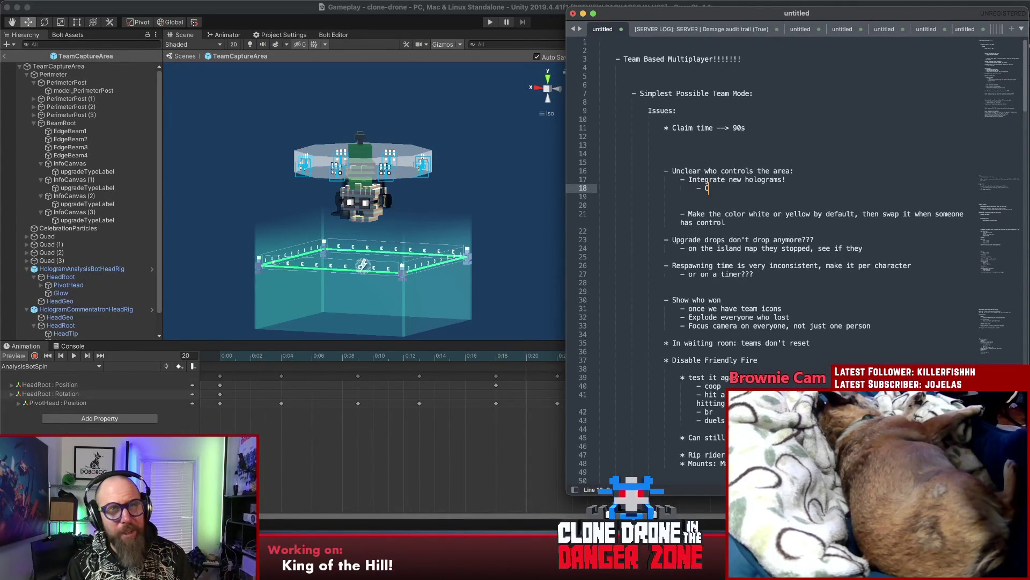
{"action": "type", "text": "g"}
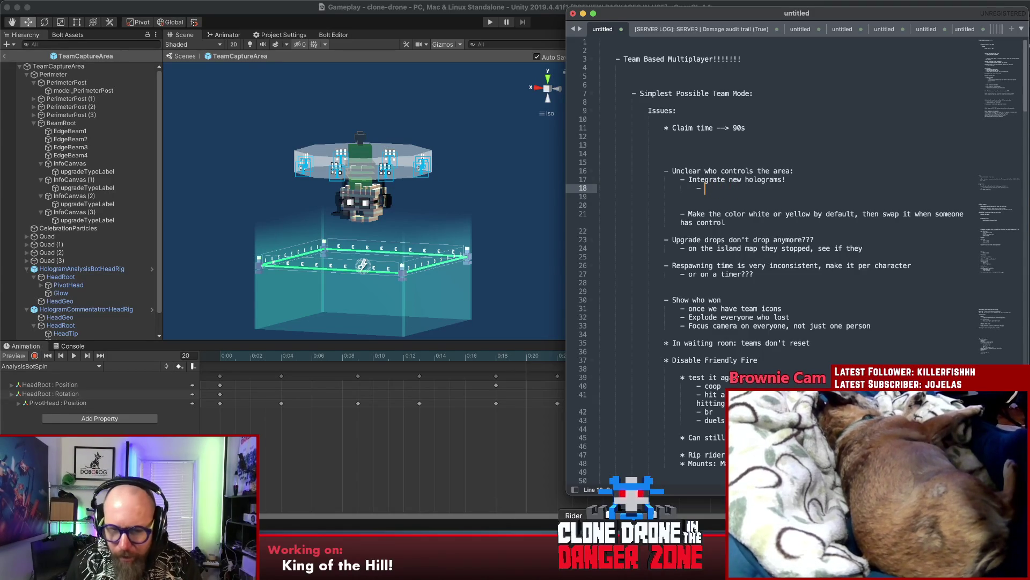
{"action": "key", "text": "super+Tab"}
{"action": "left_click", "coordinate": [598, 218]}
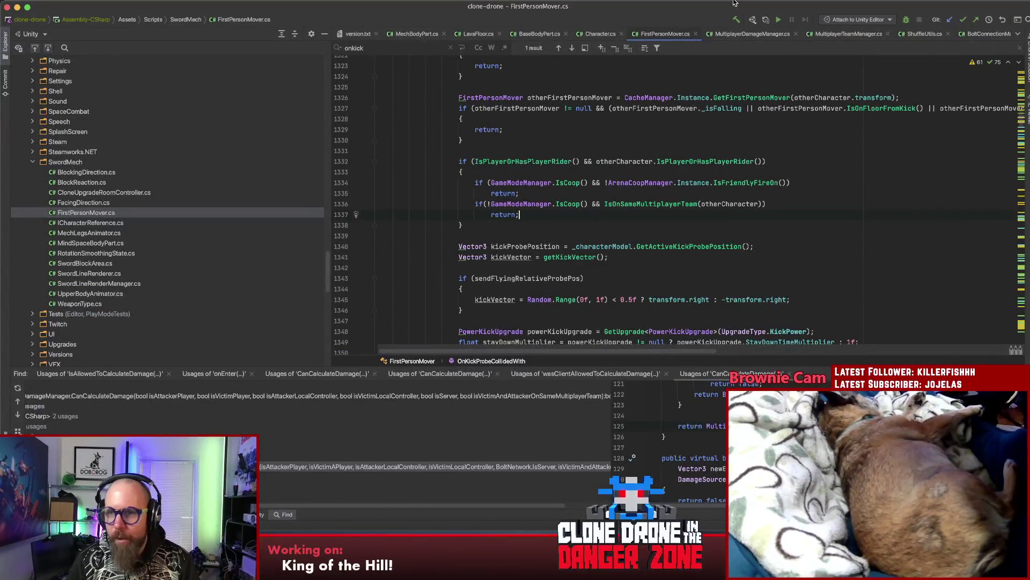
Step: Open TeamCaptureAreaStatus.cs via Search Everywhere and select its Unclaimed=0 to ObjectiveComplete=4 values
{"action": "key", "text": "shift"}
{"action": "key", "text": "shift"}
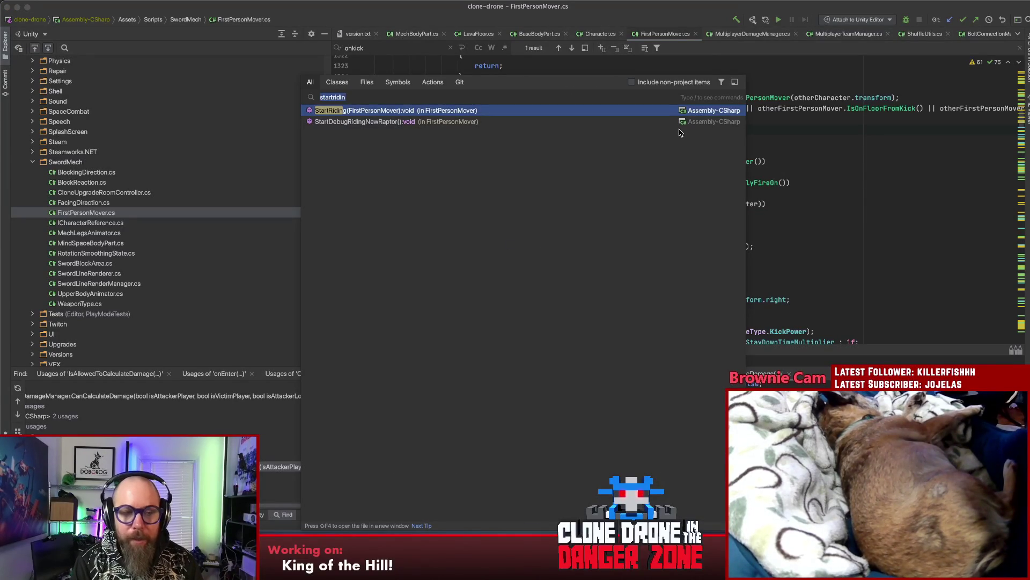
{"action": "type", "text": "teamcaptur"}
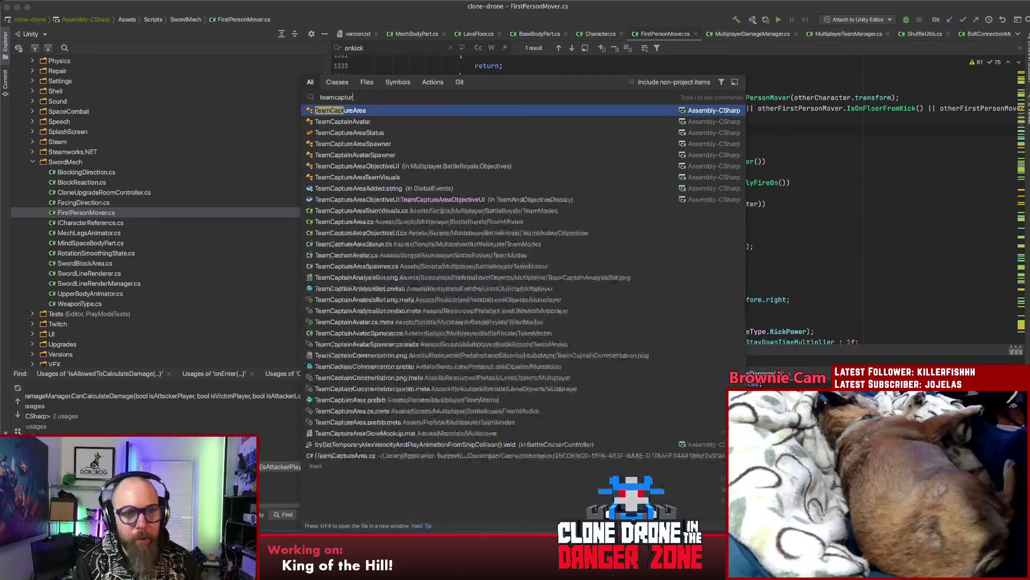
{"action": "key", "text": "Down"}
{"action": "key", "text": "Return"}
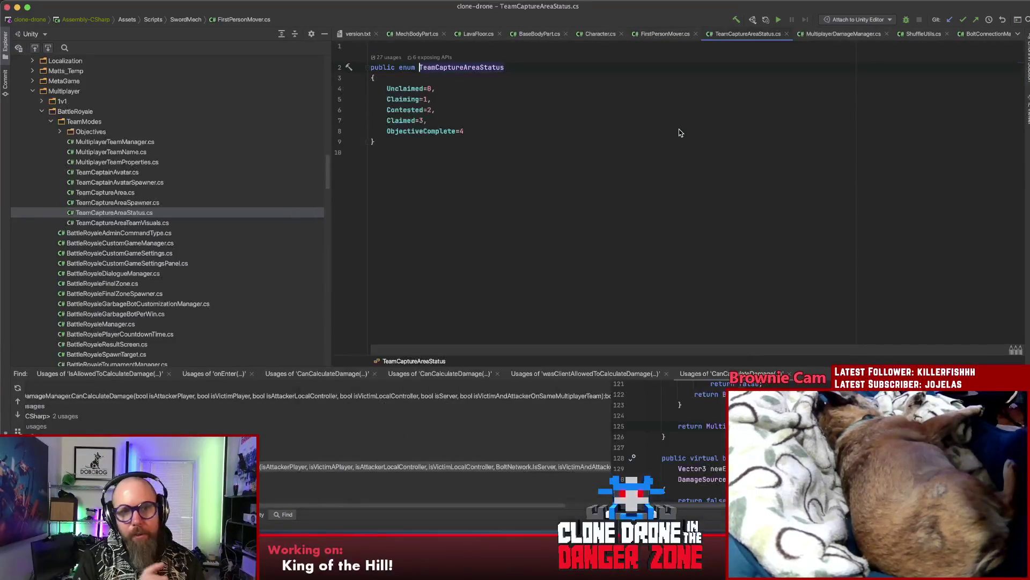
{"action": "key", "text": "Up"}
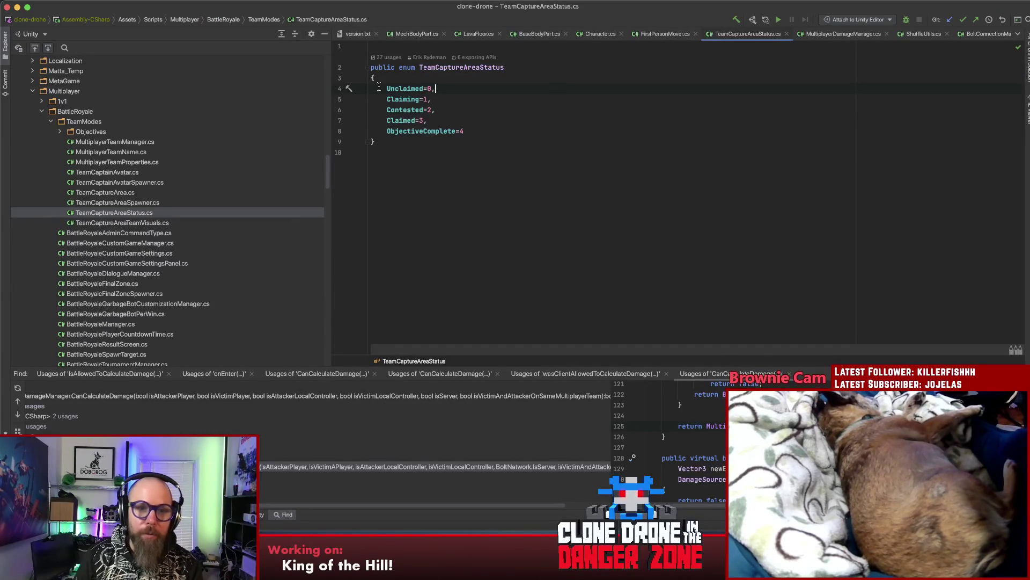
{"action": "left_click", "coordinate": [452, 89]}
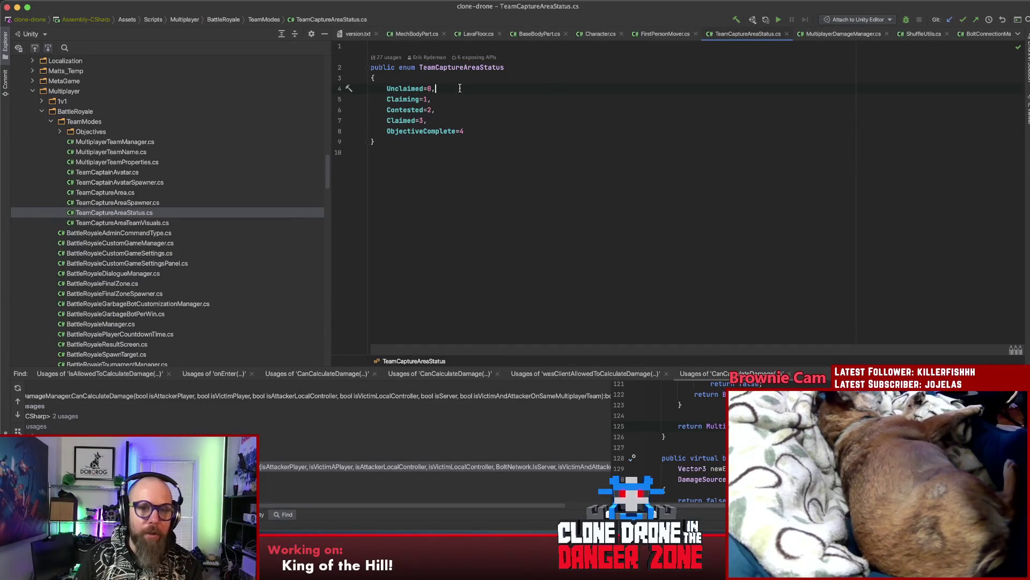
{"action": "key", "text": "Down"}
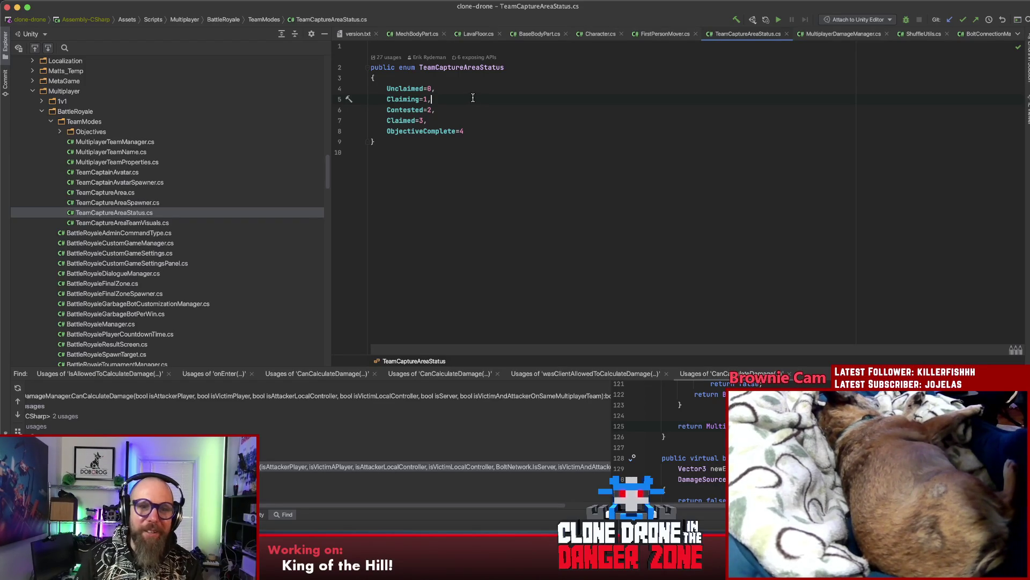
{"action": "mouse_move", "coordinate": [473, 78]}
{"action": "left_mouse_down"}
{"action": "mouse_move", "coordinate": [490, 131]}
{"action": "mouse_move", "coordinate": [408, 94]}
{"action": "mouse_move", "coordinate": [405, 106]}
{"action": "left_mouse_up"}
{"action": "key", "text": "super+c"}
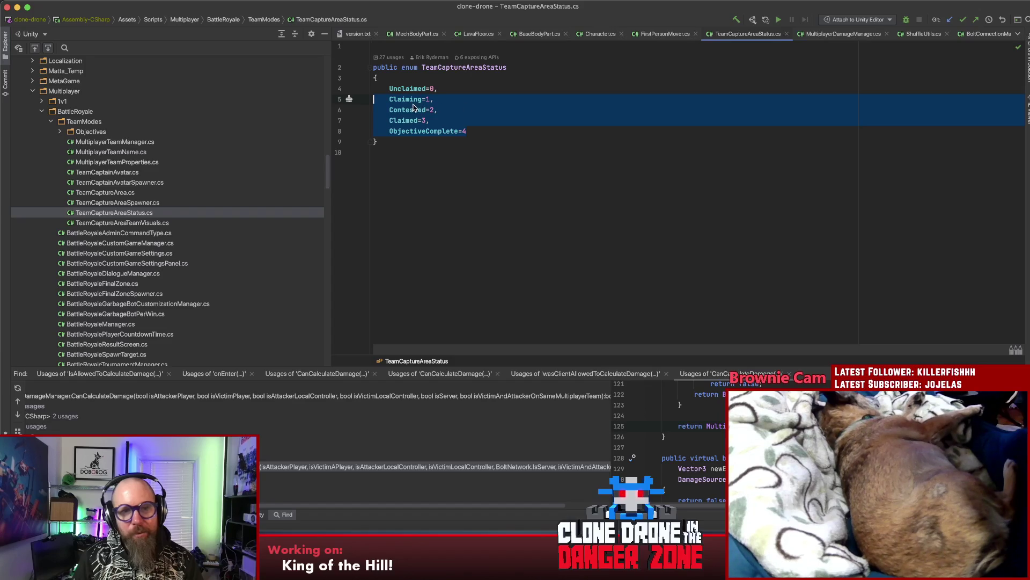
Step: Bring the Sublime Text team-mode notes back to the front
{"action": "left_click", "coordinate": [513, 553]}
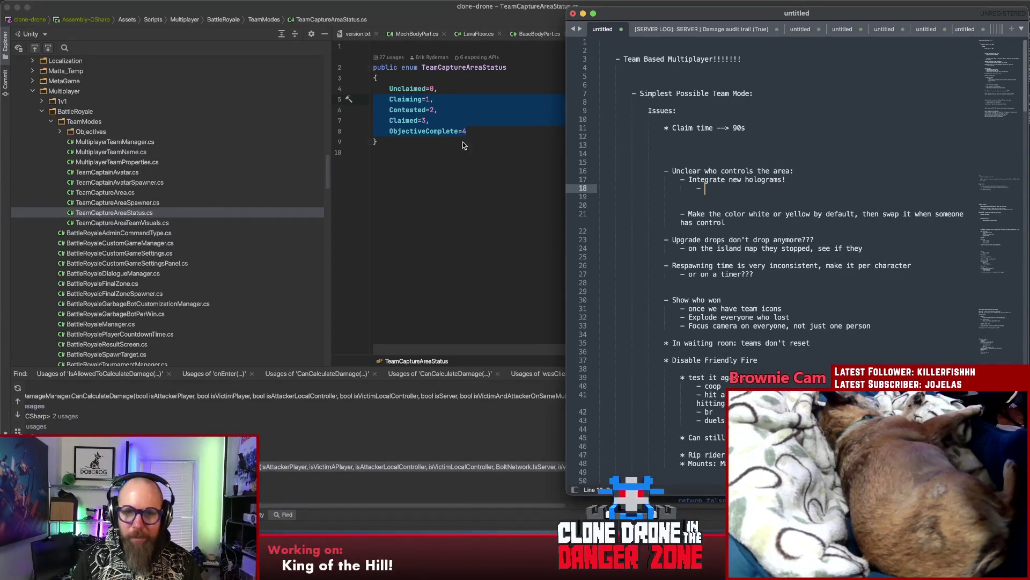
{"action": "left_click", "coordinate": [685, 155]}
{"action": "left_click", "coordinate": [721, 185]}
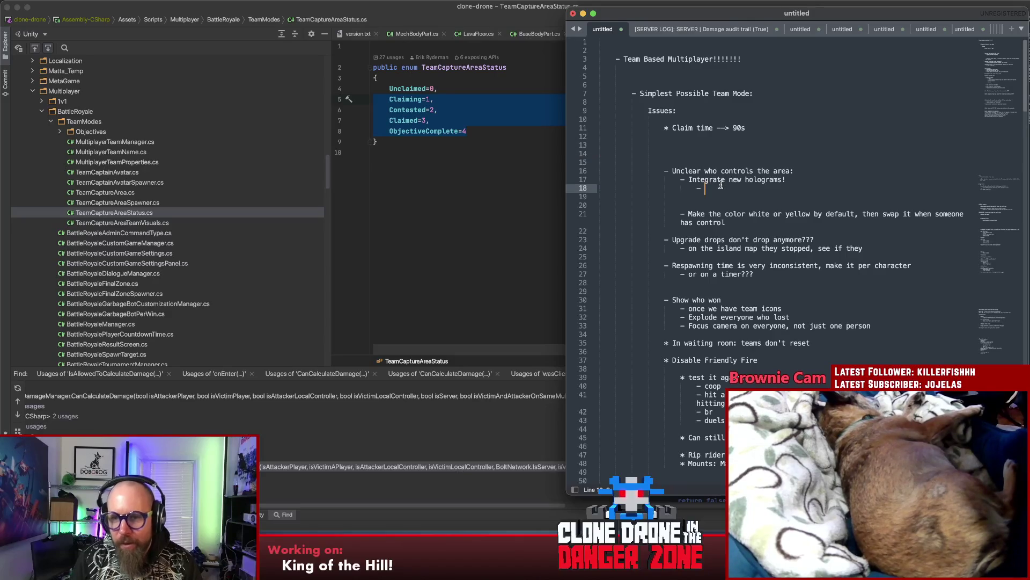
Step: Paste the capture-status enum into a new Sublime tab and strip its values and commas
{"action": "left_click", "coordinate": [707, 148]}
{"action": "key", "text": "super+n"}
{"action": "key", "text": "super+v"}
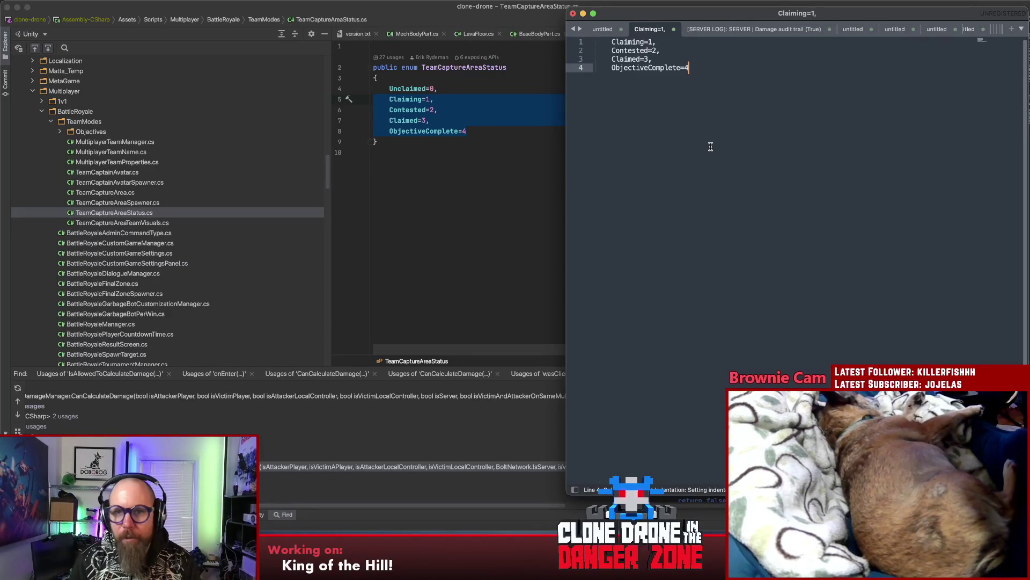
{"action": "left_click", "coordinate": [613, 41]}
{"action": "key", "text": "Return"}
{"action": "key", "text": "Return"}
{"action": "left_click", "coordinate": [679, 59]}
{"action": "key", "text": "BackSpace"}
{"action": "key", "text": "BackSpace"}
{"action": "key", "text": "BackSpace"}
{"action": "left_click", "coordinate": [681, 65]}
{"action": "left_click", "coordinate": [705, 76]}
{"action": "key", "text": "BackSpace"}
{"action": "left_click", "coordinate": [711, 85]}
{"action": "key", "text": "BackSpace"}
Step: Add blank lines after the Claiming, Contested and Claimed entries
{"action": "left_click", "coordinate": [700, 58]}
{"action": "key", "text": "Return"}
{"action": "left_click", "coordinate": [705, 76]}
{"action": "key", "text": "Return"}
{"action": "left_click", "coordinate": [708, 94]}
{"action": "key", "text": "Return"}
{"action": "left_click", "coordinate": [710, 107]}
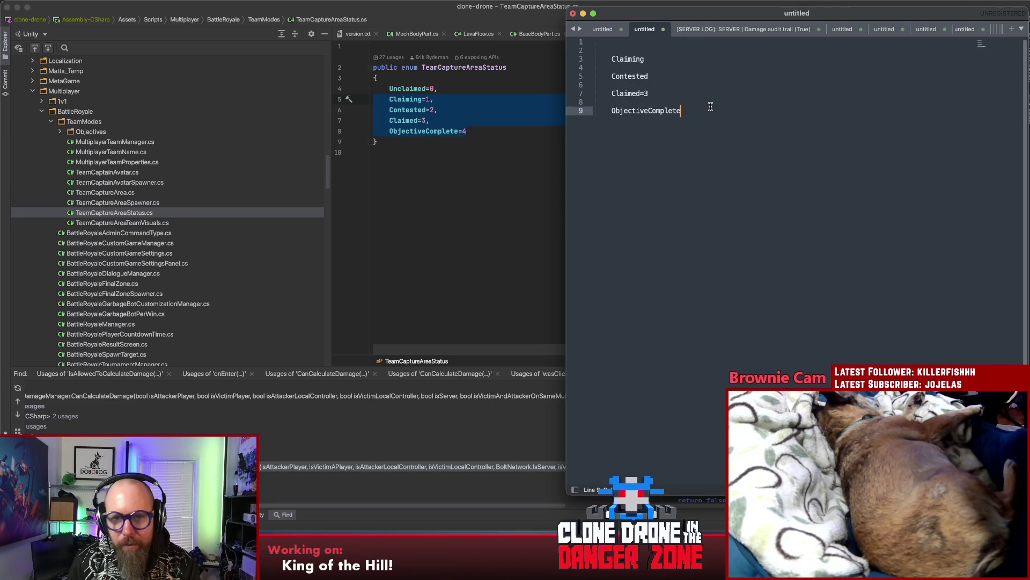
{"action": "left_click", "coordinate": [655, 93]}
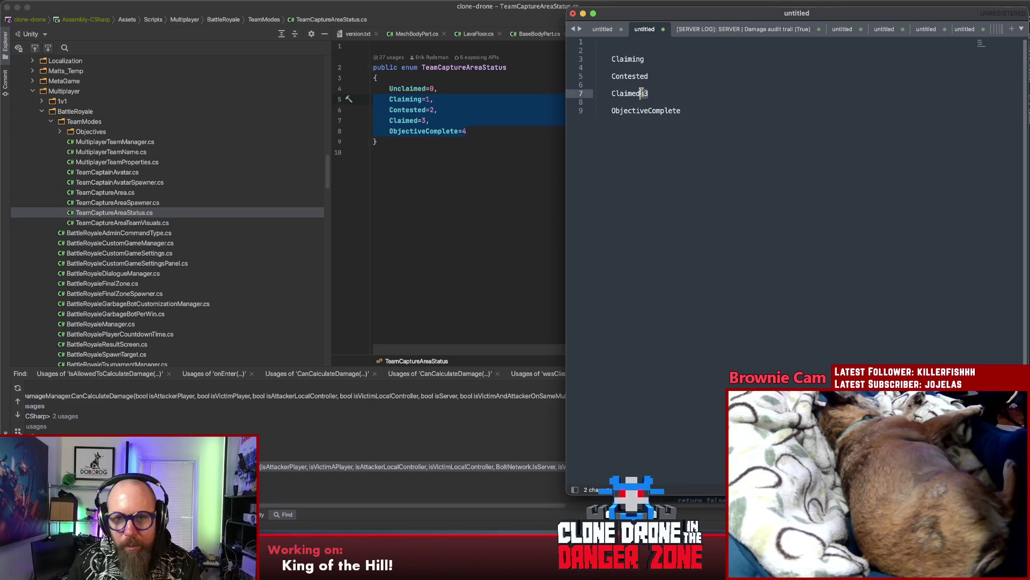
{"action": "triple_click", "coordinate": [625, 93]}
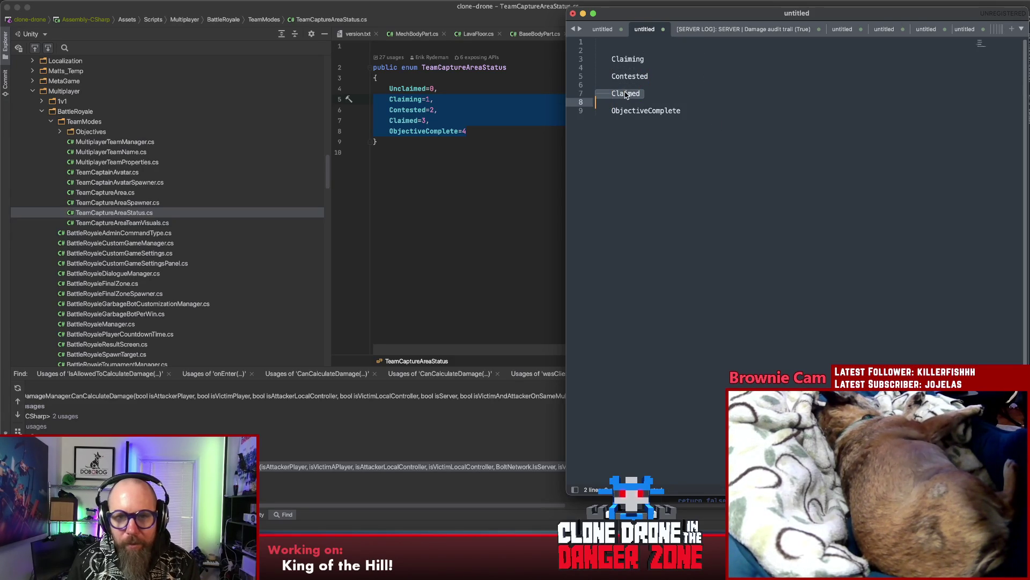
{"action": "left_click", "coordinate": [665, 93]}
{"action": "key", "text": "Return"}
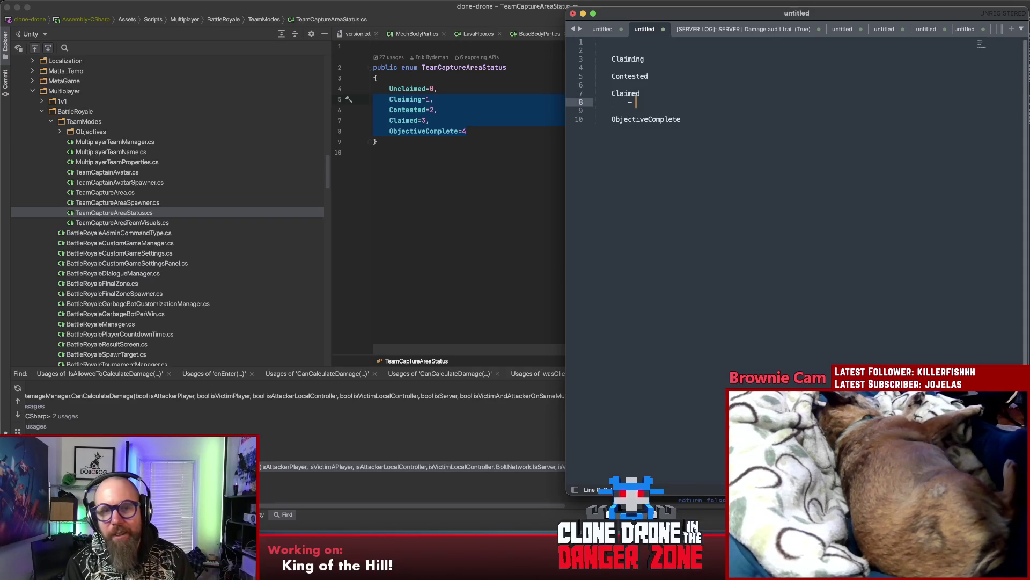
Step: Add an indented '-' bullet placeholder under Contested
{"action": "left_click", "coordinate": [649, 75]}
{"action": "key", "text": "Return"}
{"action": "key", "text": "Tab"}
{"action": "type", "text": "-"}
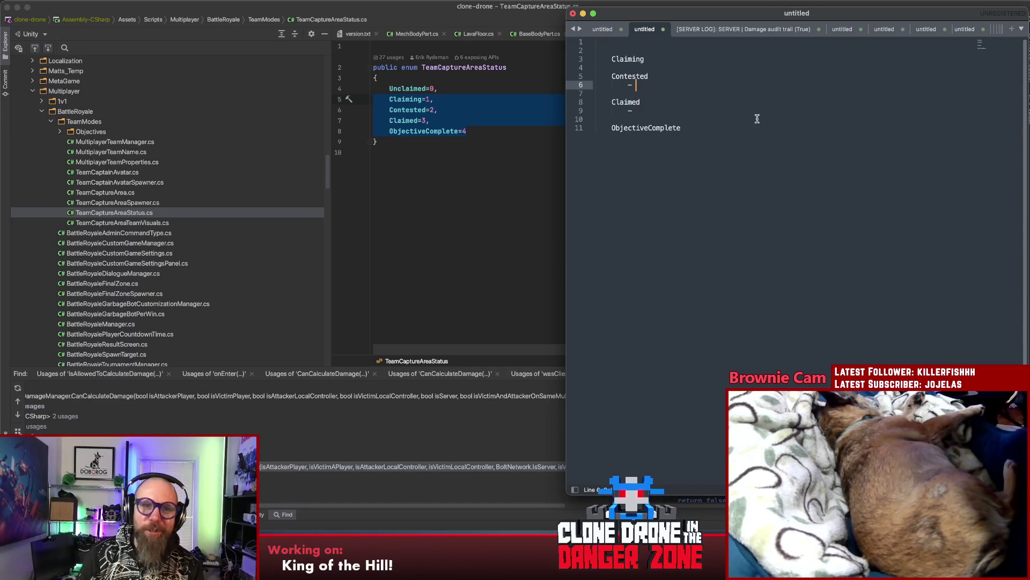
{"action": "key", "text": "super+Tab"}
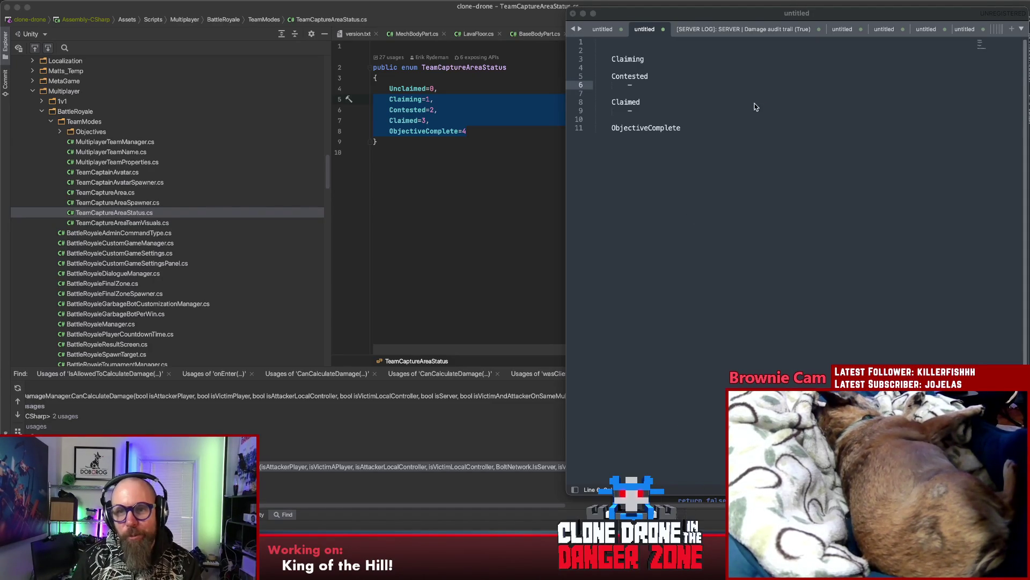
{"action": "key", "text": "super+Tab"}
{"action": "left_click", "coordinate": [718, 132]}
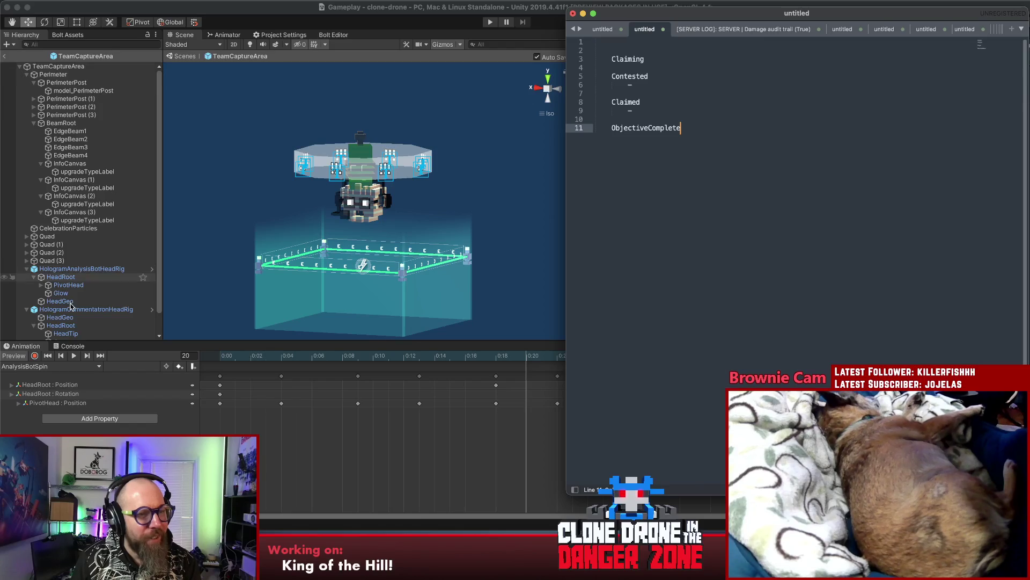
Step: Deactivate HologramCommentatronHeadRig and select HologramAnalysisBotHeadRig
{"action": "key", "text": "super+Tab"}
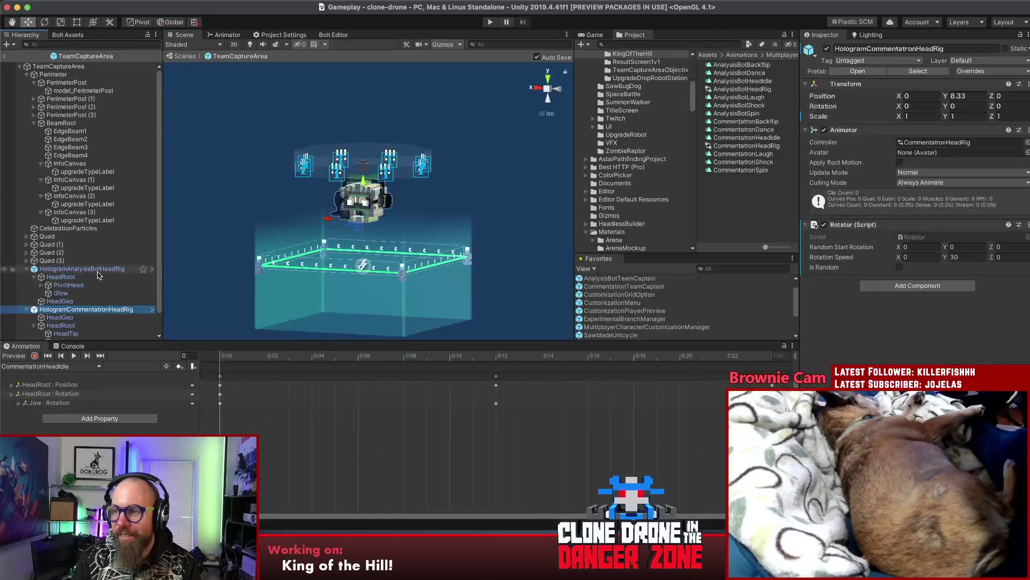
{"action": "left_click", "coordinate": [826, 50]}
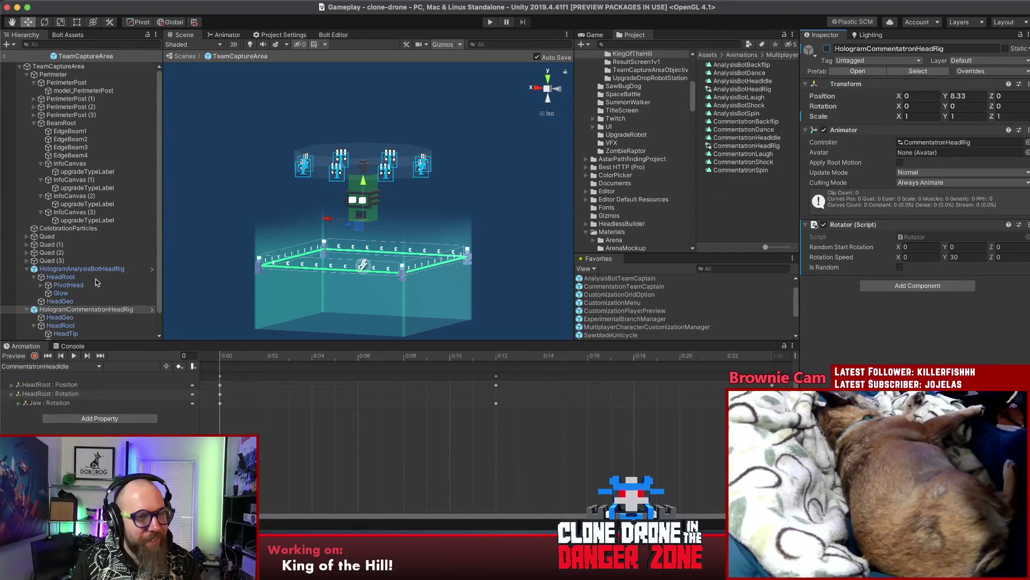
{"action": "left_click", "coordinate": [89, 270]}
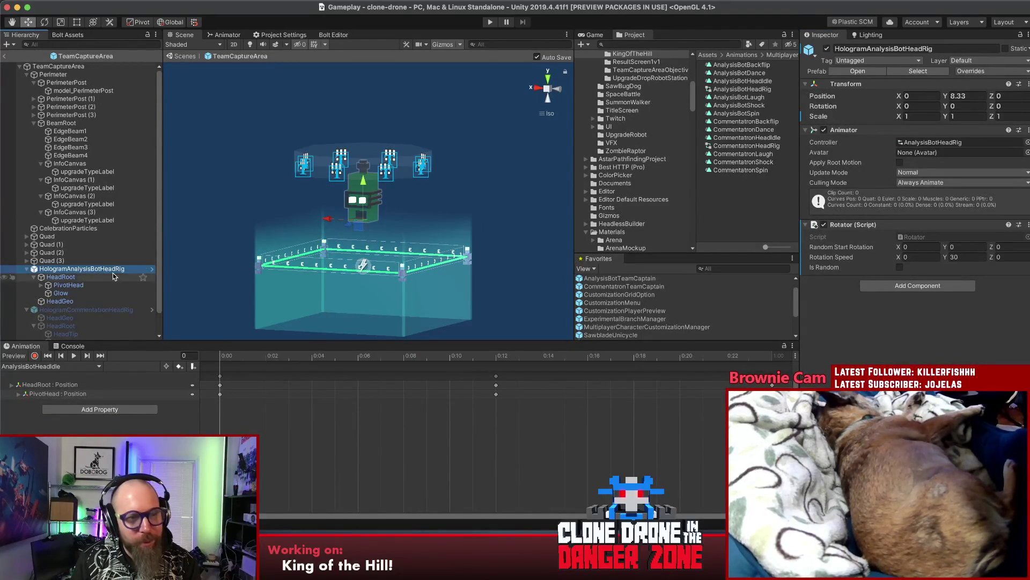
Step: Preview the AnalysisBotHeadIdle animation, then switch the clip to AnalysisBotDance
{"action": "left_click", "coordinate": [73, 357]}
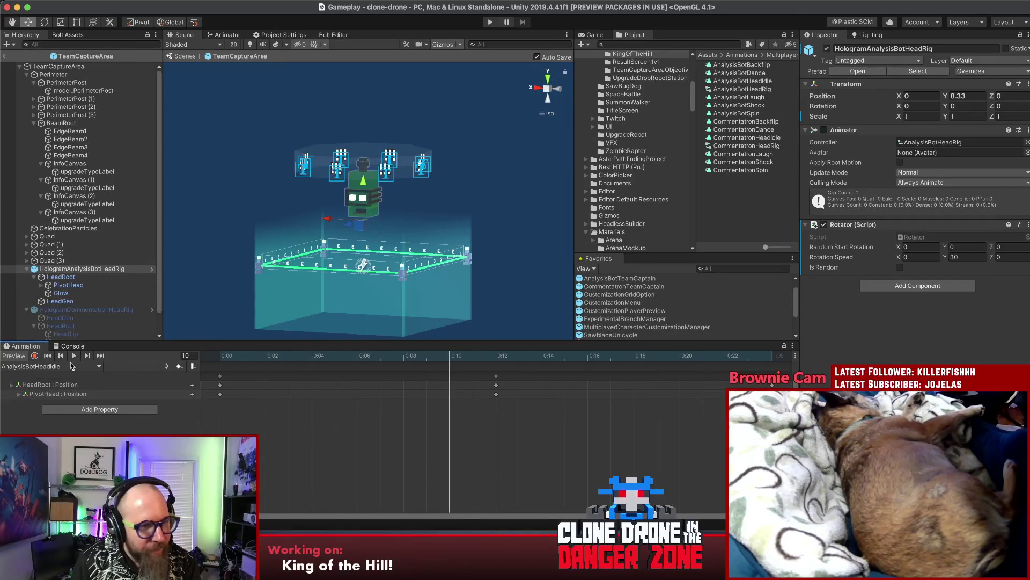
{"action": "left_click", "coordinate": [63, 366]}
{"action": "left_click", "coordinate": [54, 370]}
{"action": "left_click", "coordinate": [75, 357]}
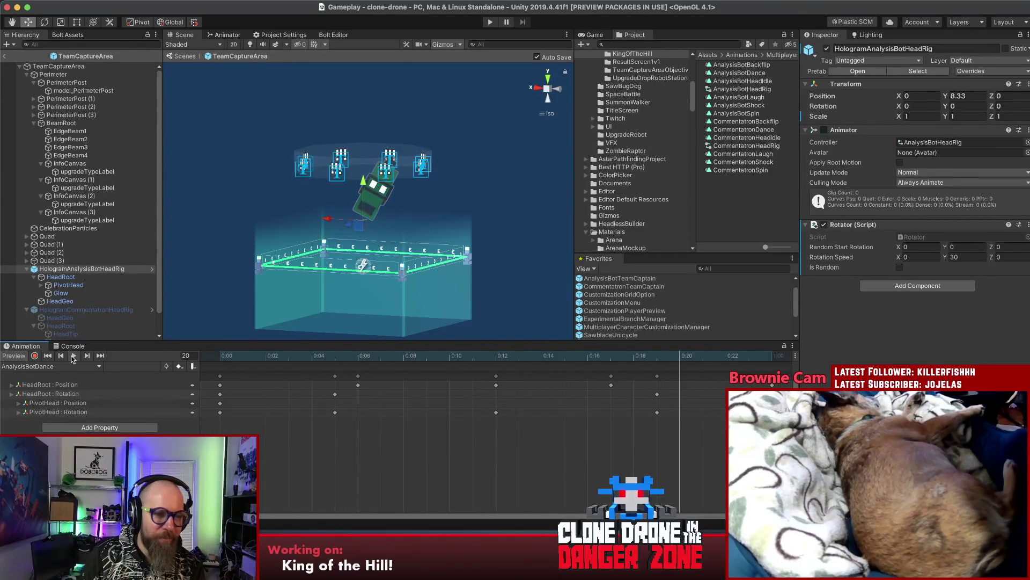
Step: Preview the AnalysisBotShock and AnalysisBotBackflip clips on the head rig
{"action": "left_click", "coordinate": [66, 367]}
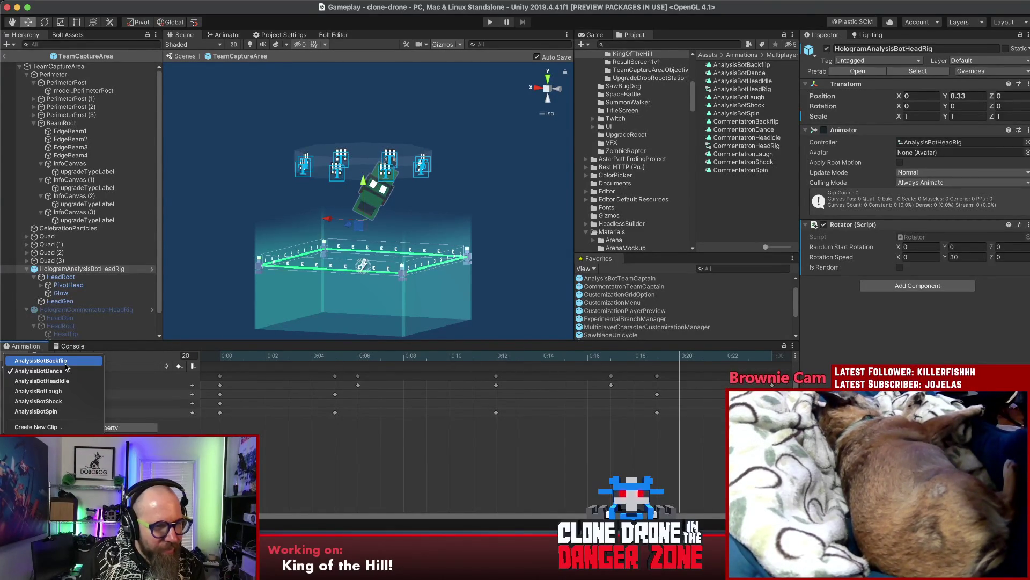
{"action": "left_click", "coordinate": [59, 402]}
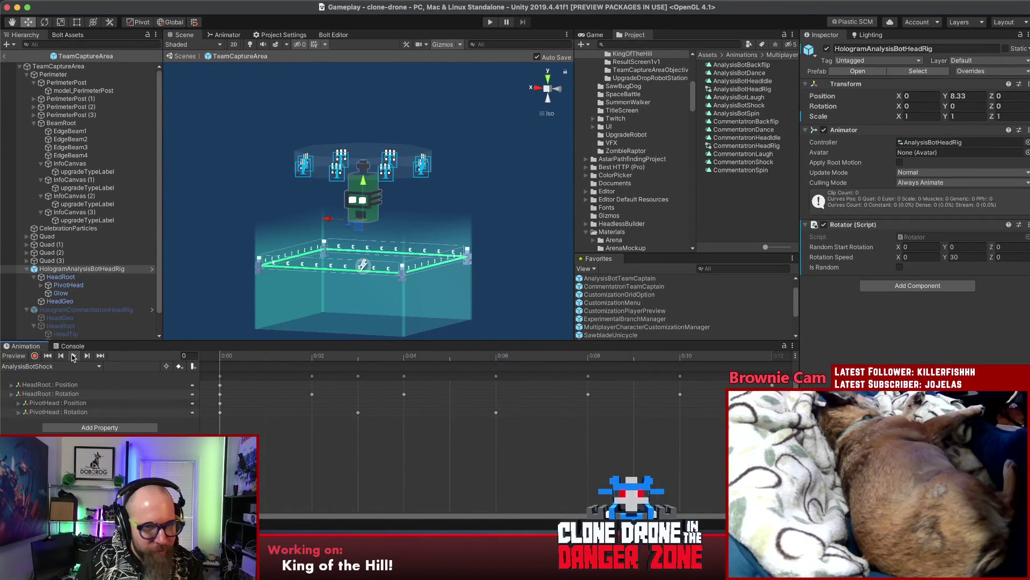
{"action": "left_click", "coordinate": [73, 355]}
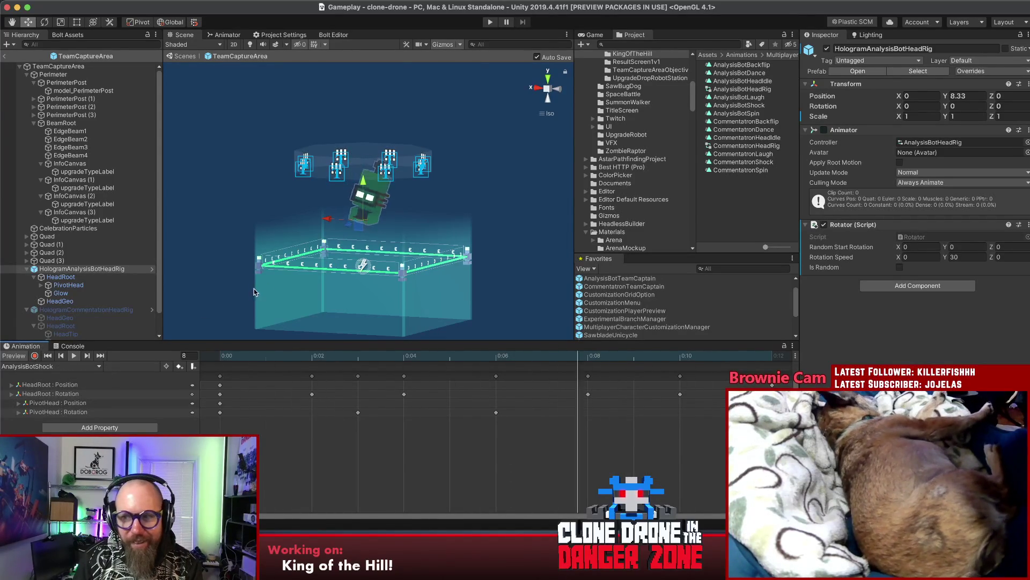
{"action": "left_click", "coordinate": [58, 367]}
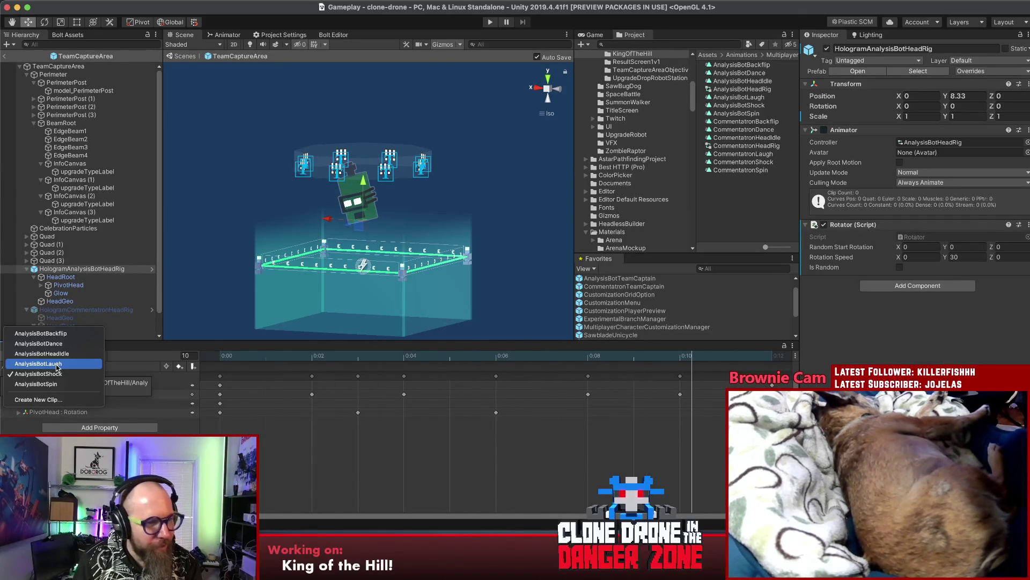
{"action": "left_click", "coordinate": [41, 333]}
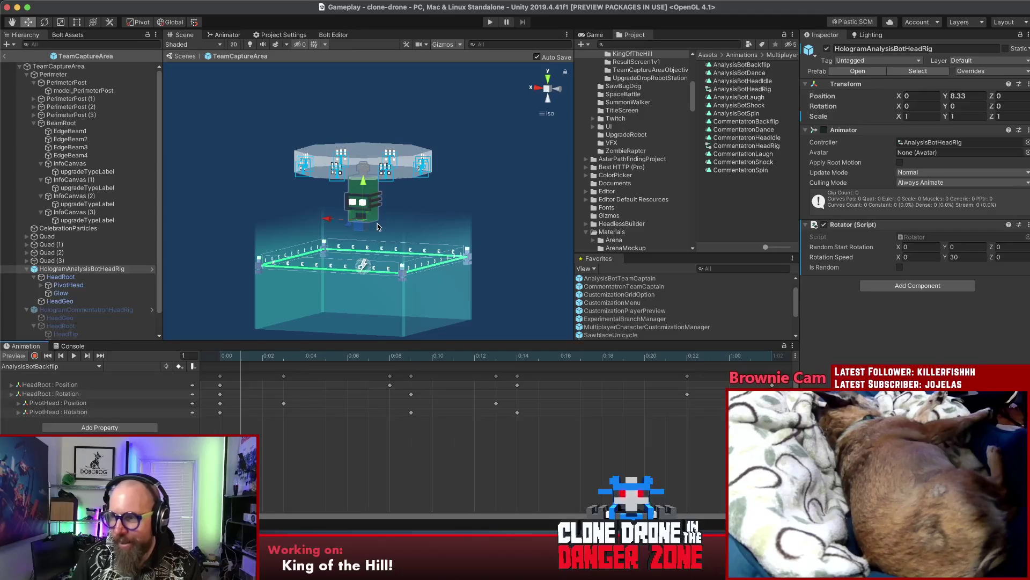
{"action": "left_click", "coordinate": [216, 356]}
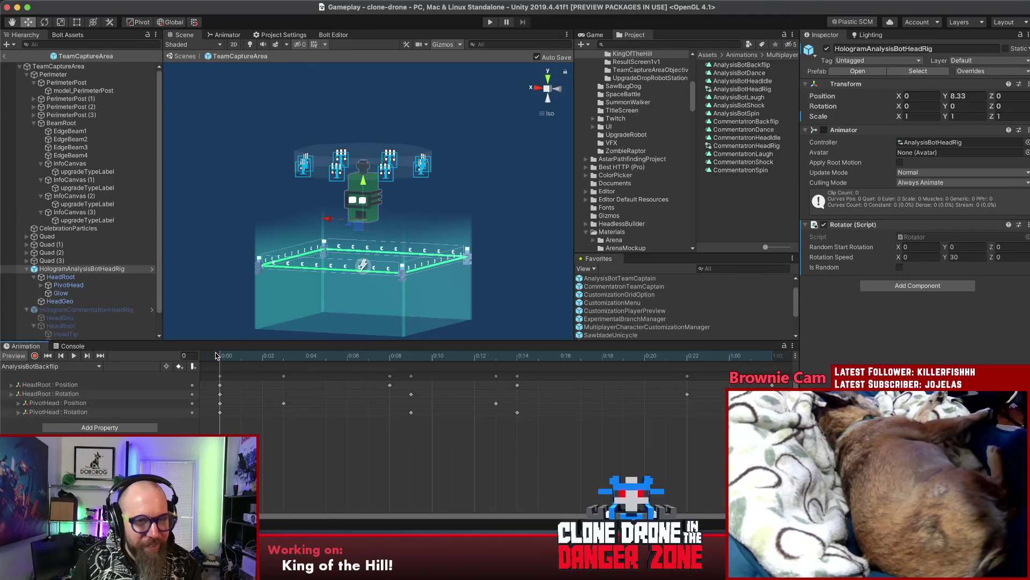
Step: Preview AnalysisBotLaugh and AnalysisBotSpin, then return to TeamCaptureAreaStatus.cs in Rider
{"action": "left_click", "coordinate": [57, 366]}
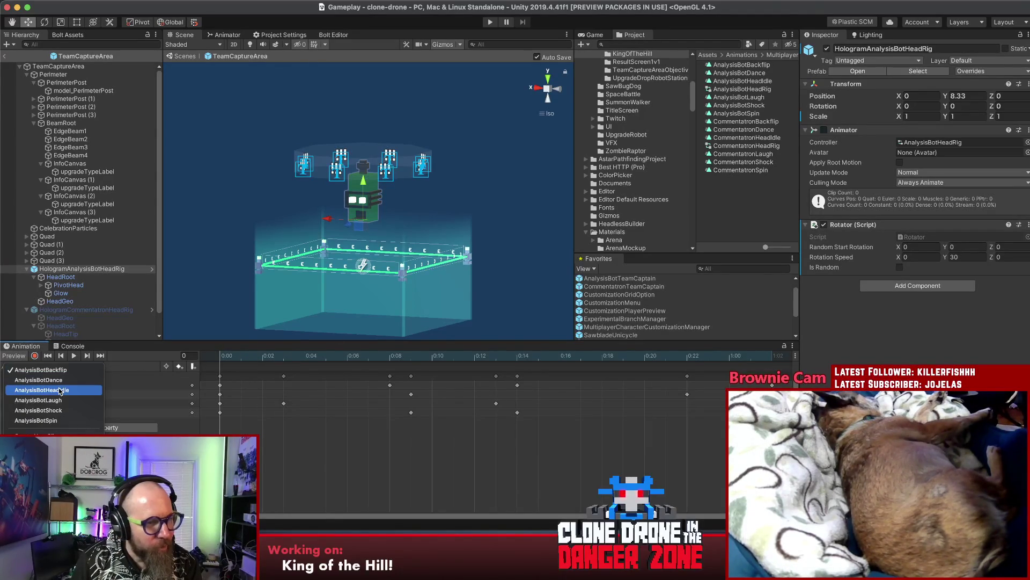
{"action": "left_click", "coordinate": [82, 394]}
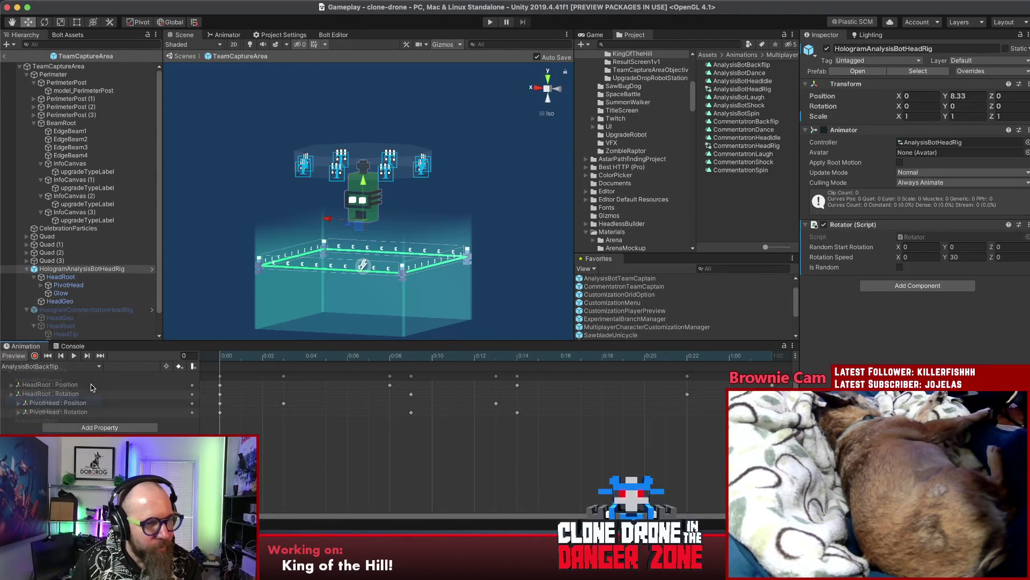
{"action": "left_click", "coordinate": [74, 356]}
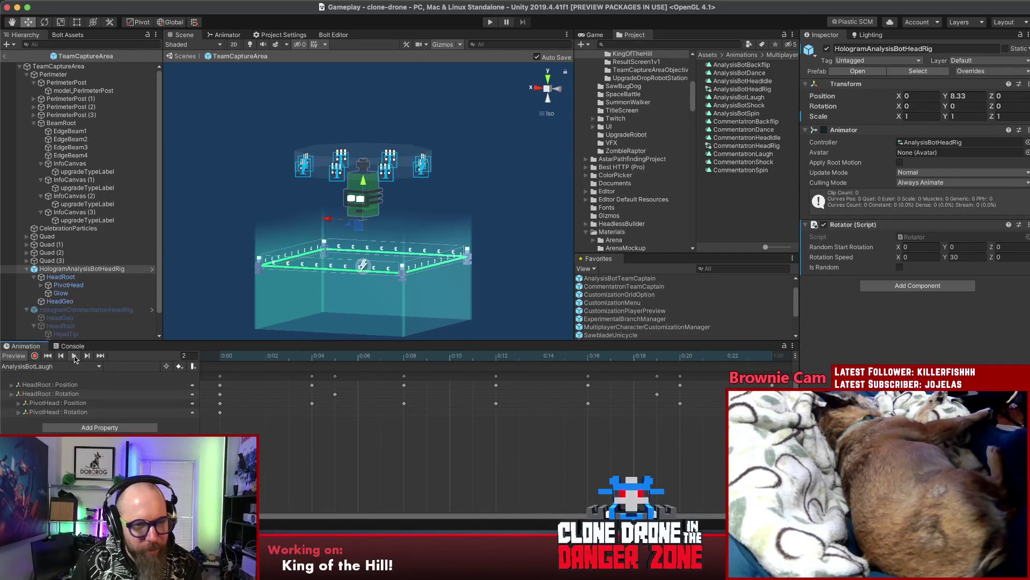
{"action": "left_click", "coordinate": [73, 366]}
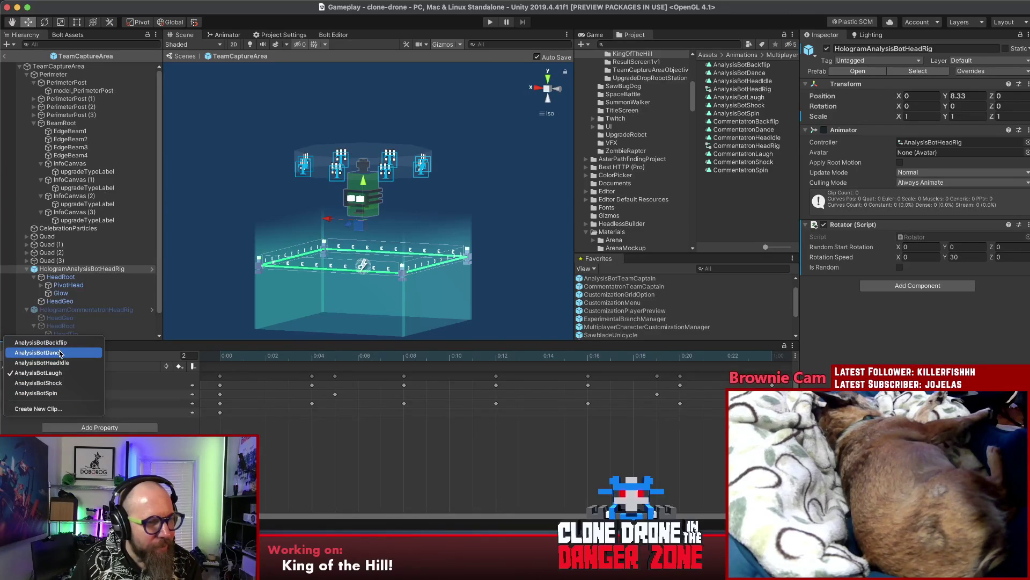
{"action": "left_click", "coordinate": [37, 392]}
{"action": "left_click", "coordinate": [74, 356]}
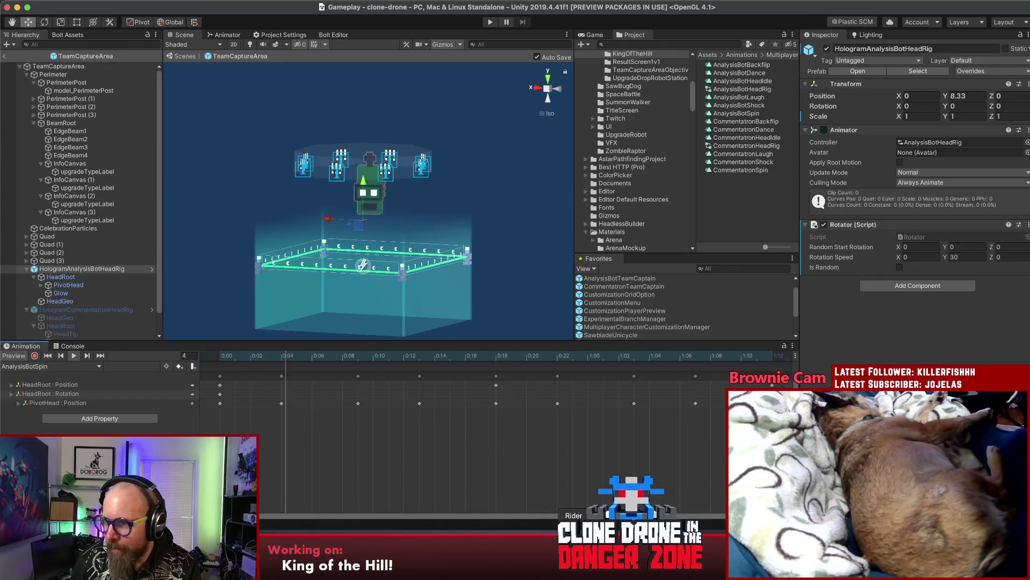
{"action": "left_click", "coordinate": [574, 552]}
{"action": "left_click", "coordinate": [582, 208]}
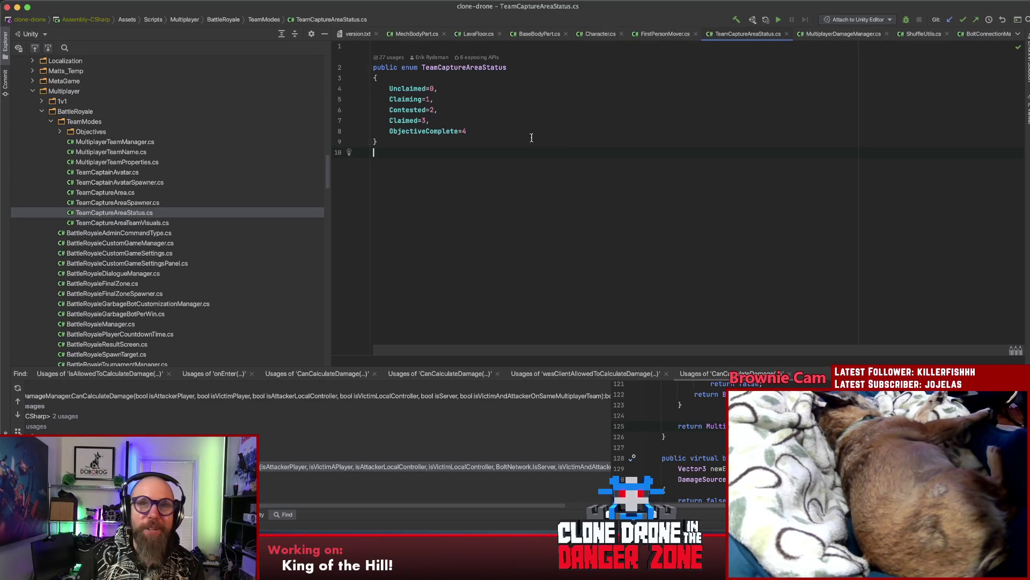
Step: Fill in Spin as the animation bullet under Claimed in the notes
{"action": "left_click", "coordinate": [468, 75]}
{"action": "key", "text": "Right"}
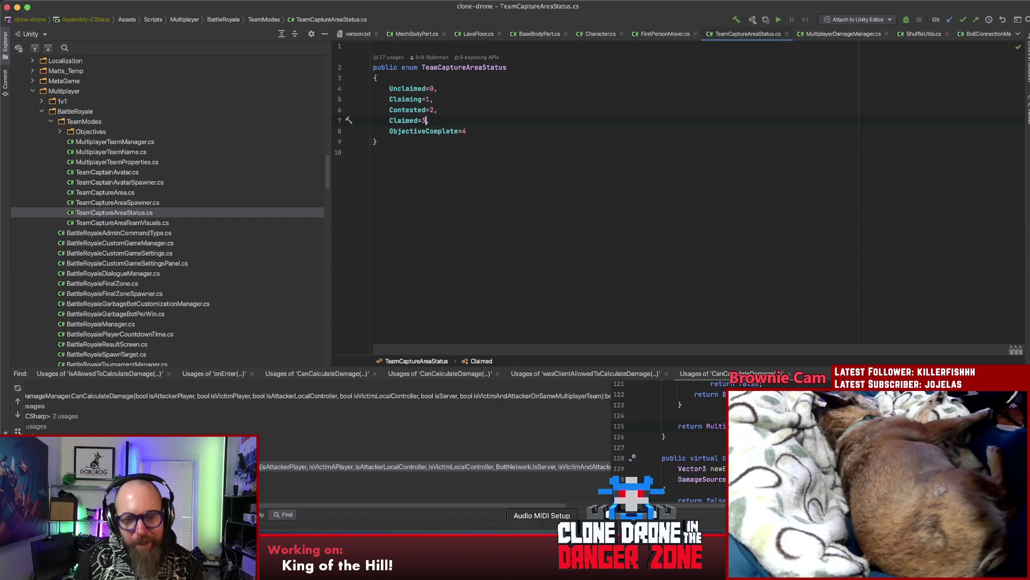
{"action": "left_click", "coordinate": [506, 539]}
{"action": "left_click", "coordinate": [686, 112]}
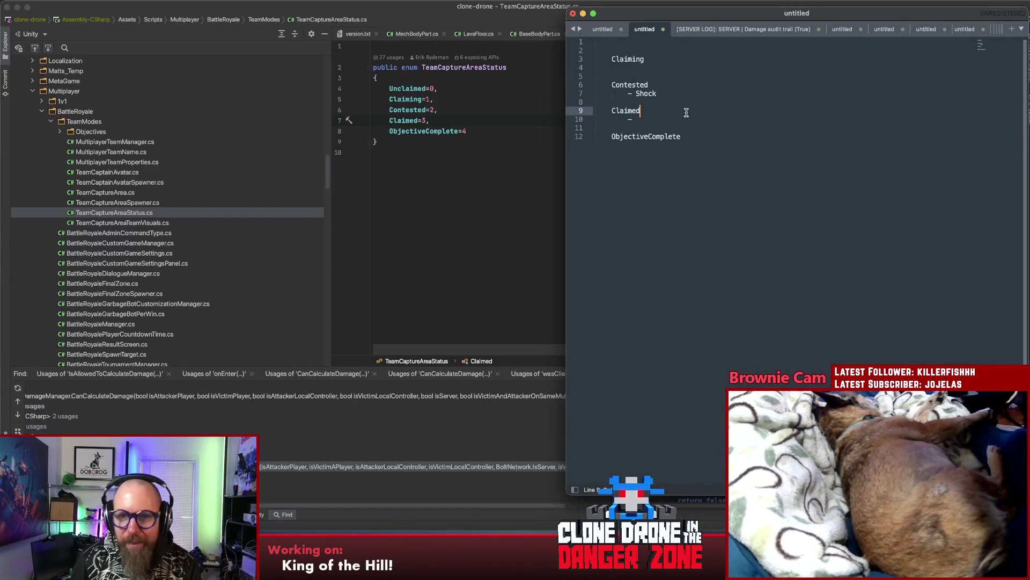
{"action": "key", "text": "Down"}
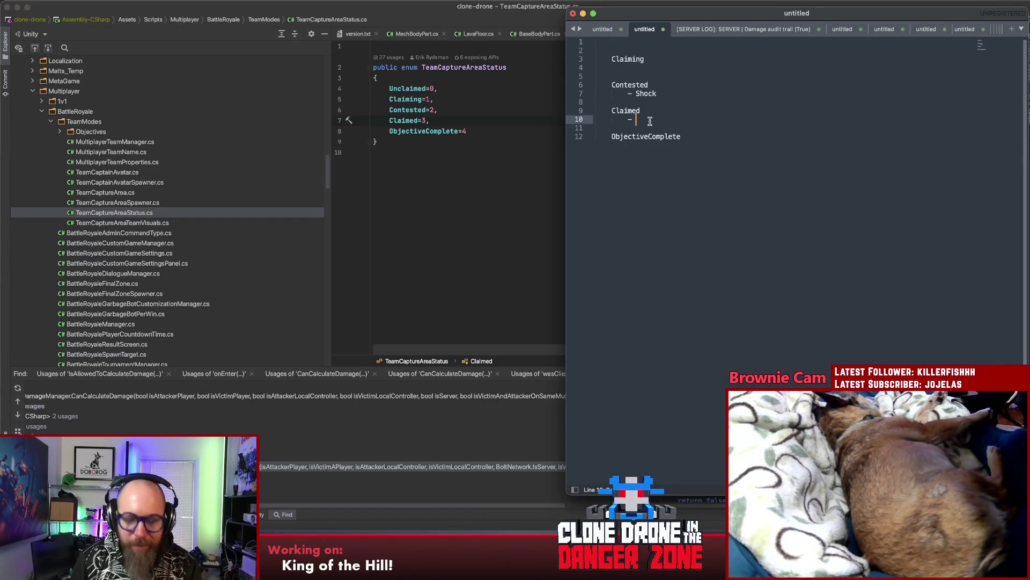
{"action": "type", "text": "Spin"}
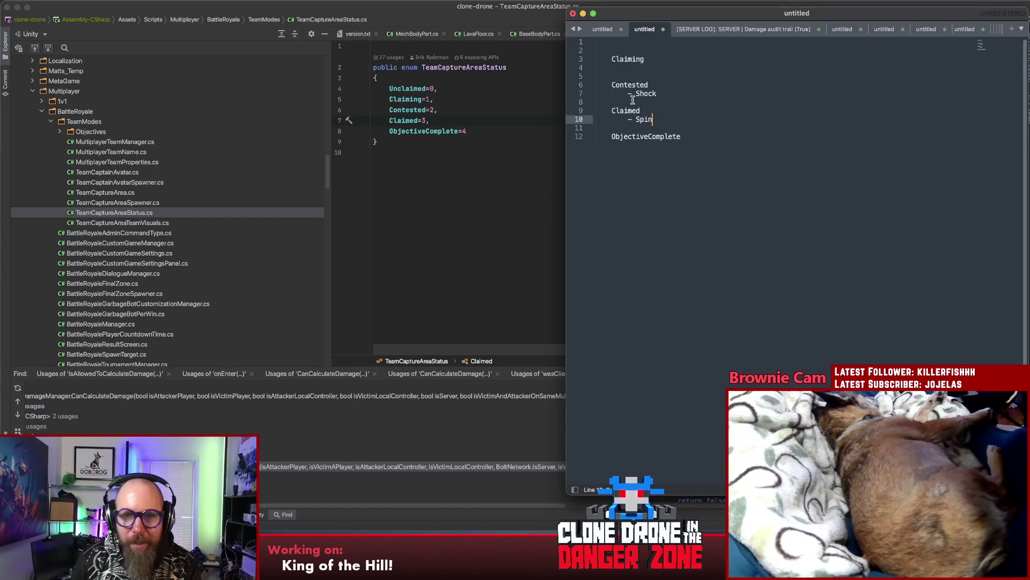
Step: Add '- Backflip' under Claiming and start a new line below ObjectiveComplete
{"action": "left_click", "coordinate": [645, 93]}
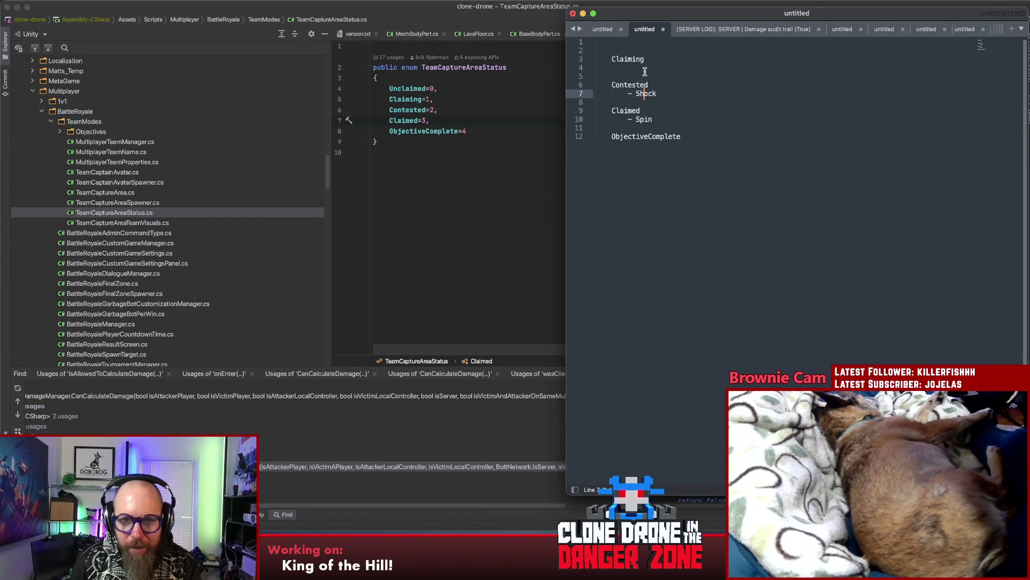
{"action": "left_click", "coordinate": [647, 68]}
{"action": "key", "text": "Tab"}
{"action": "type", "text": "- Back"}
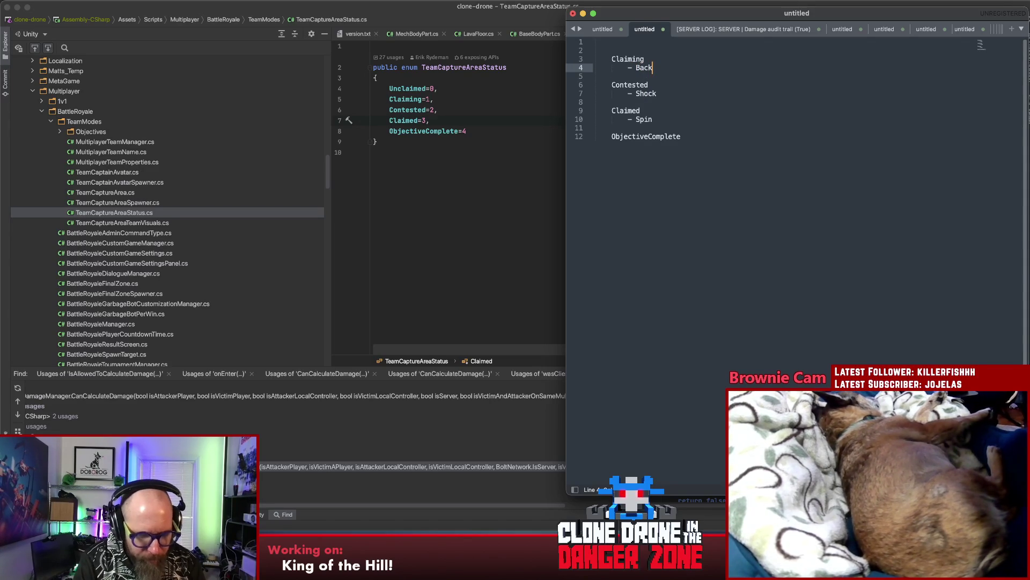
{"action": "type", "text": "flip"}
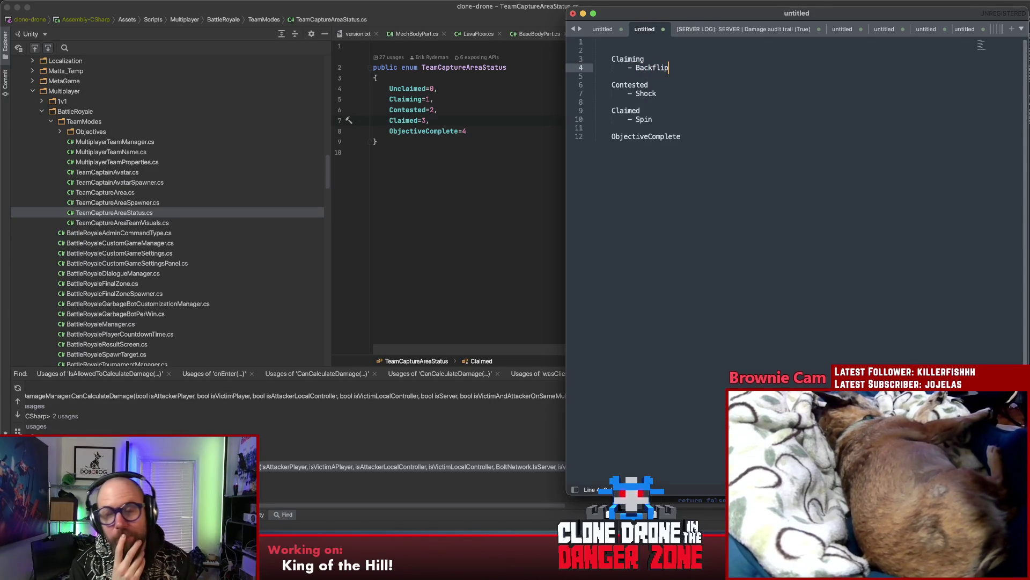
{"action": "key", "text": "Down"}
{"action": "key", "text": "Down"}
{"action": "key", "text": "Down"}
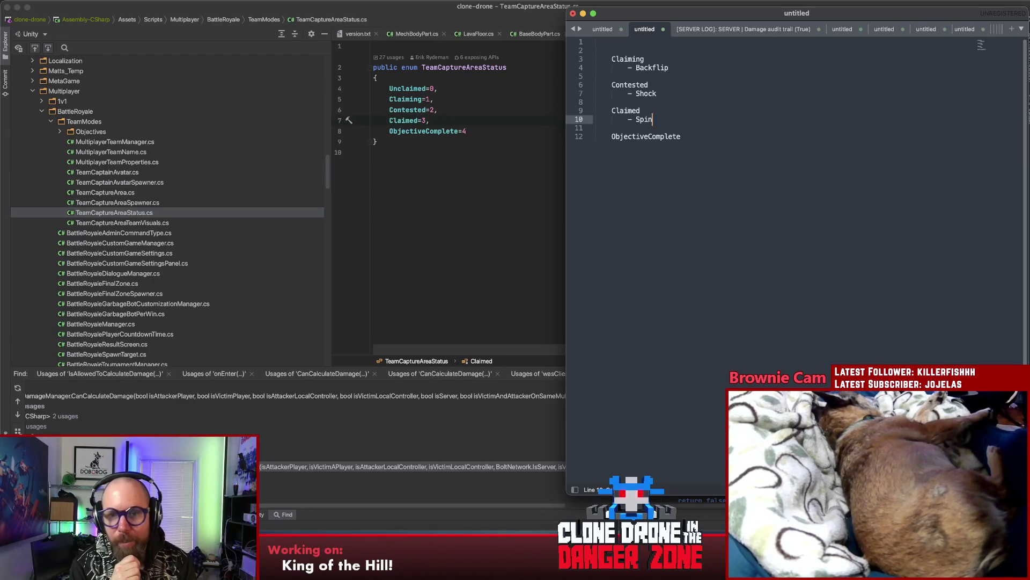
{"action": "key", "text": "Return"}
{"action": "type", "text": "- Dance"}
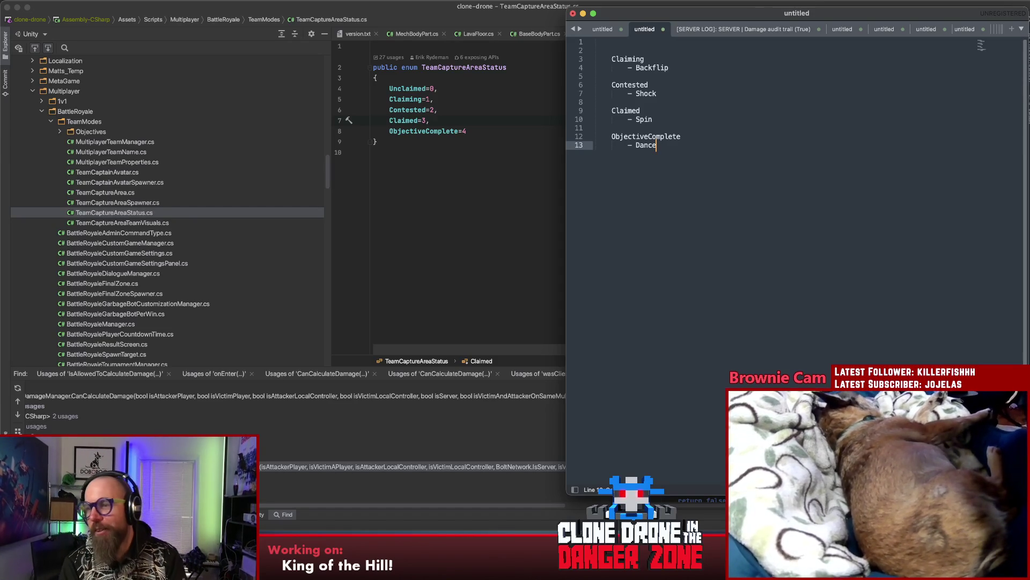
Step: Insert blank lines after Contested's Shock entry for a new transition note
{"action": "key", "text": "Up"}
{"action": "key", "text": "Up"}
{"action": "key", "text": "Up"}
{"action": "key", "text": "Down"}
{"action": "key", "text": "Down"}
{"action": "key", "text": "Down"}
{"action": "key", "text": "Down"}
{"action": "key", "text": "Up"}
{"action": "key", "text": "Up"}
{"action": "key", "text": "Return"}
{"action": "key", "text": "Return"}
{"action": "key", "text": "Up"}
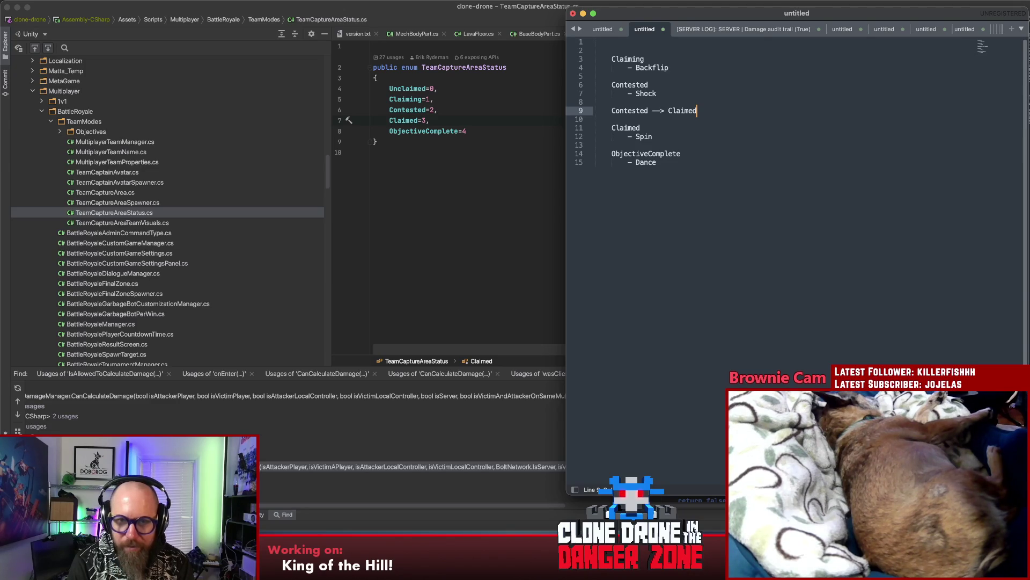
{"action": "key", "text": "Up"}
{"action": "key", "text": "Up"}
{"action": "key", "text": "Up"}
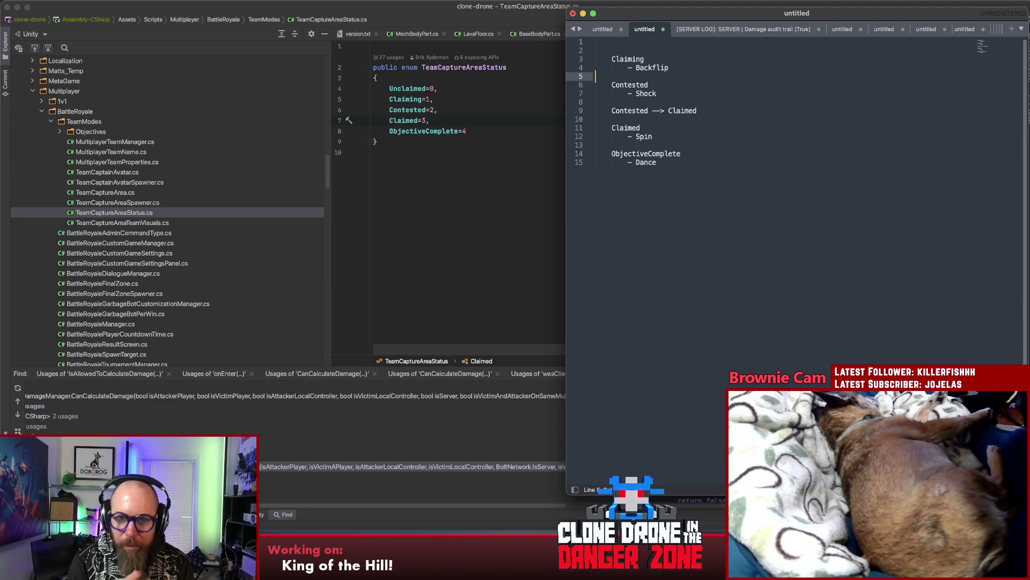
{"action": "key", "text": "Down"}
{"action": "key", "text": "Down"}
{"action": "key", "text": "Down"}
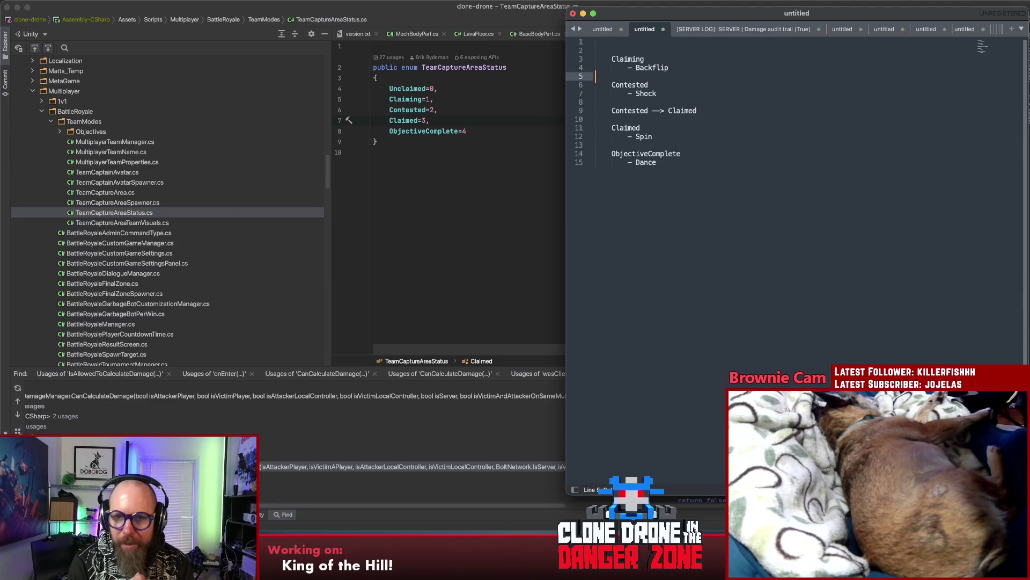
{"action": "key", "text": "Up"}
{"action": "key", "text": "Down"}
{"action": "key", "text": "Down"}
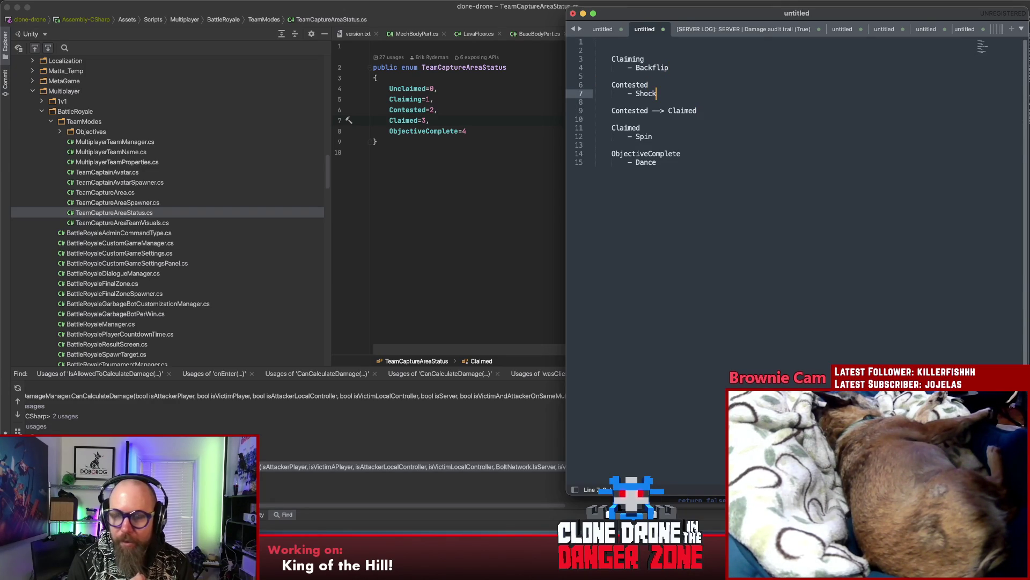
{"action": "left_click", "coordinate": [647, 94]}
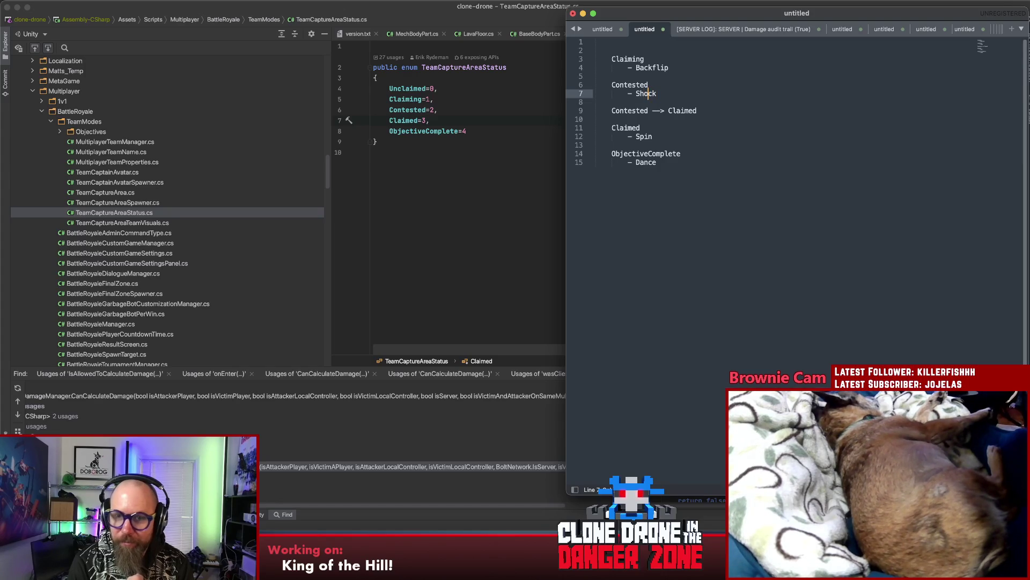
{"action": "key", "text": "Down"}
{"action": "key", "text": "Down"}
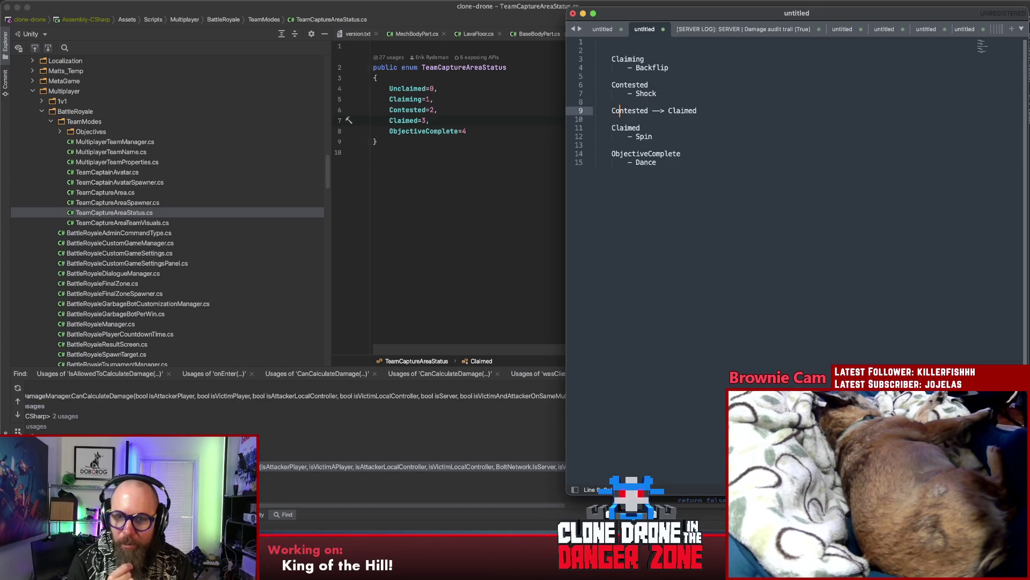
{"action": "key", "text": "Up"}
{"action": "key", "text": "Up"}
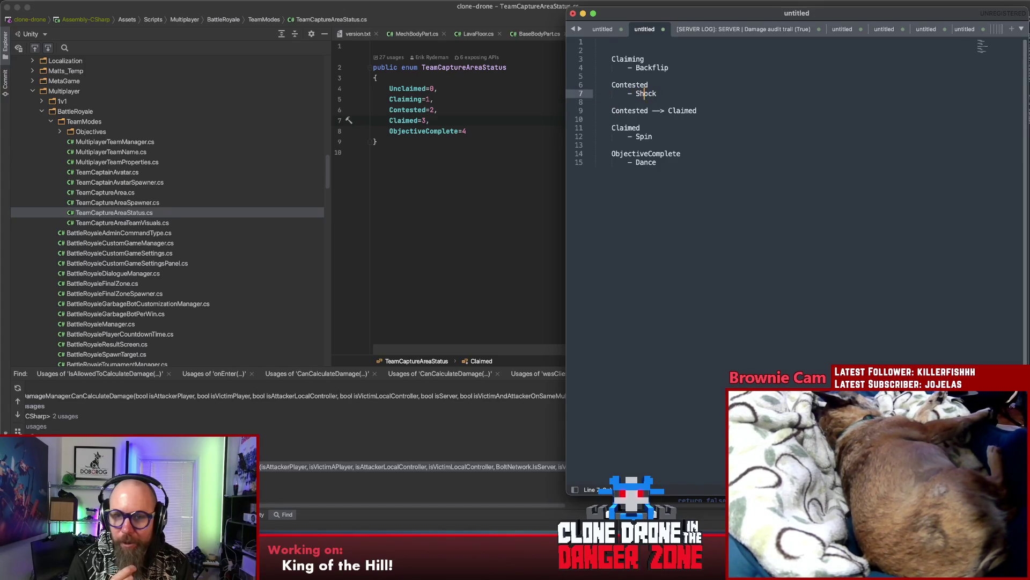
{"action": "key", "text": "Right"}
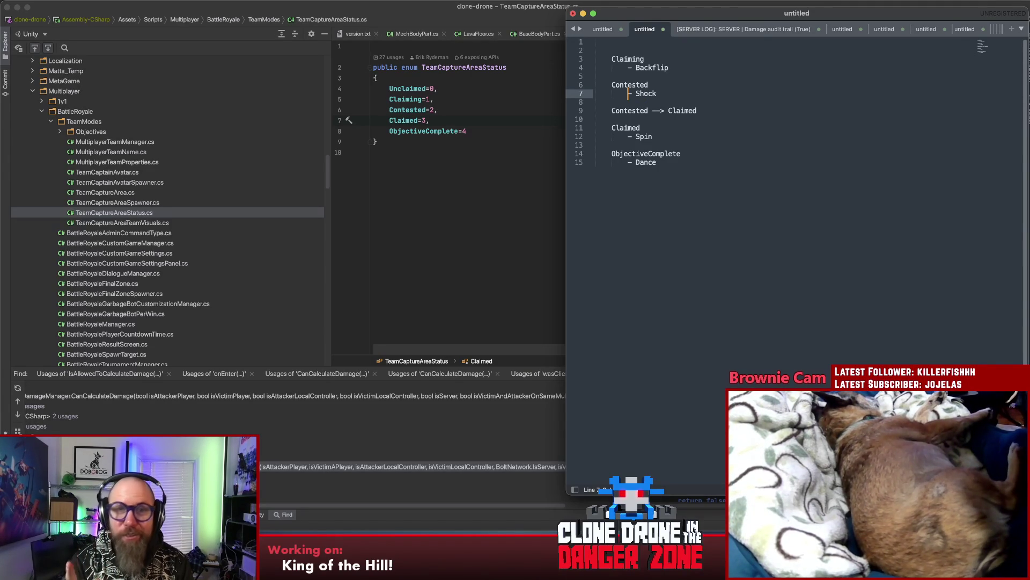
{"action": "key", "text": "Down"}
{"action": "key", "text": "Return"}
{"action": "key", "text": "Return"}
{"action": "key", "text": "Up"}
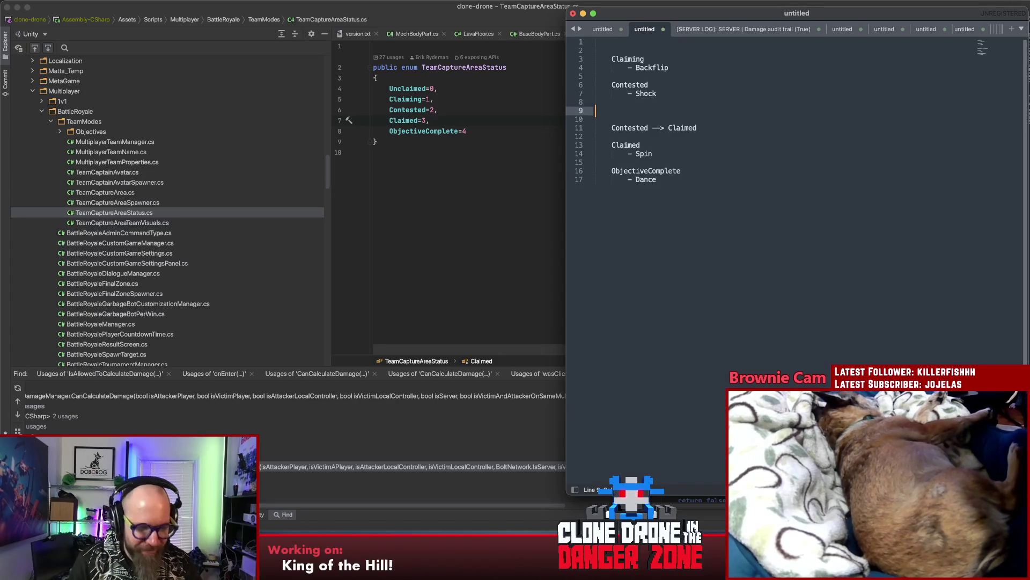
Step: Add the transition 'Contested --> Claiming' with an indented '- Shock' bullet
{"action": "type", "text": "Co"}
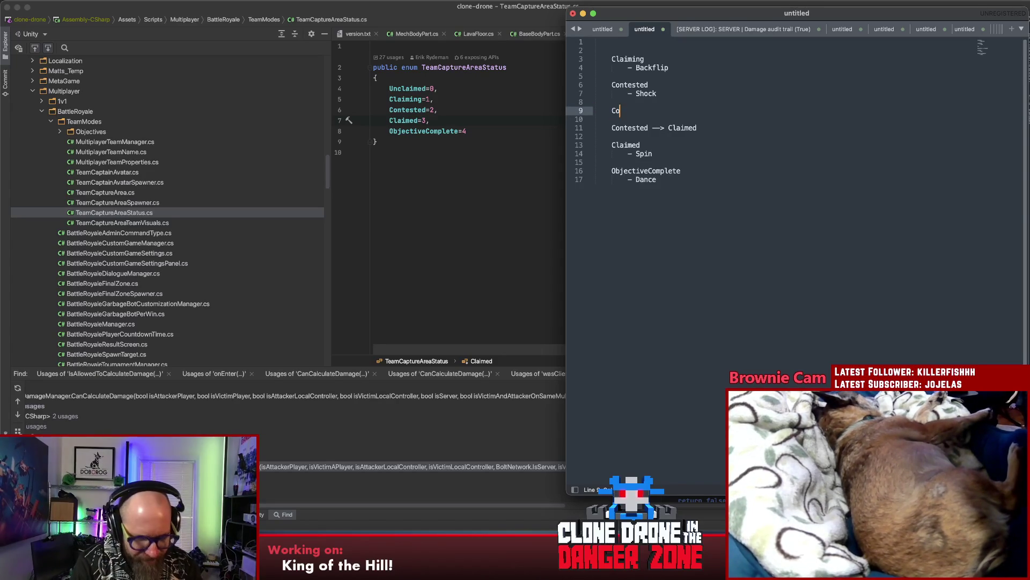
{"action": "type", "text": "nmtested "}
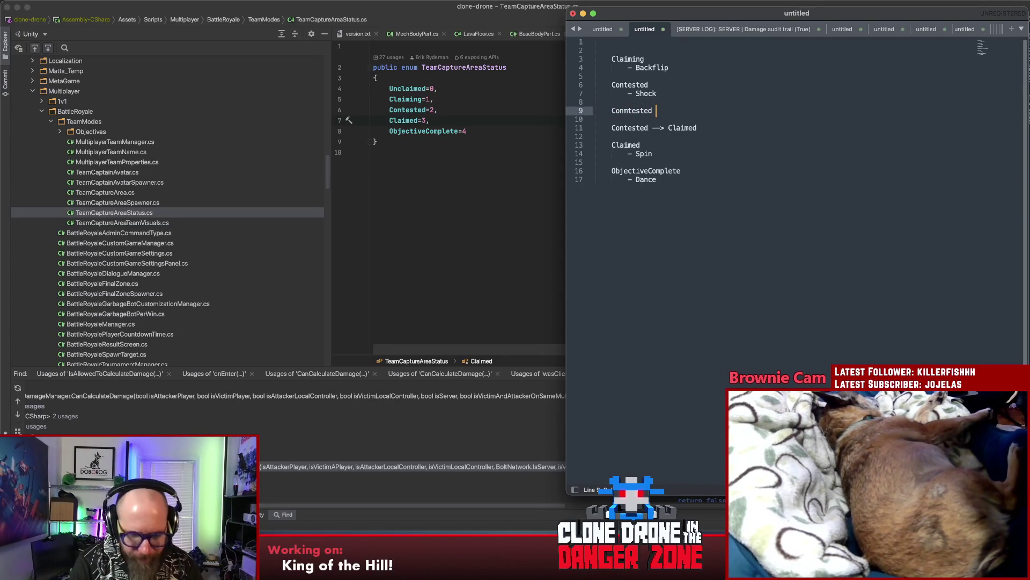
{"action": "type", "text": "--> "}
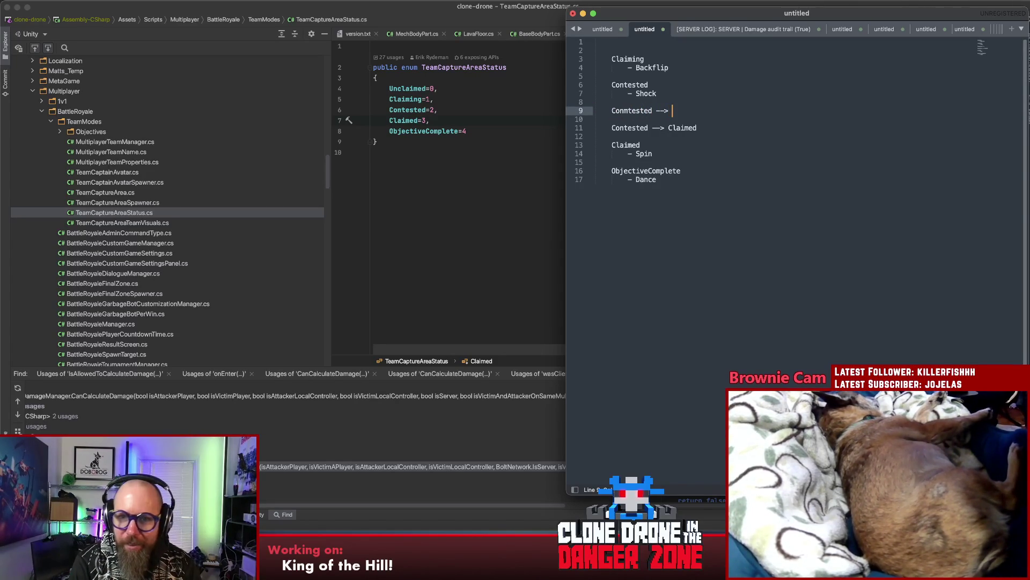
{"action": "type", "text": "Claiming"}
{"action": "key", "text": "Return"}
{"action": "key", "text": "Tab"}
{"action": "type", "text": "- Shock"}
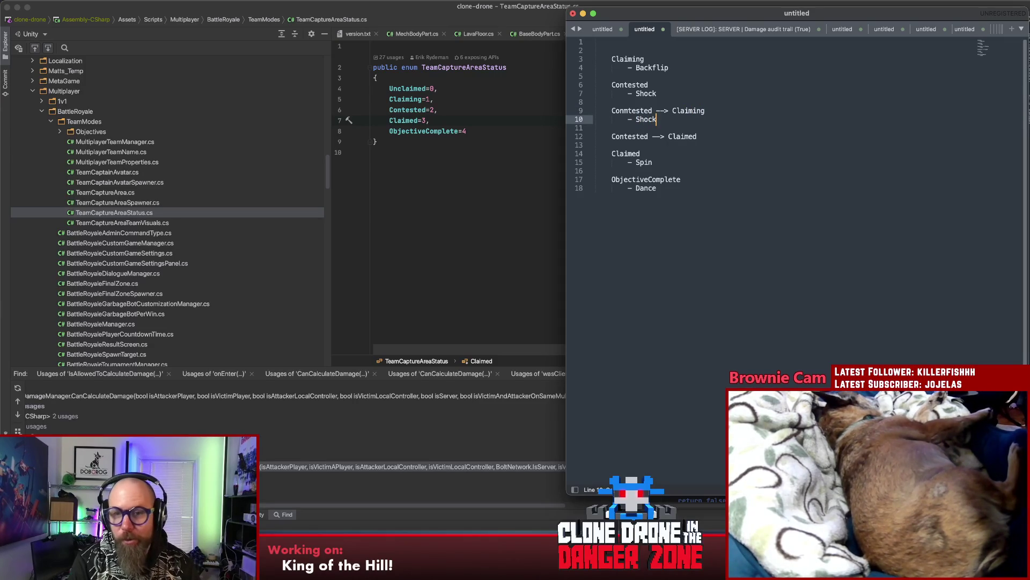
Step: Change Contested's own animation from Shock to Laughing
{"action": "key", "text": "Up"}
{"action": "key", "text": "Up"}
{"action": "key", "text": "Up"}
{"action": "key", "text": "shift+Left"}
{"action": "key", "text": "shift+Left"}
{"action": "key", "text": "shift+Left"}
{"action": "key", "text": "BackSpace"}
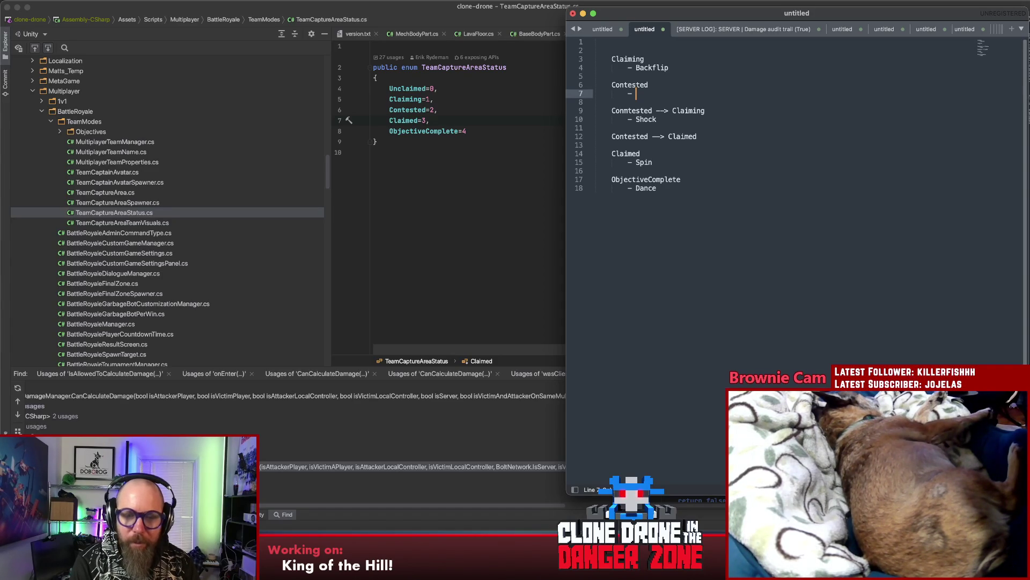
{"action": "type", "text": "Idle"}
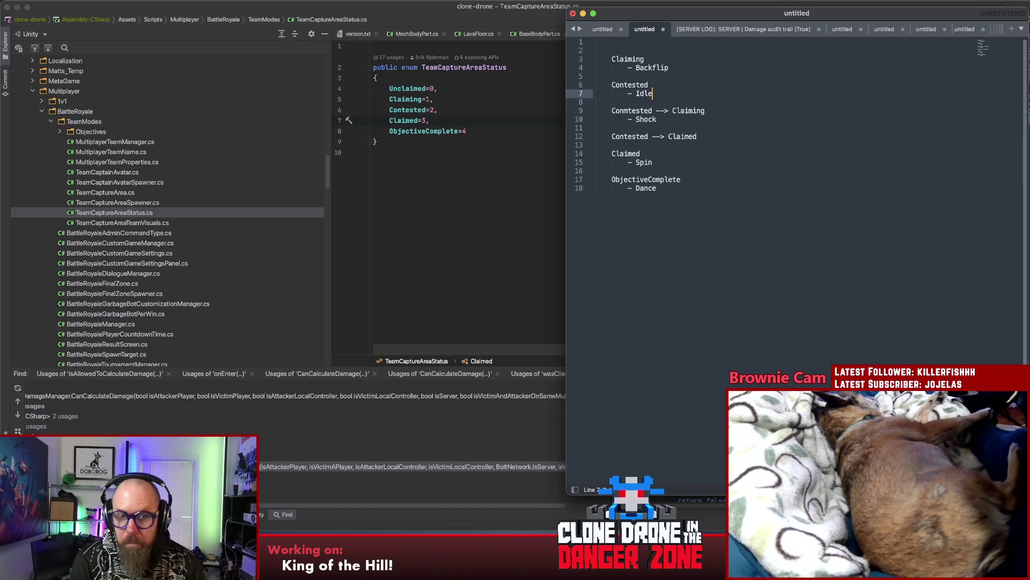
{"action": "key", "text": "BackSpace"}
{"action": "key", "text": "BackSpace"}
{"action": "key", "text": "BackSpace"}
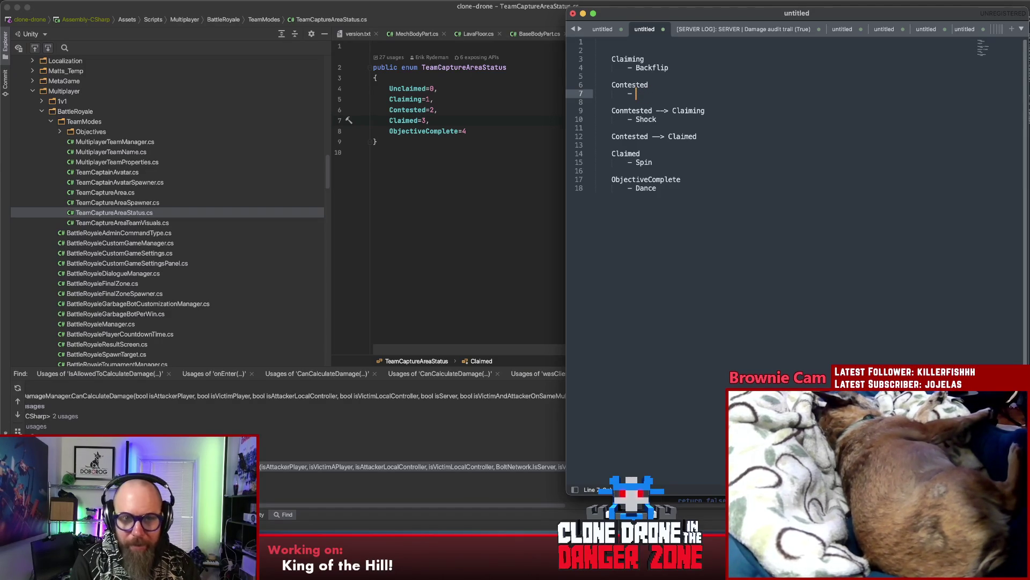
{"action": "type", "text": "Laughing"}
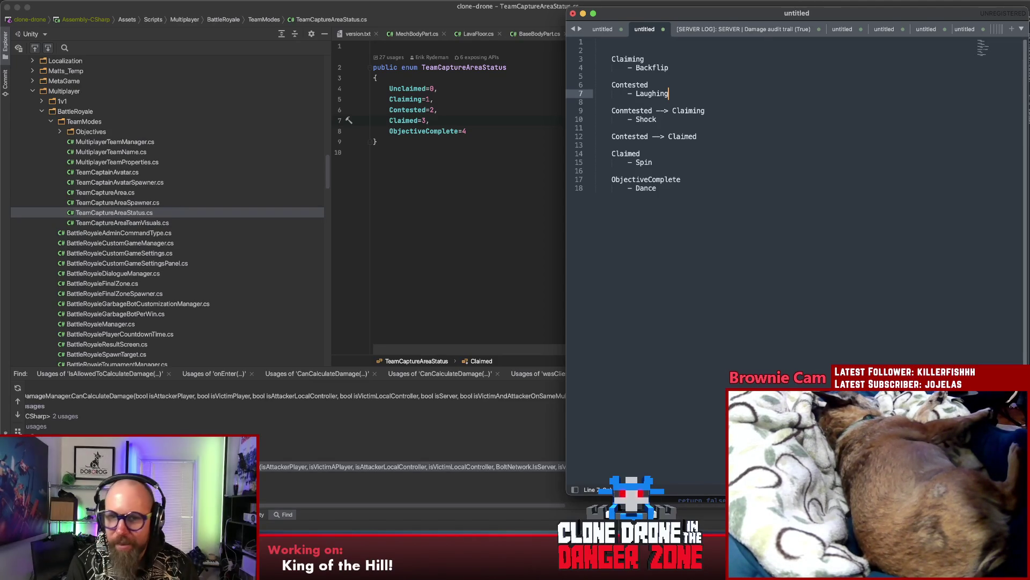
{"action": "key", "text": "Down"}
{"action": "key", "text": "Down"}
{"action": "key", "text": "Down"}
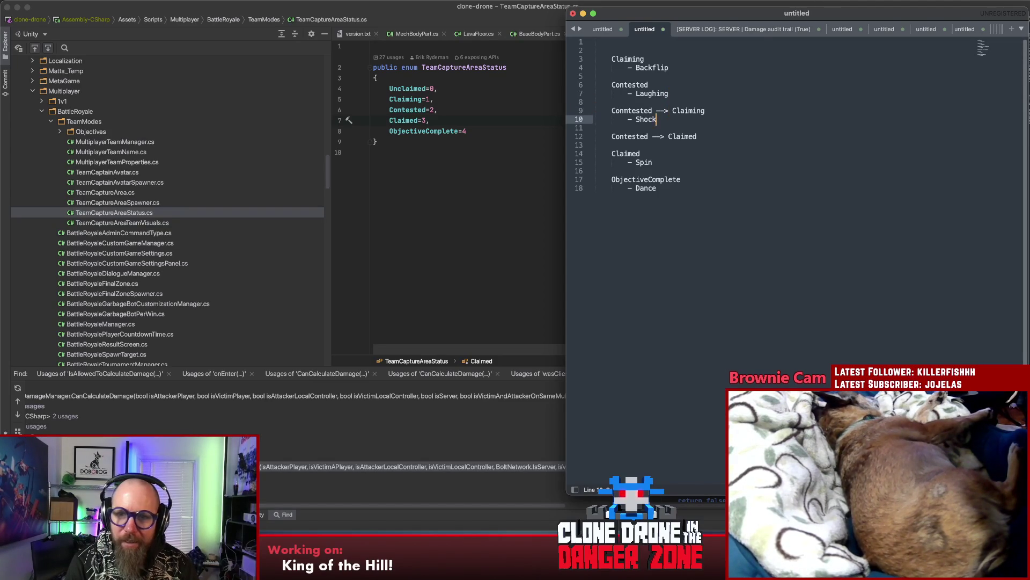
{"action": "key", "text": "Down"}
{"action": "key", "text": "Down"}
{"action": "key", "text": "Down"}
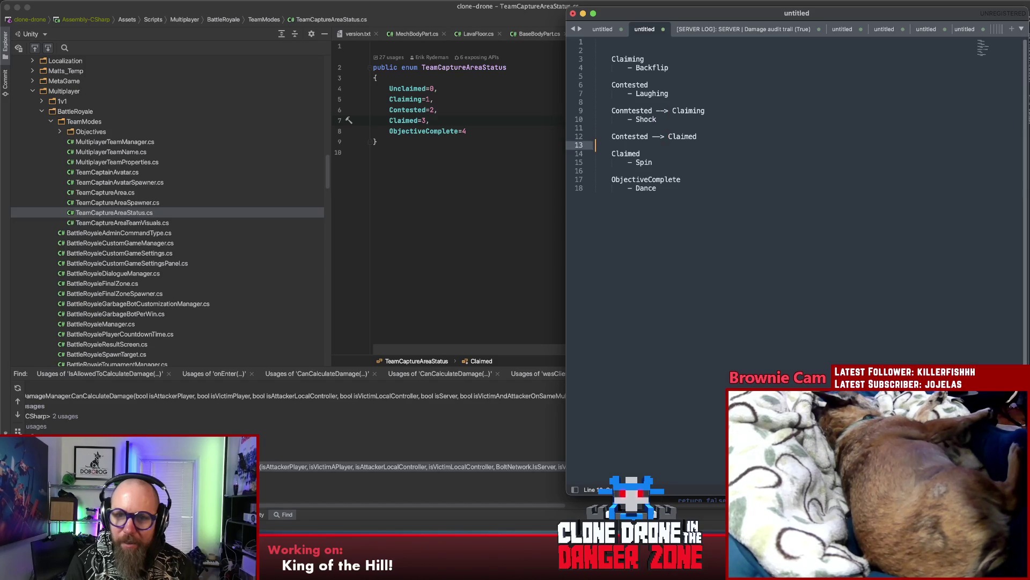
Step: Add an indented Laughing bullet under Contested --> Claimed
{"action": "key", "text": "Return"}
{"action": "key", "text": "Up"}
{"action": "key", "text": "Tab"}
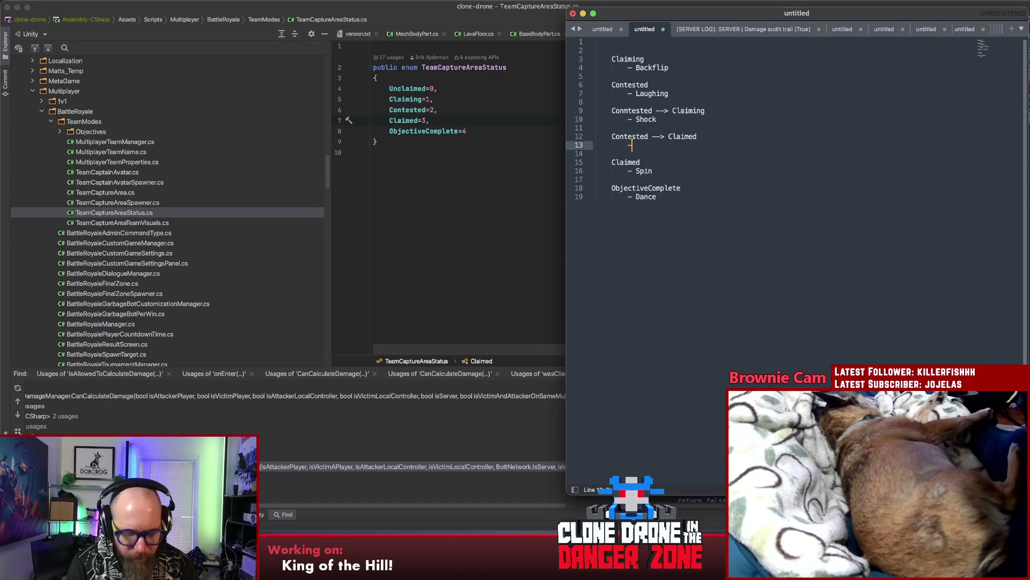
{"action": "type", "text": "> "}
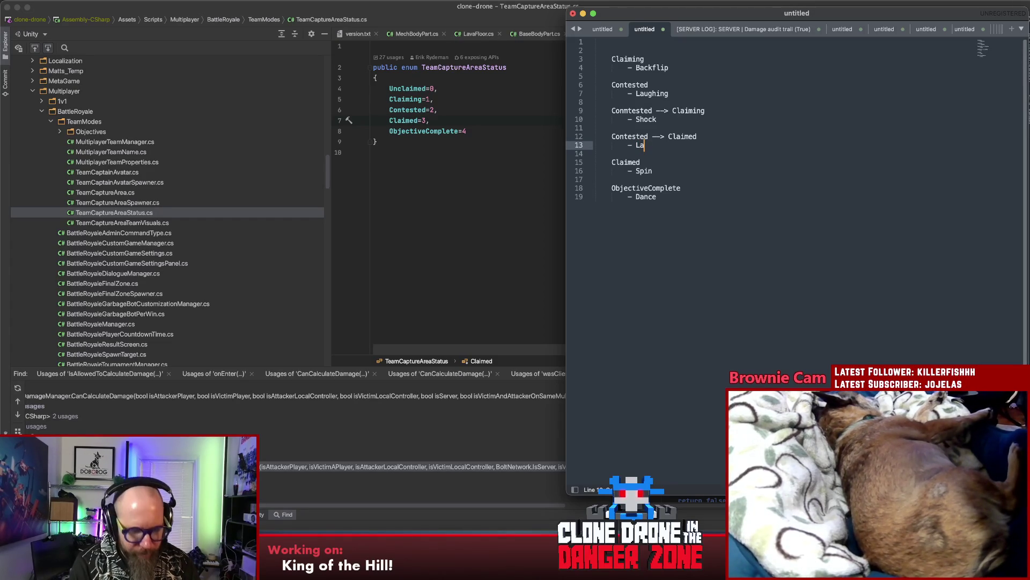
{"action": "type", "text": "aughing"}
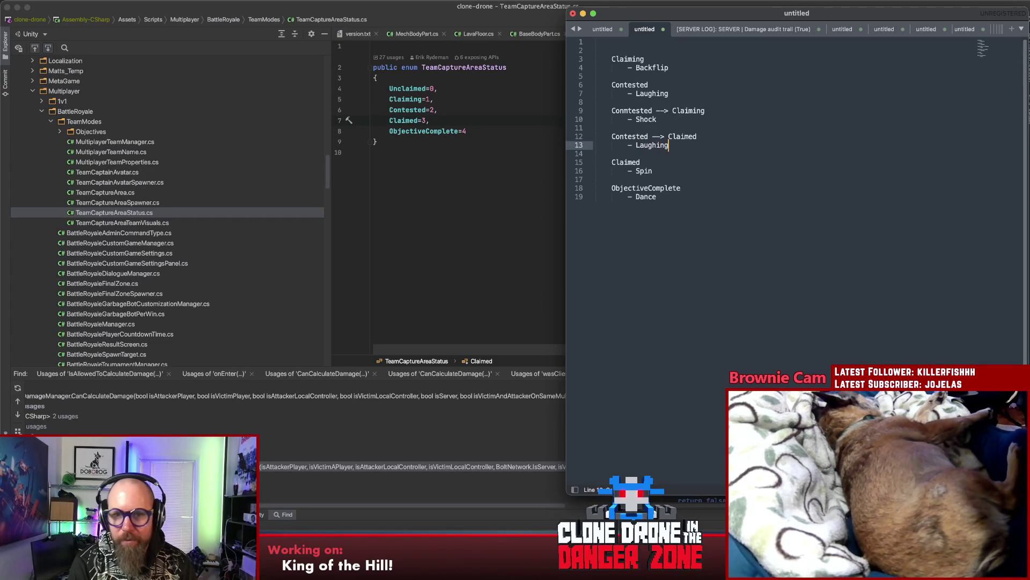
Step: Rewrite Contested's animation entry as 'Shock --> Idle'
{"action": "key", "text": "Up"}
{"action": "key", "text": "Up"}
{"action": "key", "text": "Up"}
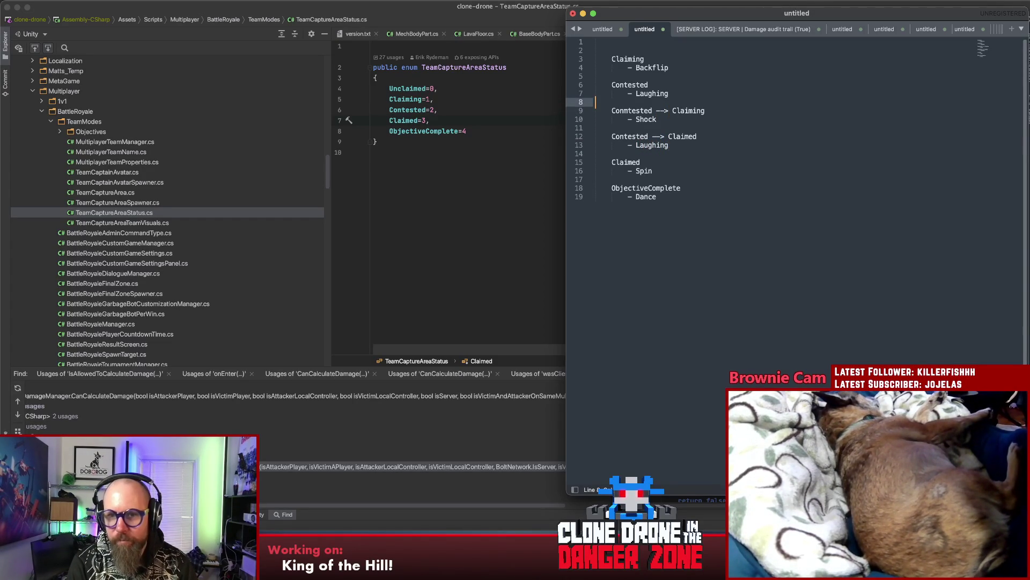
{"action": "key", "text": "Up"}
{"action": "key", "text": "shift+Left"}
{"action": "key", "text": "shift+Left"}
{"action": "key", "text": "shift+Left"}
{"action": "key", "text": "BackSpace"}
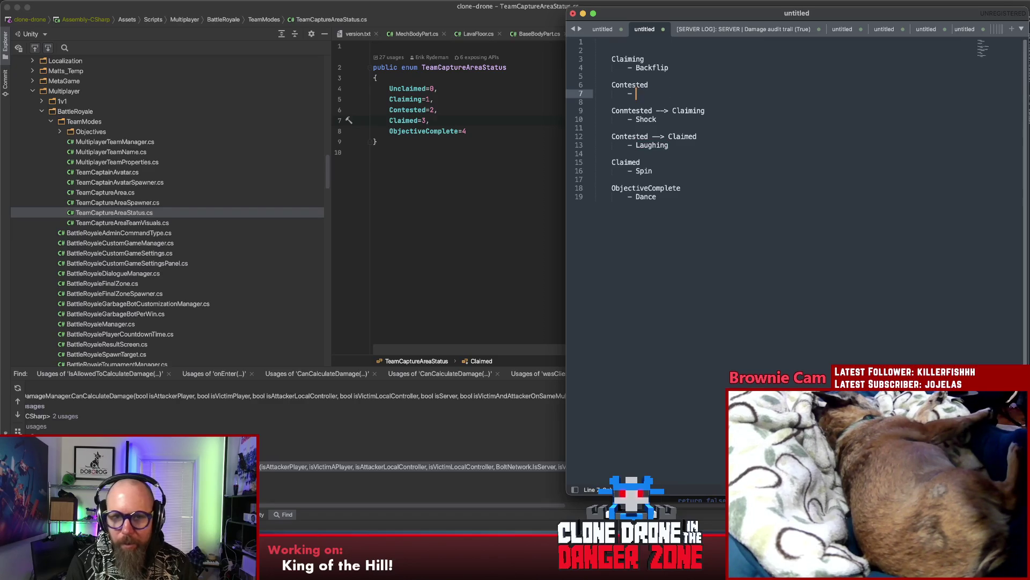
{"action": "key", "text": "BackSpace"}
{"action": "type", "text": "Shock --> "}
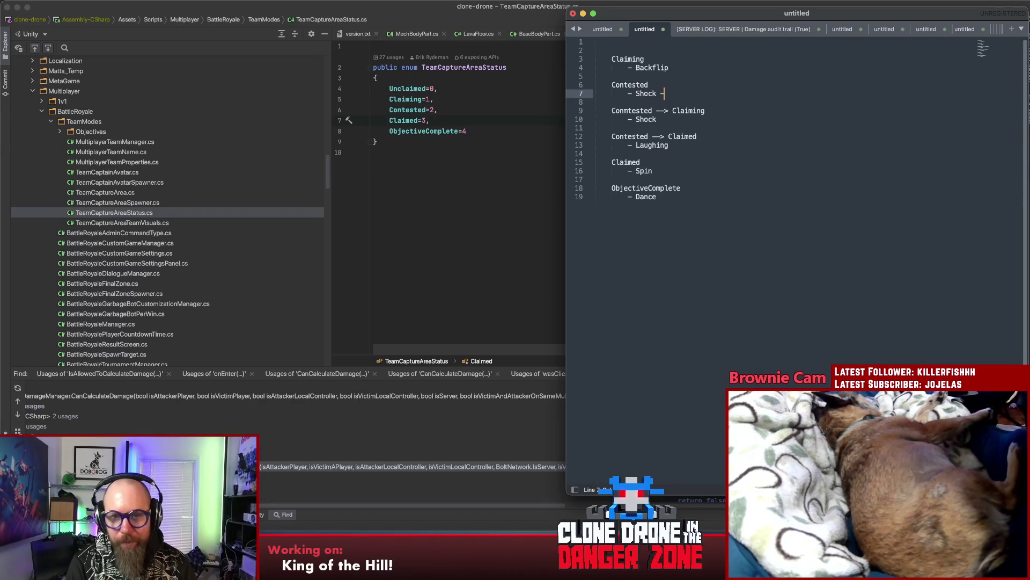
{"action": "type", "text": "Idle"}
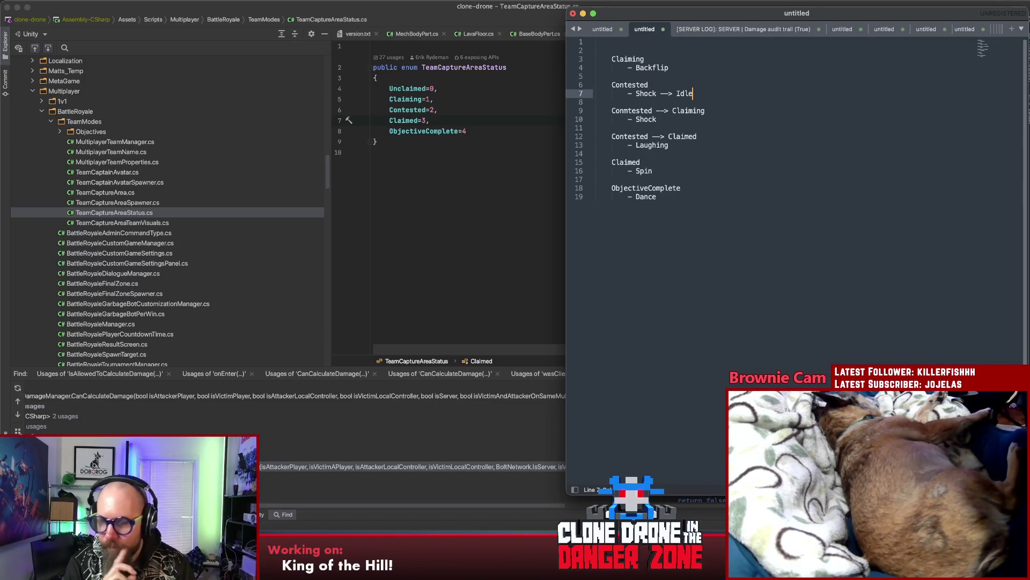
Step: Insert a blank line at the top of the notes
{"action": "key", "text": "Up"}
{"action": "key", "text": "Up"}
{"action": "key", "text": "Down"}
{"action": "key", "text": "Down"}
{"action": "key", "text": "Down"}
{"action": "key", "text": "Down"}
{"action": "key", "text": "Down"}
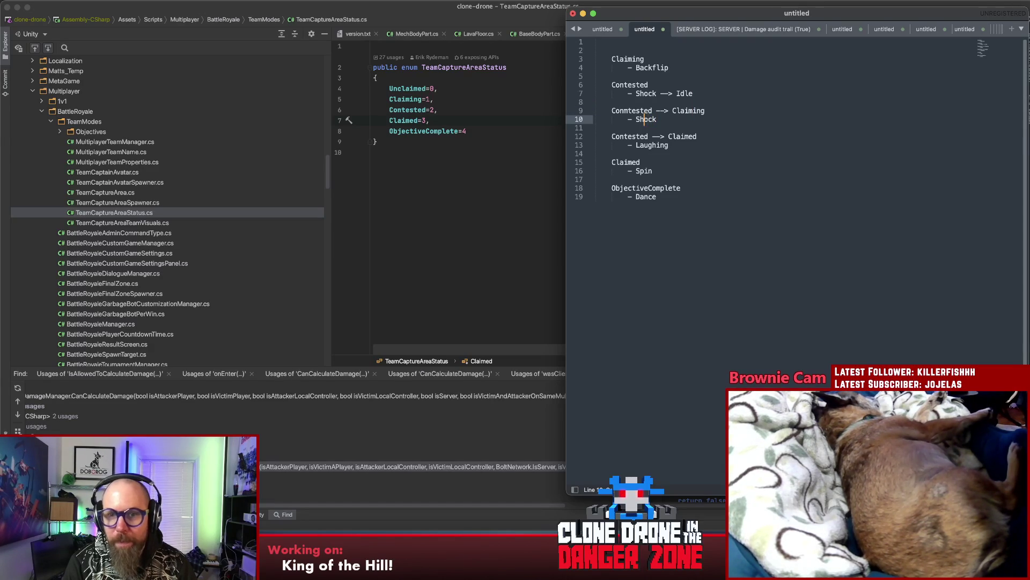
{"action": "key", "text": "Up"}
{"action": "key", "text": "Up"}
{"action": "key", "text": "Up"}
{"action": "key", "text": "Up"}
{"action": "key", "text": "Up"}
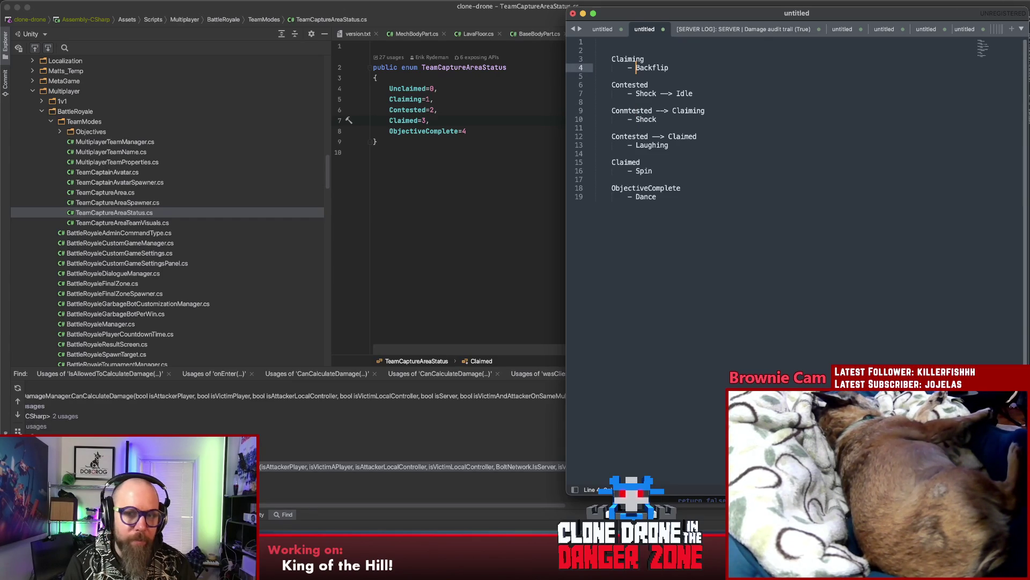
{"action": "key", "text": "Down"}
{"action": "key", "text": "Down"}
{"action": "key", "text": "Down"}
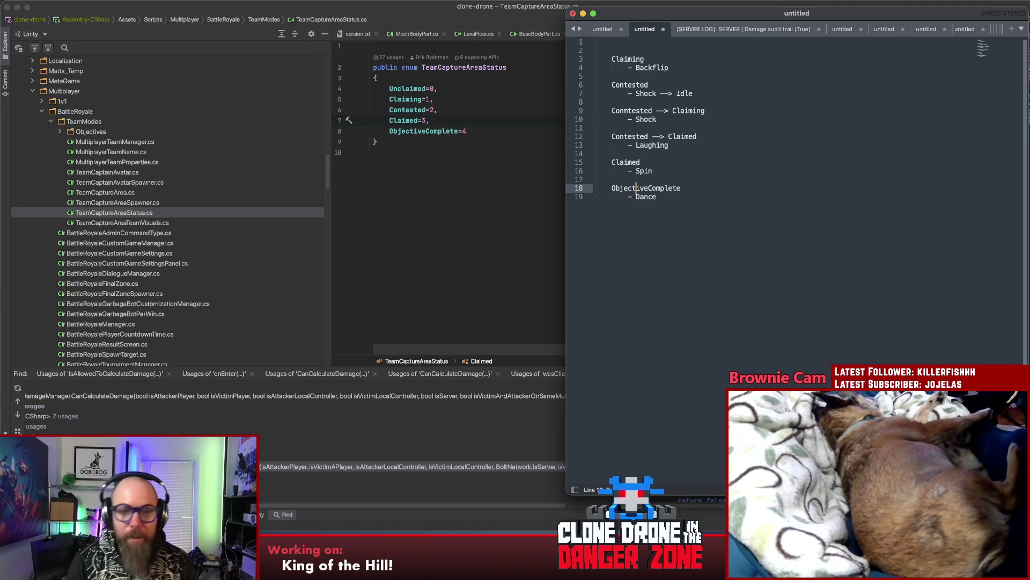
{"action": "left_click", "coordinate": [709, 51]}
{"action": "key", "text": "Return"}
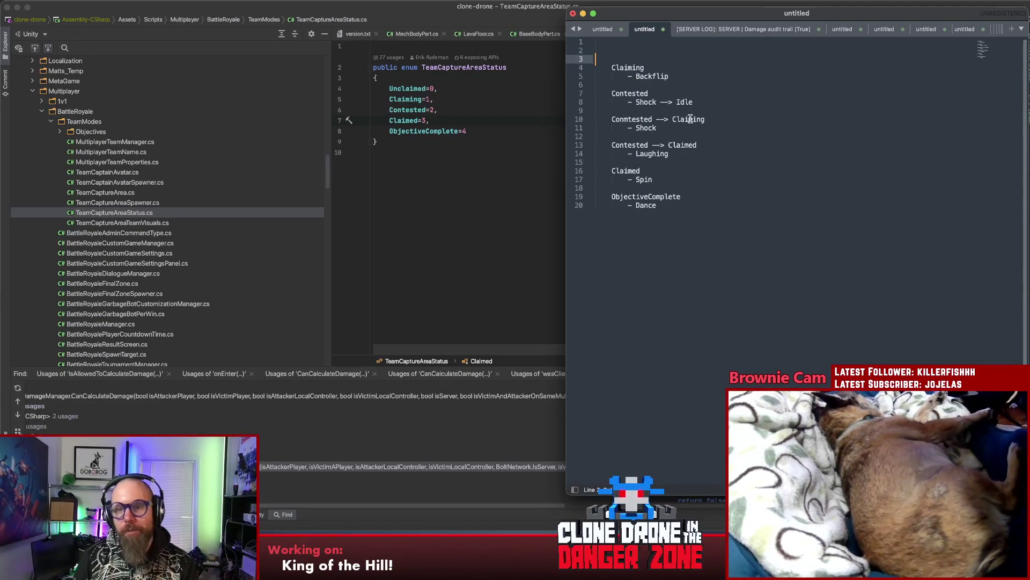
Step: In Rider, select the TeamCaptureAreaStatus enum values Unclaimed through ObjectiveComplete
{"action": "key", "text": "super+Tab"}
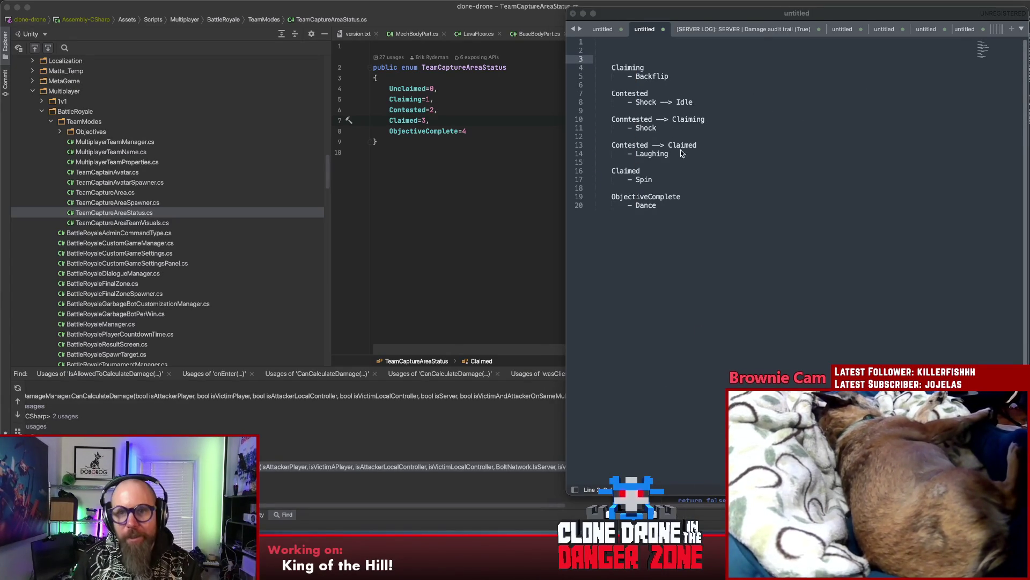
{"action": "key", "text": "super+Tab"}
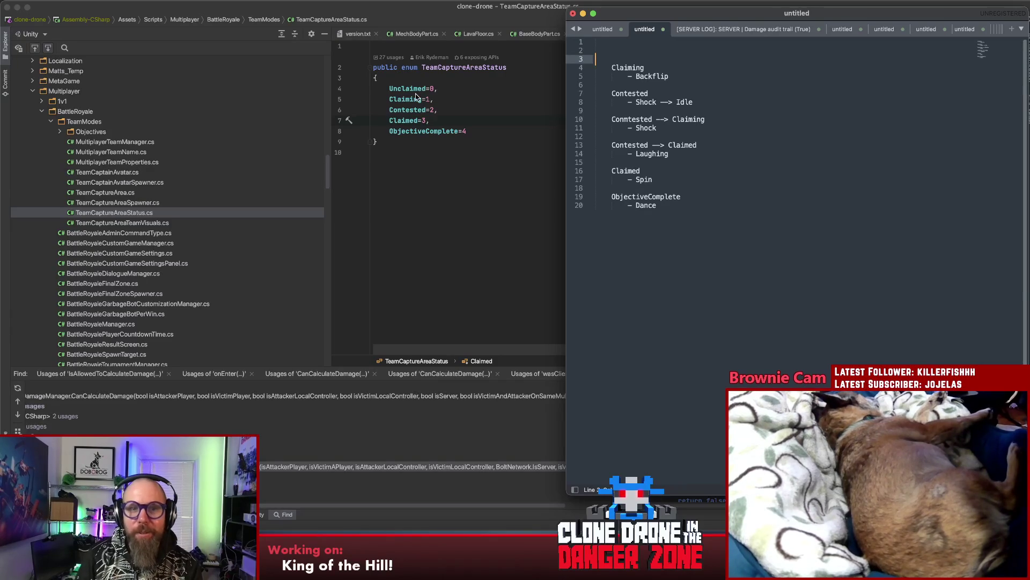
{"action": "double_click", "coordinate": [407, 89]}
{"action": "double_click", "coordinate": [406, 99]}
{"action": "double_click", "coordinate": [406, 110]}
{"action": "double_click", "coordinate": [407, 121]}
{"action": "double_click", "coordinate": [406, 132]}
{"action": "double_click", "coordinate": [407, 99]}
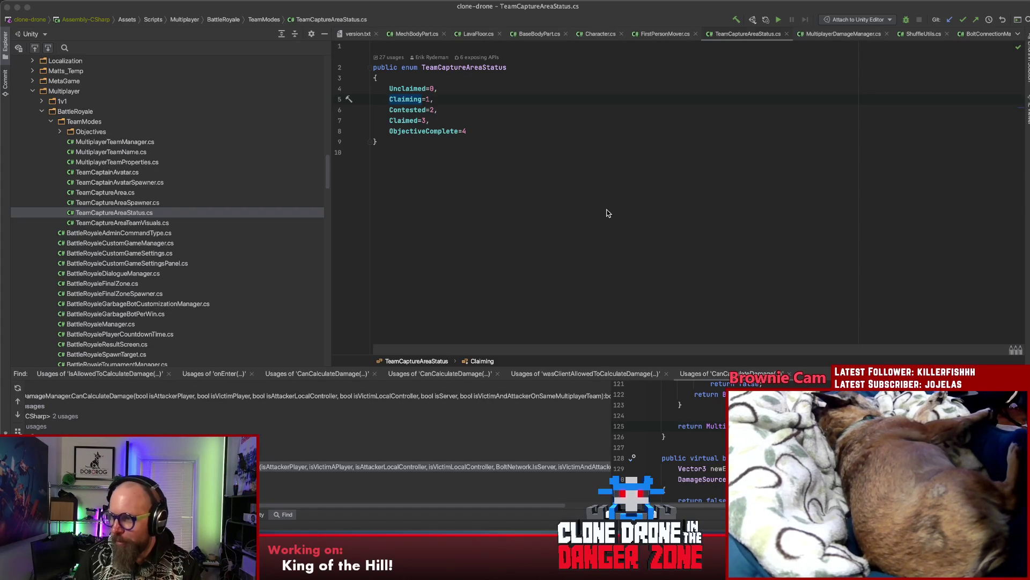
Step: Load AnalysisBotDance in Unity's Animation window to preview it on the head rig
{"action": "key", "text": "super+Tab"}
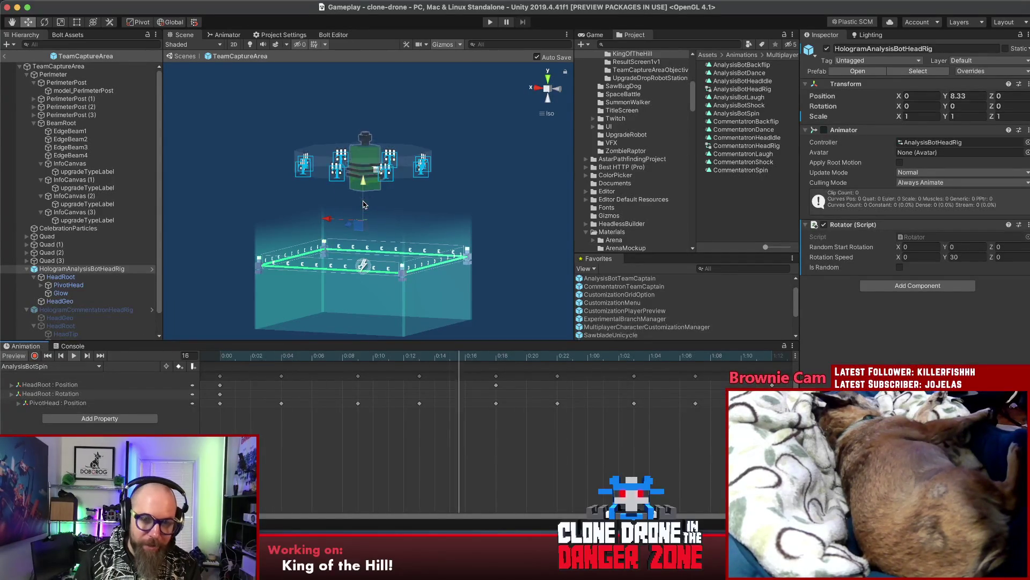
{"action": "left_click", "coordinate": [72, 366]}
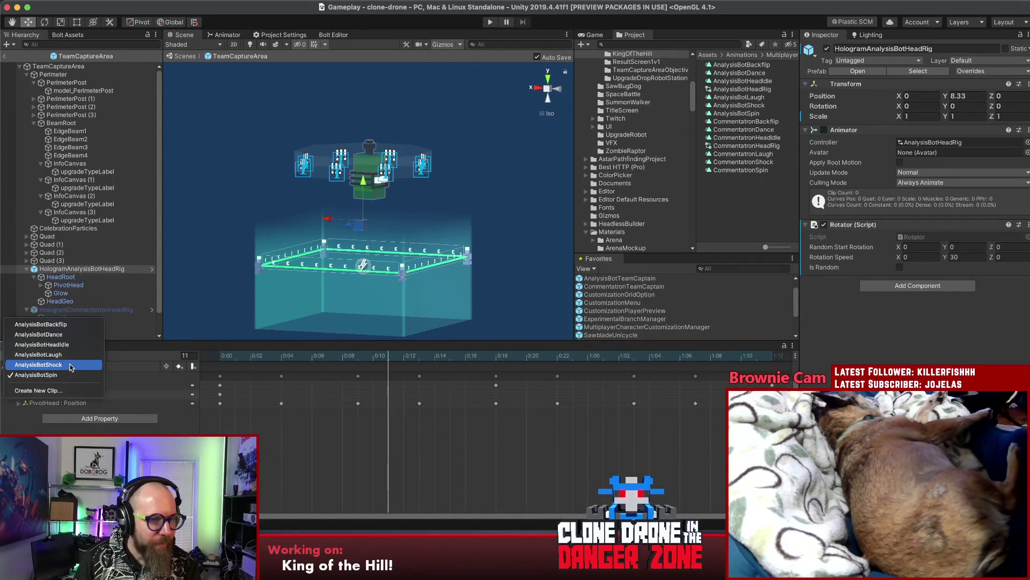
{"action": "left_click", "coordinate": [69, 335]}
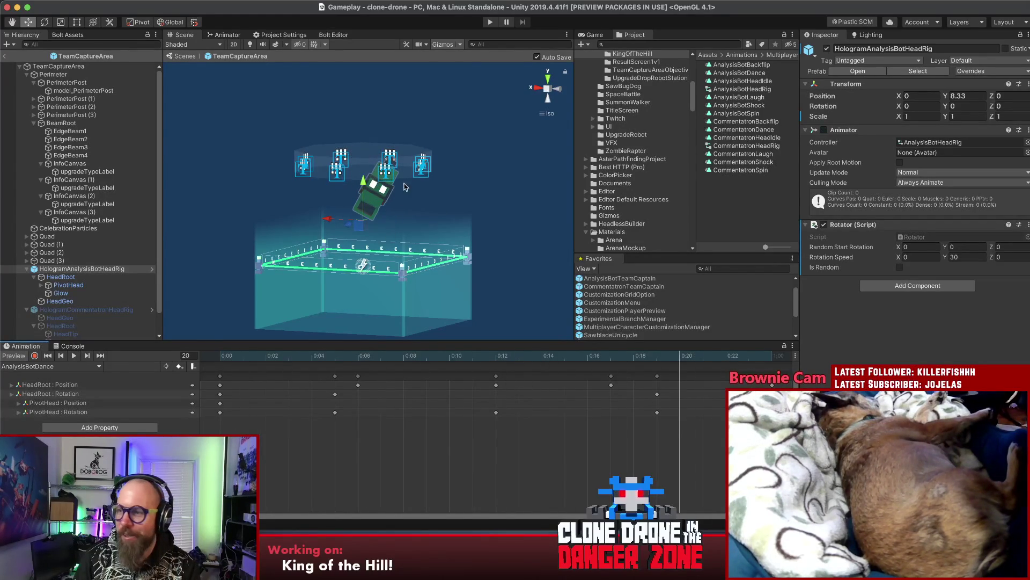
Step: Open the head rig Animator's parameters and delete Backflip and Spin
{"action": "left_click", "coordinate": [230, 36]}
{"action": "left_click", "coordinate": [357, 113]}
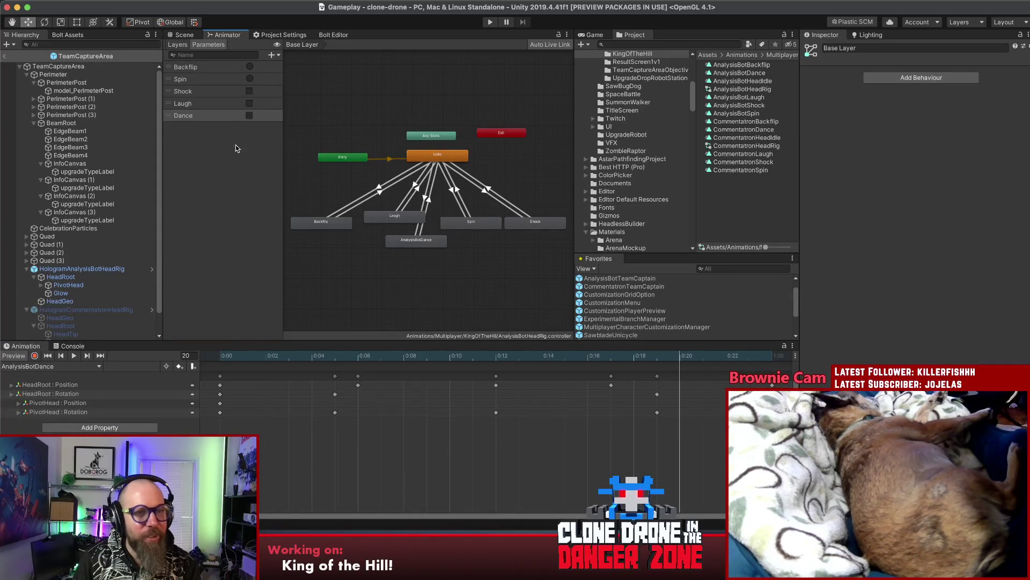
{"action": "left_click", "coordinate": [204, 116]}
{"action": "left_click", "coordinate": [123, 267]}
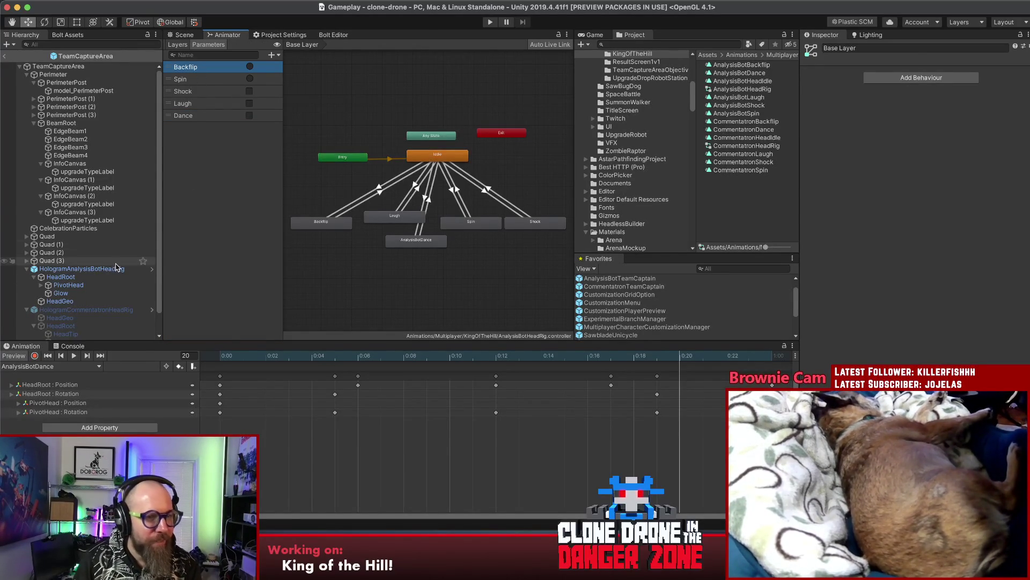
{"action": "left_click", "coordinate": [226, 67]}
{"action": "right_click", "coordinate": [228, 78]}
{"action": "left_click", "coordinate": [236, 82]}
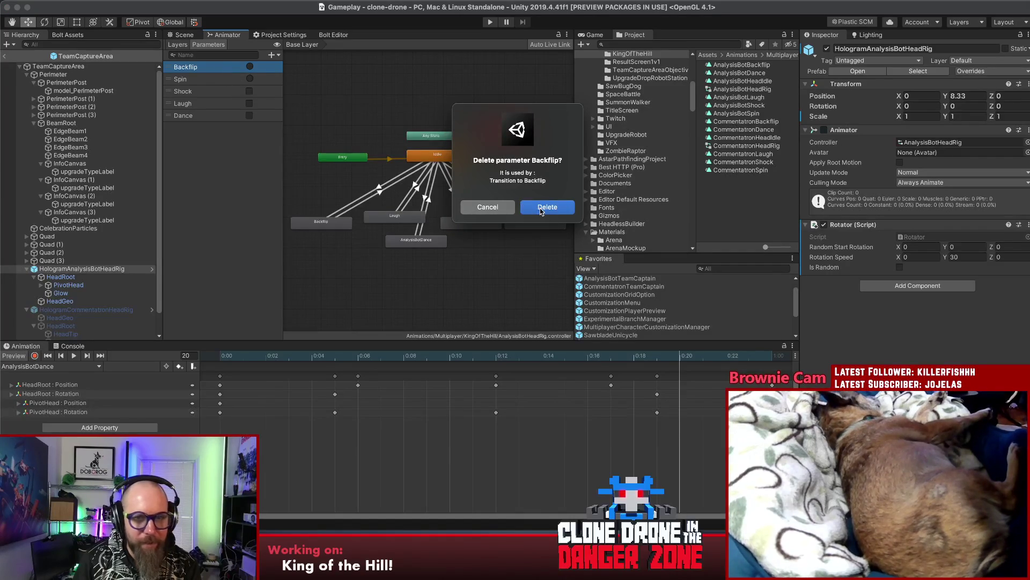
{"action": "left_click", "coordinate": [536, 208]}
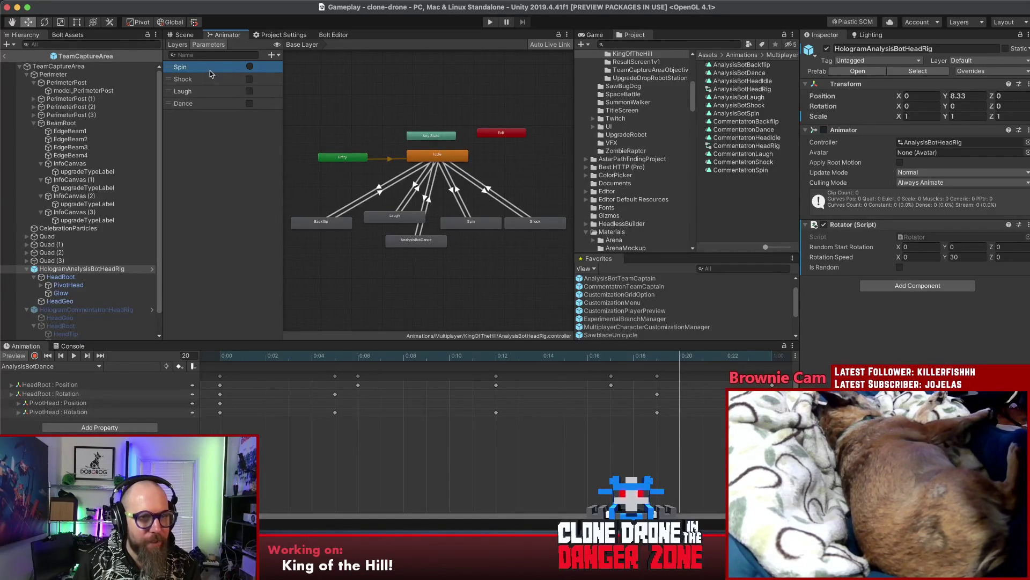
{"action": "right_click", "coordinate": [210, 69]}
{"action": "left_click", "coordinate": [222, 82]}
{"action": "left_click", "coordinate": [544, 208]}
Step: Delete the Shock, Laugh and Dance parameters
{"action": "right_click", "coordinate": [201, 67]}
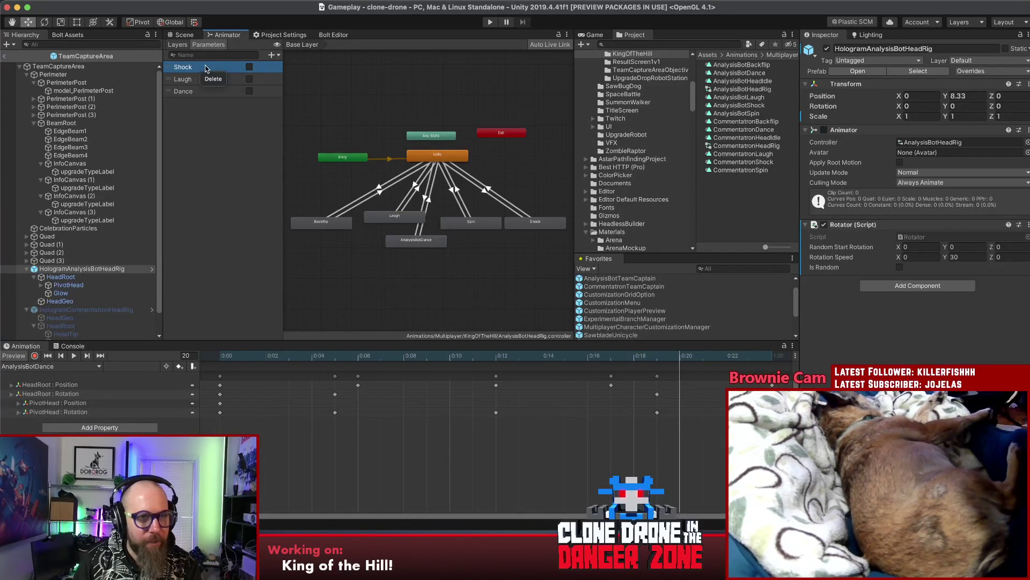
{"action": "left_click", "coordinate": [213, 79]}
{"action": "left_click", "coordinate": [539, 209]}
{"action": "right_click", "coordinate": [213, 71]}
{"action": "left_click", "coordinate": [224, 83]}
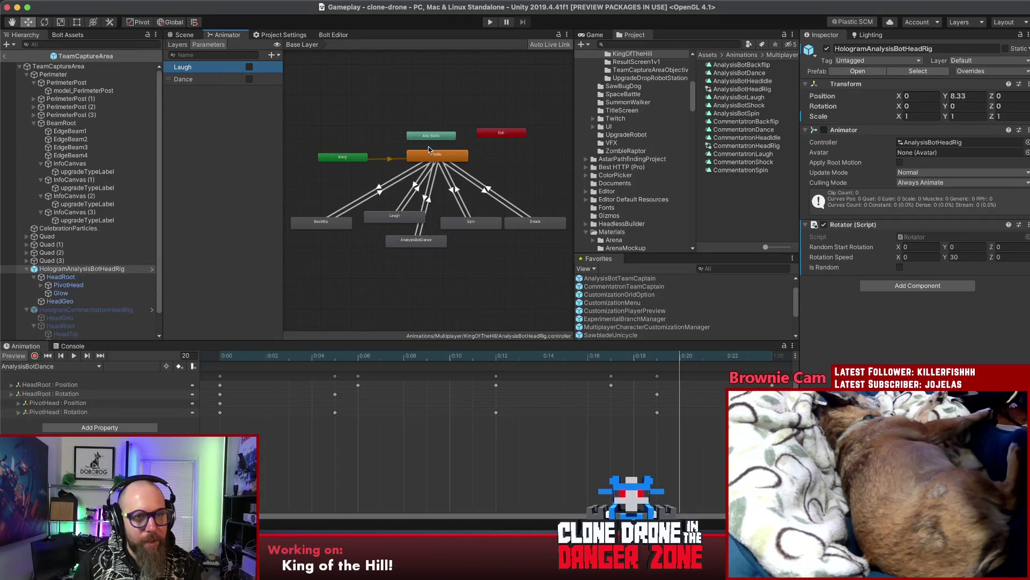
{"action": "left_click", "coordinate": [547, 211]}
{"action": "right_click", "coordinate": [200, 69]}
{"action": "left_click", "coordinate": [213, 81]}
{"action": "left_click", "coordinate": [548, 212]}
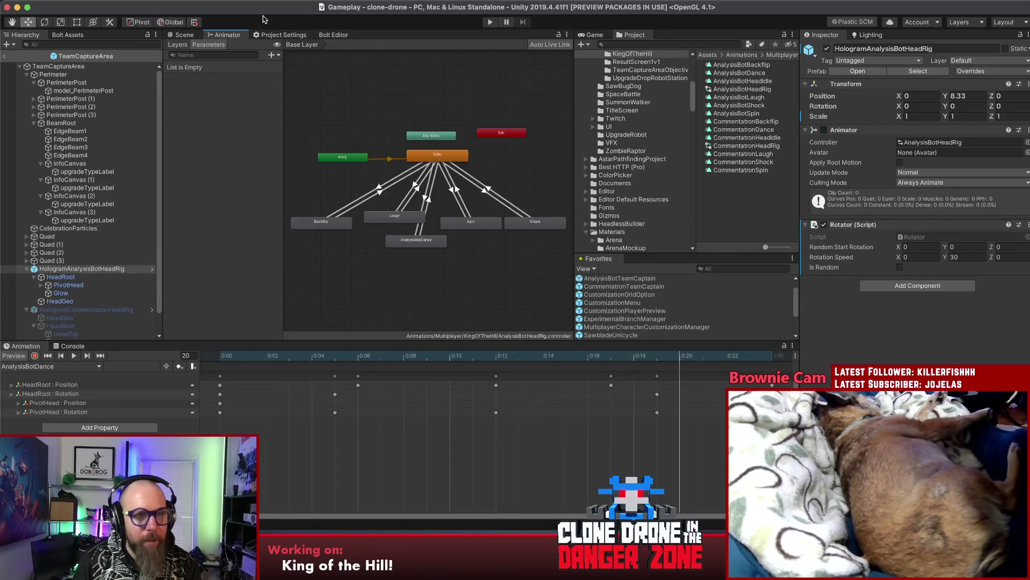
Step: Add Claiming and Contested bool parameters
{"action": "left_click", "coordinate": [272, 55]}
{"action": "left_click", "coordinate": [276, 91]}
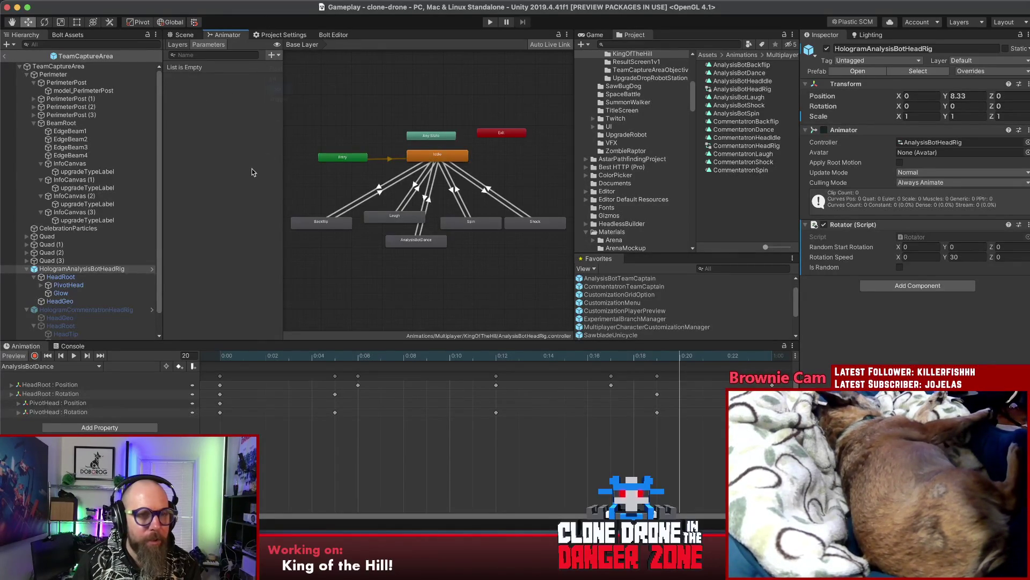
{"action": "type", "text": "Claiming"}
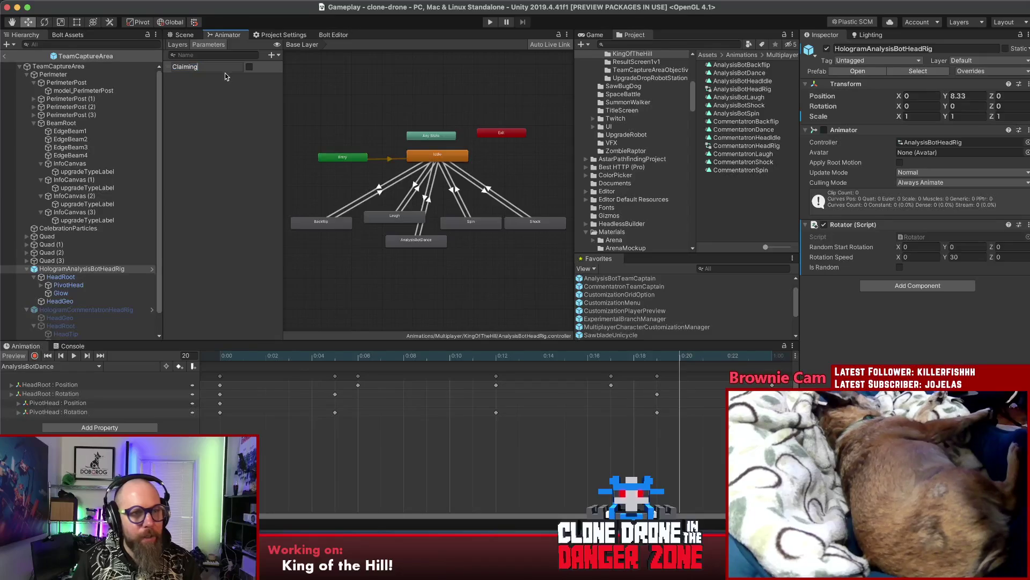
{"action": "key", "text": "Return"}
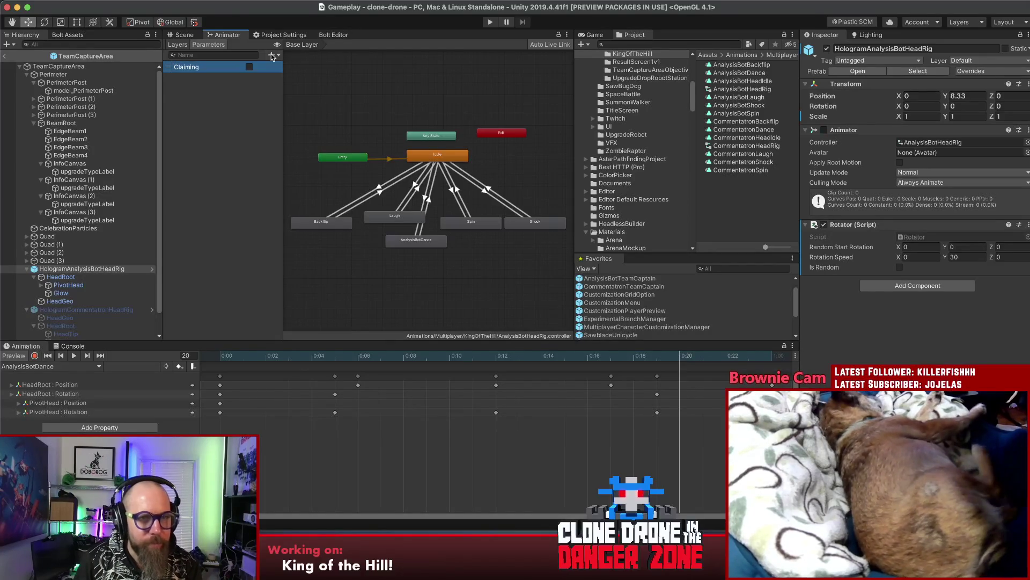
{"action": "left_click", "coordinate": [272, 56]}
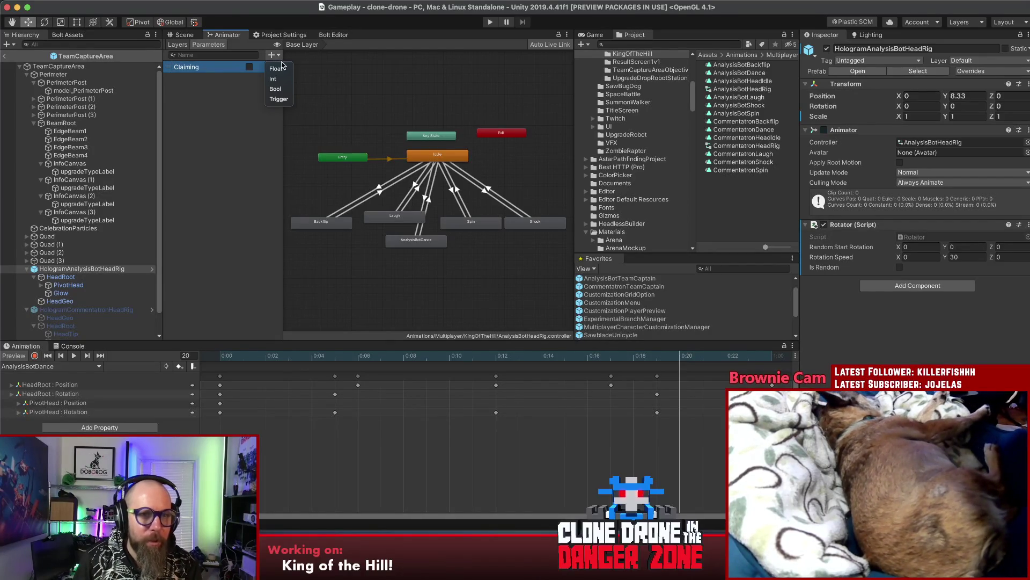
{"action": "left_click", "coordinate": [276, 90]}
{"action": "type", "text": "Contested"}
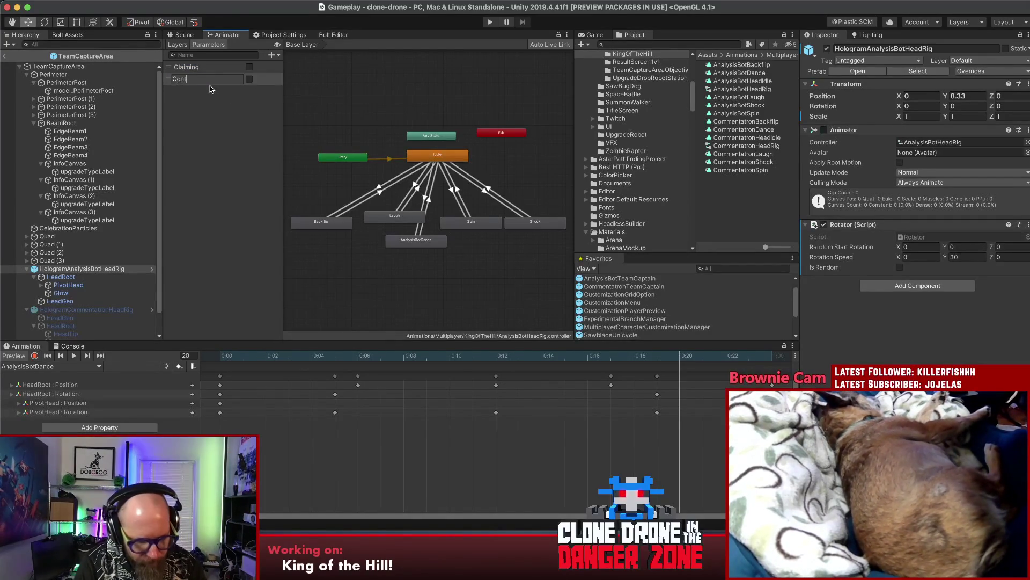
{"action": "key", "text": "Return"}
Step: Add an ObjectiveComplete bool parameter and one more unnamed bool
{"action": "left_click", "coordinate": [271, 55]}
{"action": "left_click", "coordinate": [275, 90]}
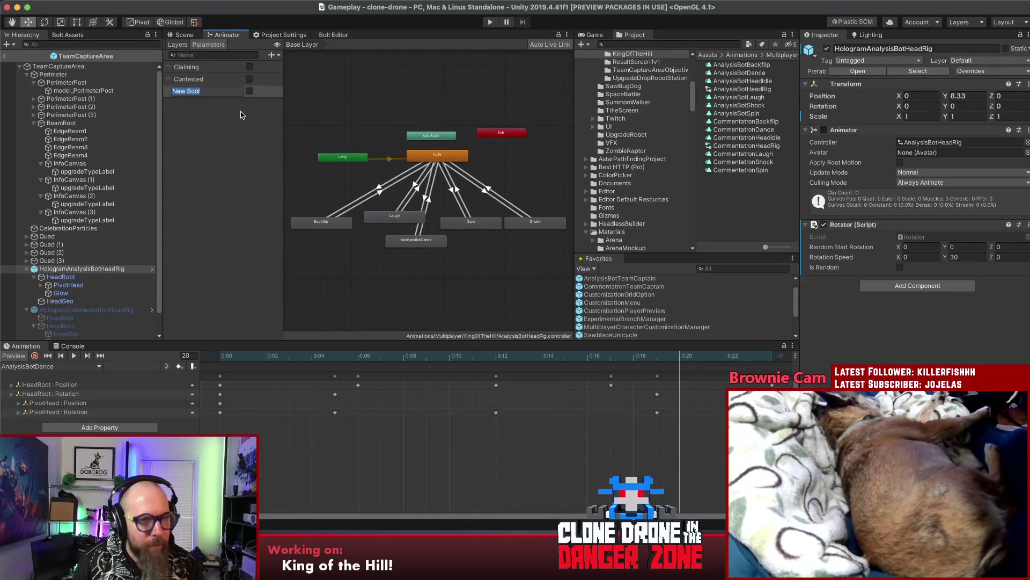
{"action": "type", "text": "ObjectiveComplete"}
{"action": "key", "text": "Return"}
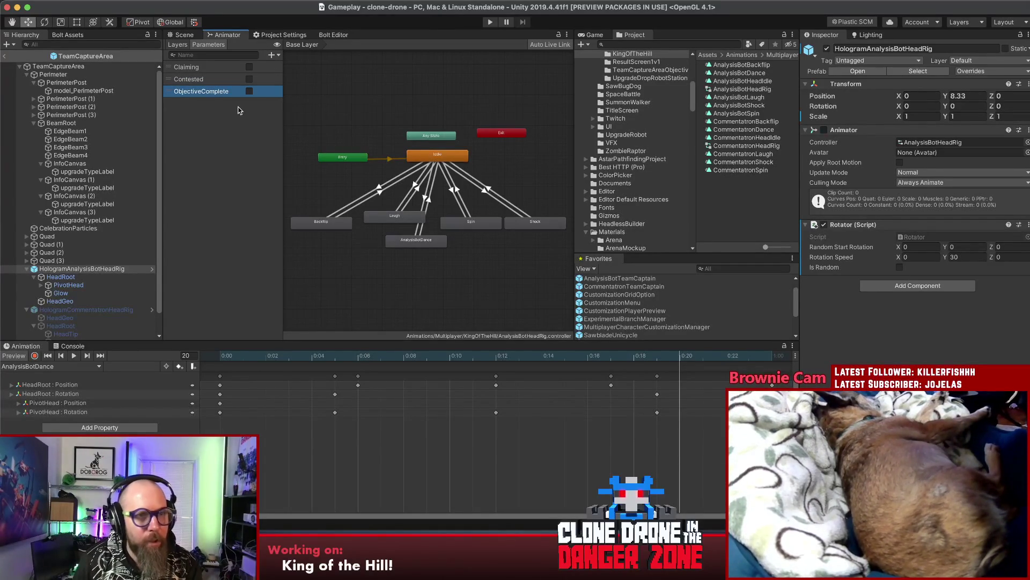
{"action": "left_click", "coordinate": [273, 55]}
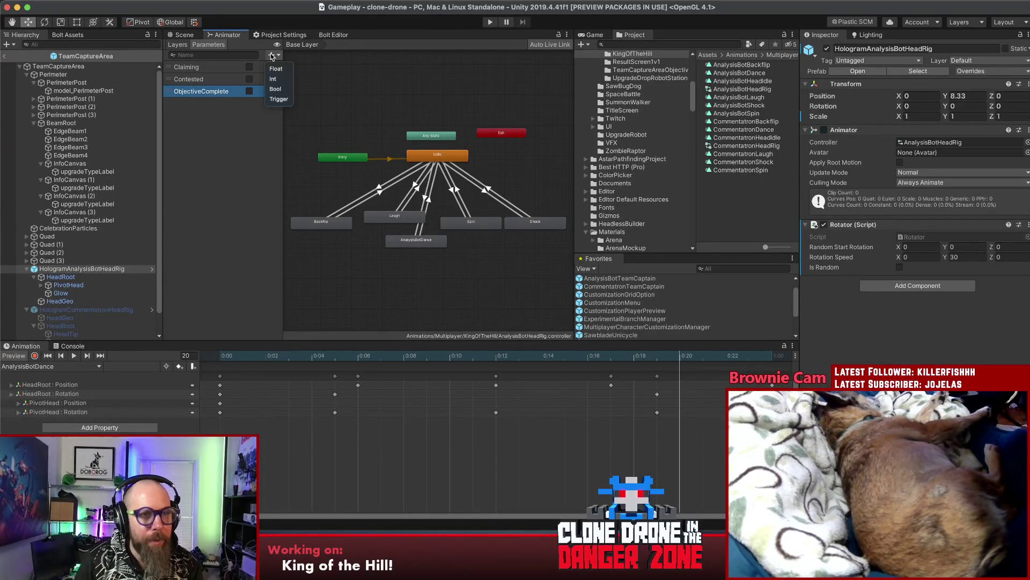
{"action": "left_click", "coordinate": [278, 90]}
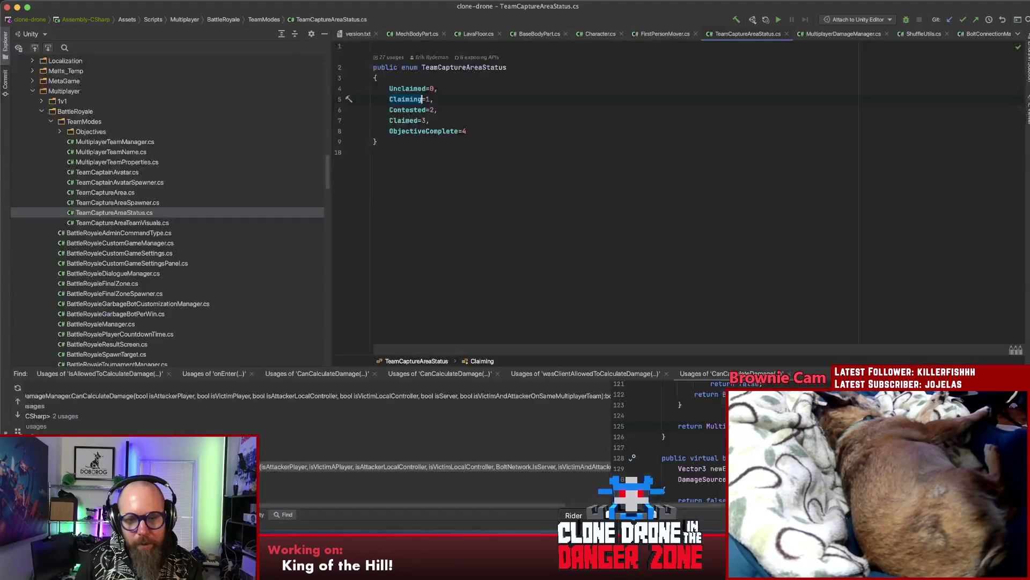
{"action": "left_click", "coordinate": [568, 516]}
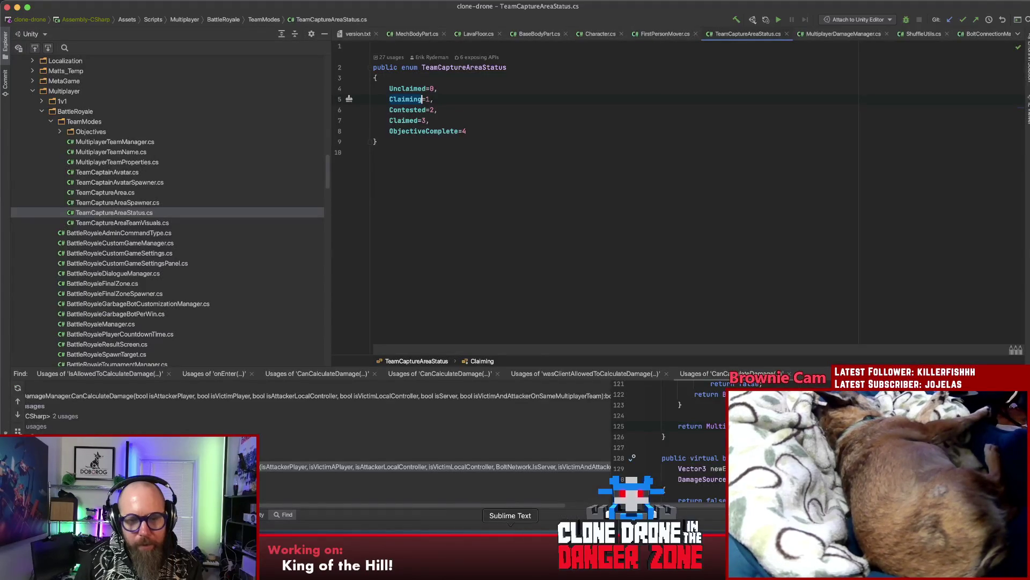
Step: Check the word Claimed in the Sublime Text animation notes, then return to Unity
{"action": "left_click", "coordinate": [510, 539]}
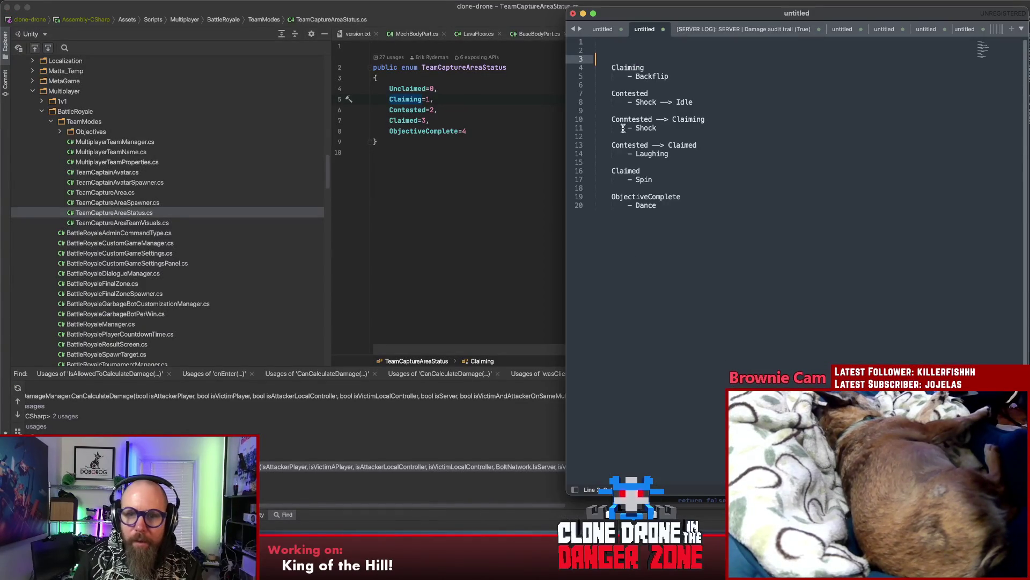
{"action": "double_click", "coordinate": [619, 171]}
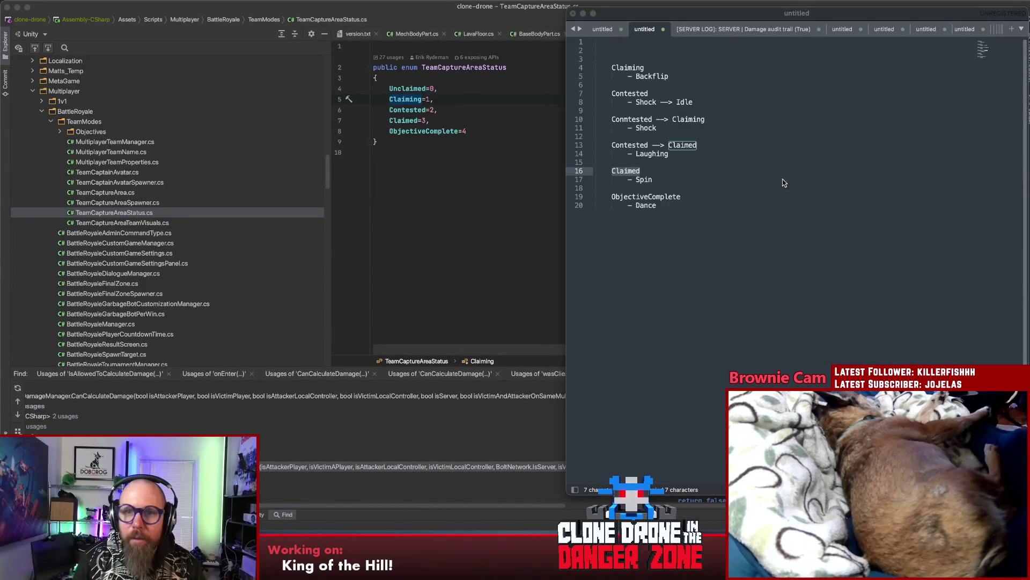
{"action": "left_click", "coordinate": [509, 321]}
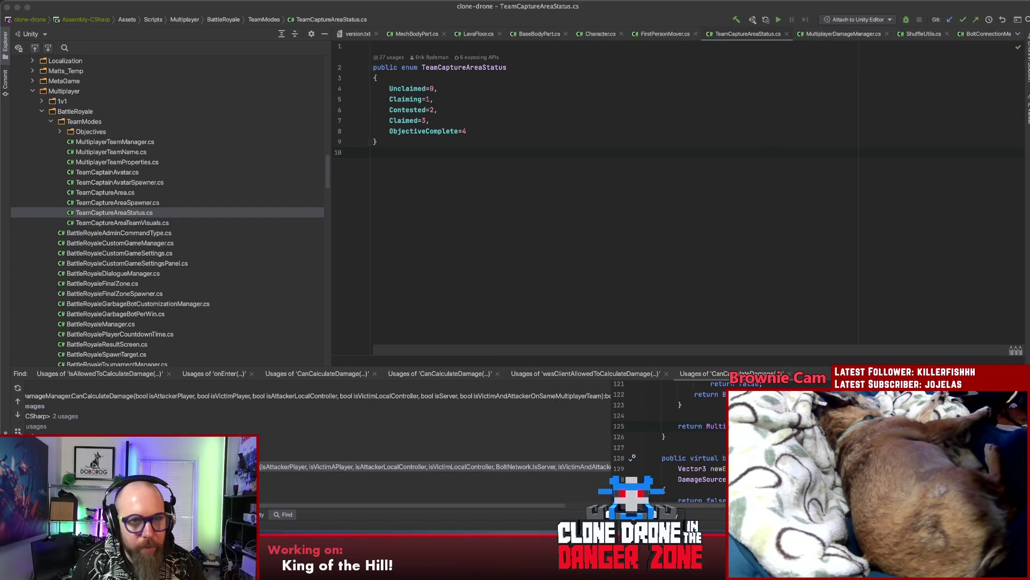
{"action": "key", "text": "super+Tab"}
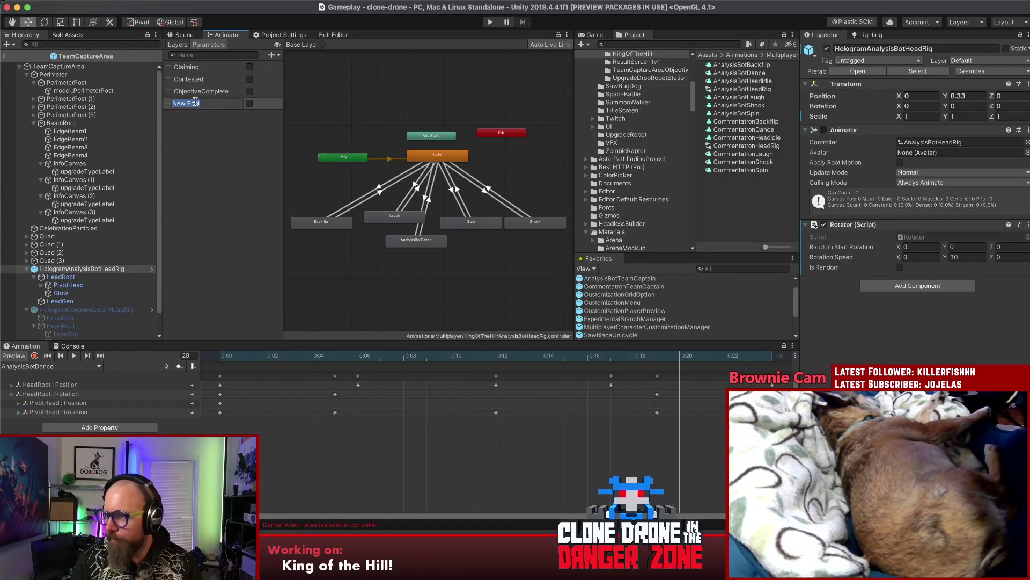
Step: Name the new bool parameter Claimed
{"action": "type", "text": "Claimed"}
{"action": "key", "text": "Return"}
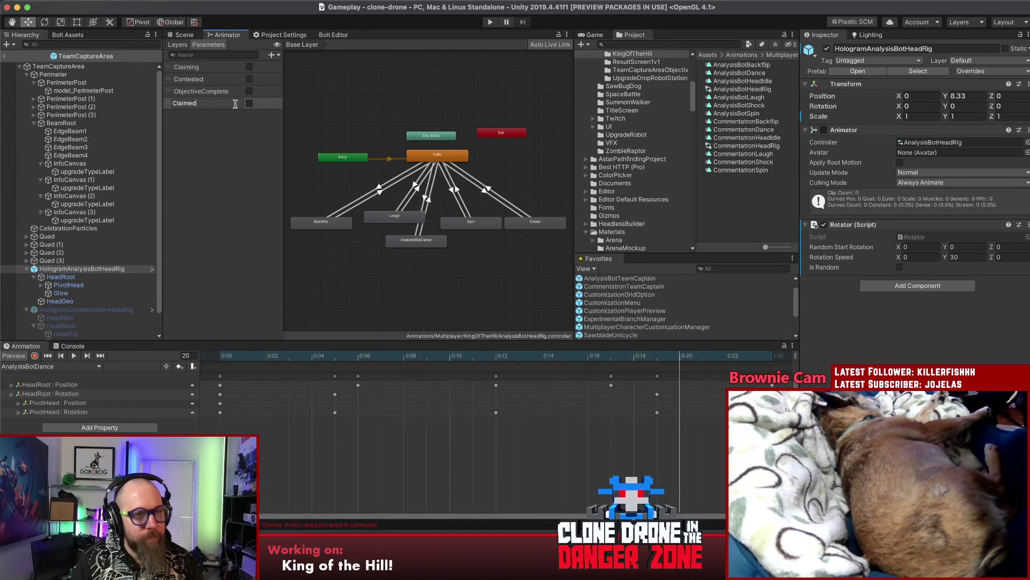
{"action": "left_click", "coordinate": [214, 125]}
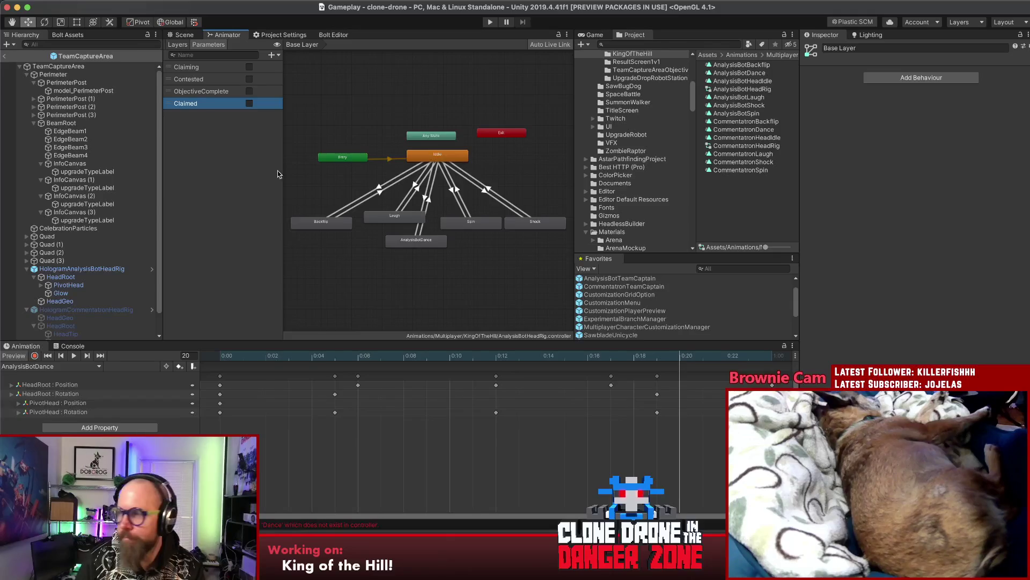
{"action": "key", "text": "super+Tab"}
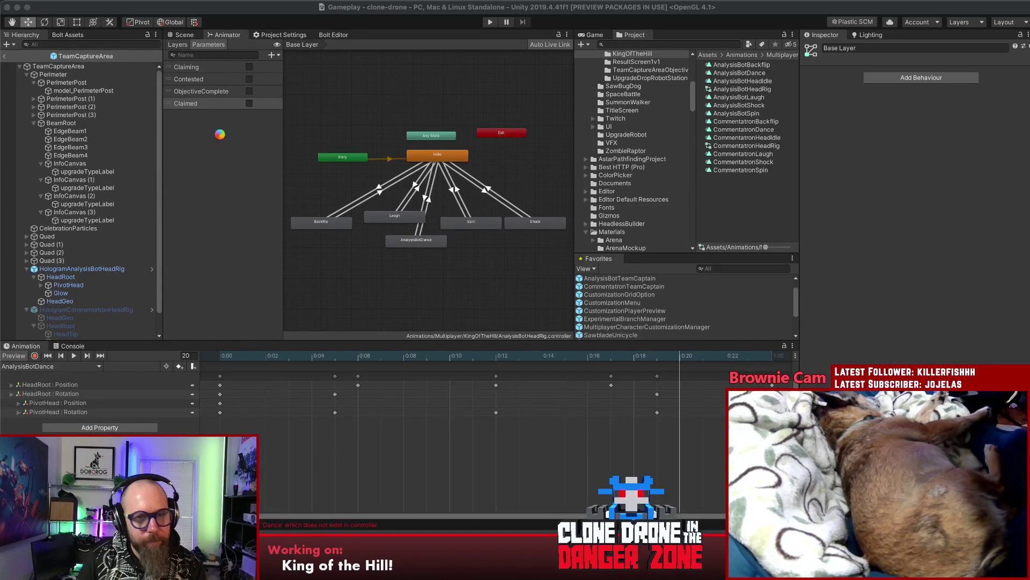
Step: Rename the misspelled Iddle state to Idle in the Inspector
{"action": "left_click", "coordinate": [449, 157]}
{"action": "left_click", "coordinate": [830, 49]}
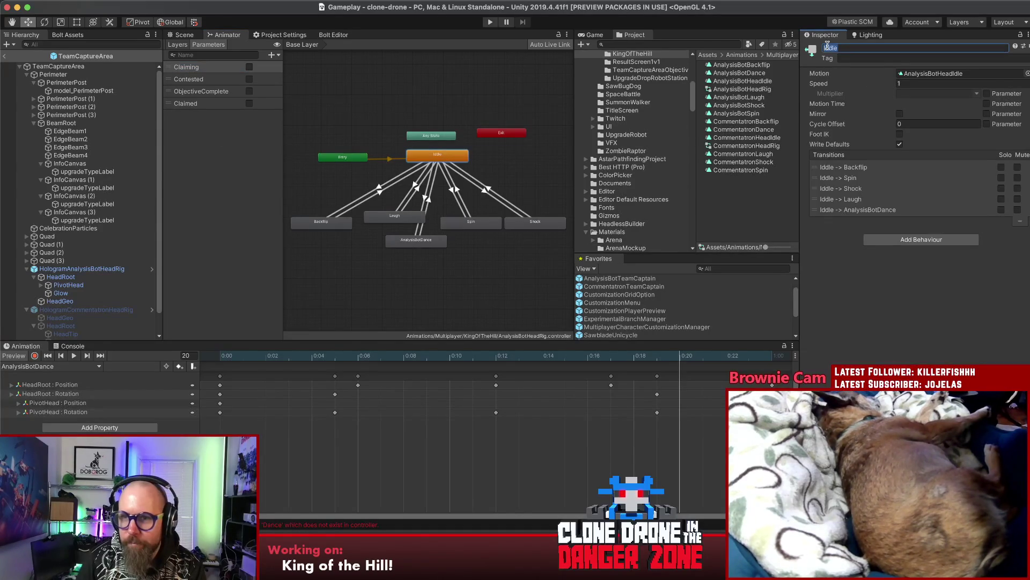
{"action": "key", "text": "BackSpace"}
{"action": "key", "text": "Return"}
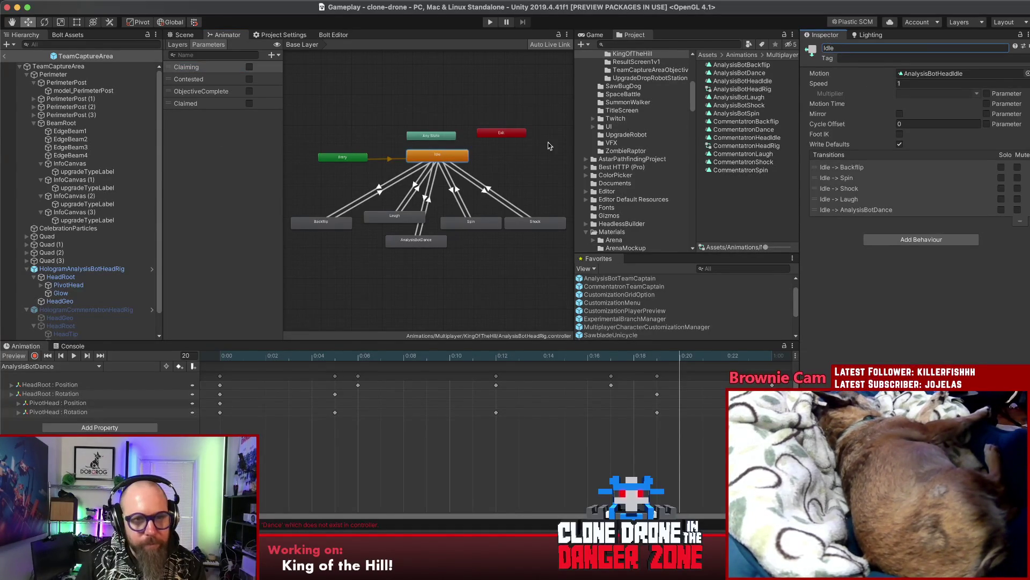
{"action": "left_click", "coordinate": [548, 141]}
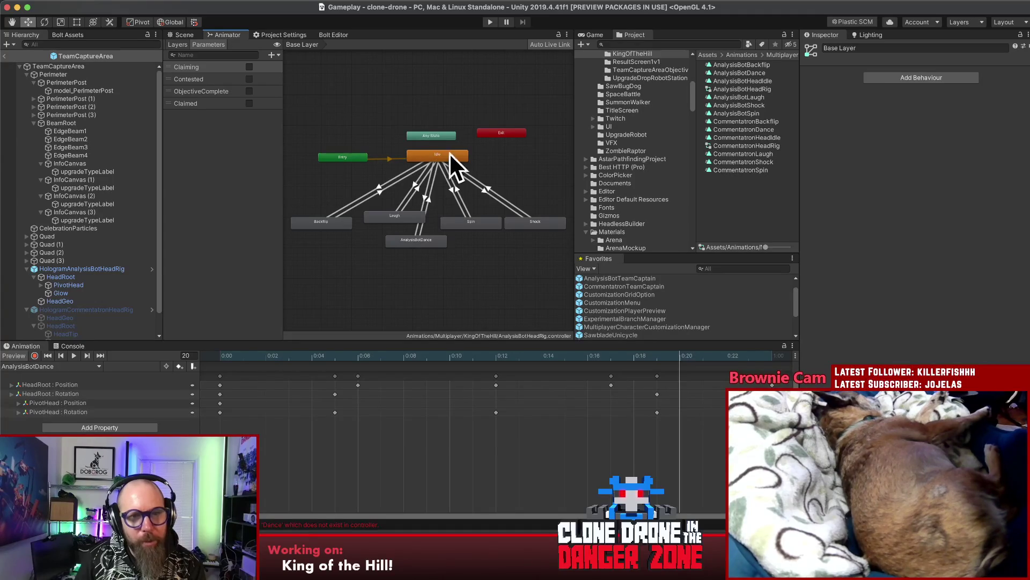
Step: Widen the Animator graph and place the cursor at the end of the Backflip note
{"action": "left_click_drag", "start_coordinate": [574, 173], "coordinate": [629, 172]}
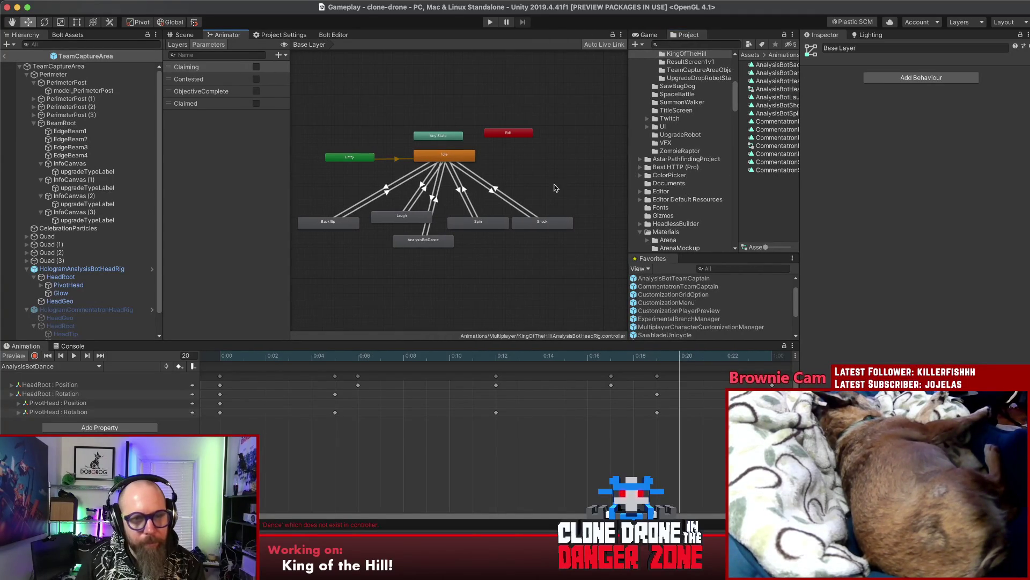
{"action": "left_click", "coordinate": [510, 537]}
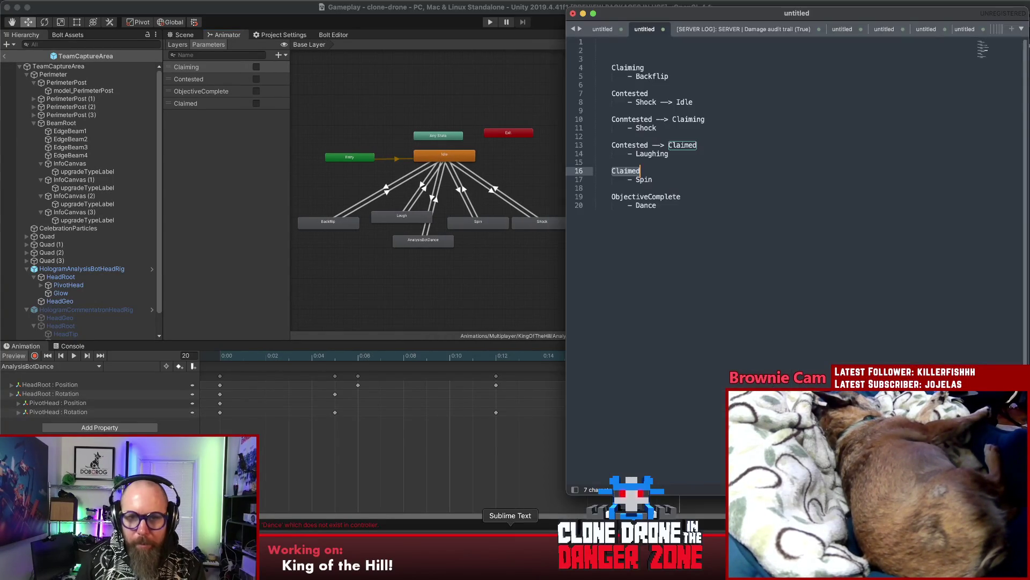
{"action": "left_click", "coordinate": [679, 77]}
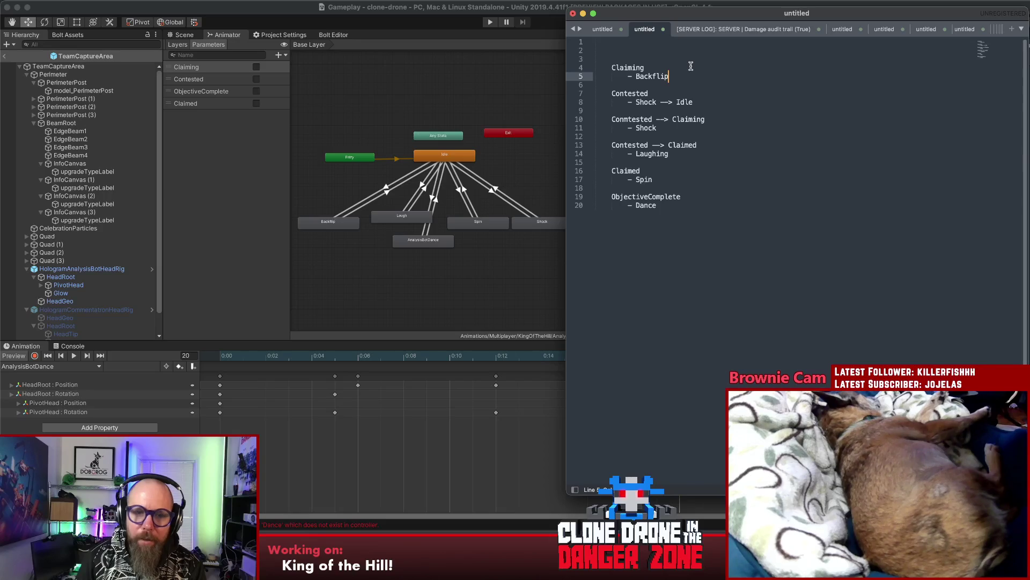
{"action": "left_click", "coordinate": [708, 70]}
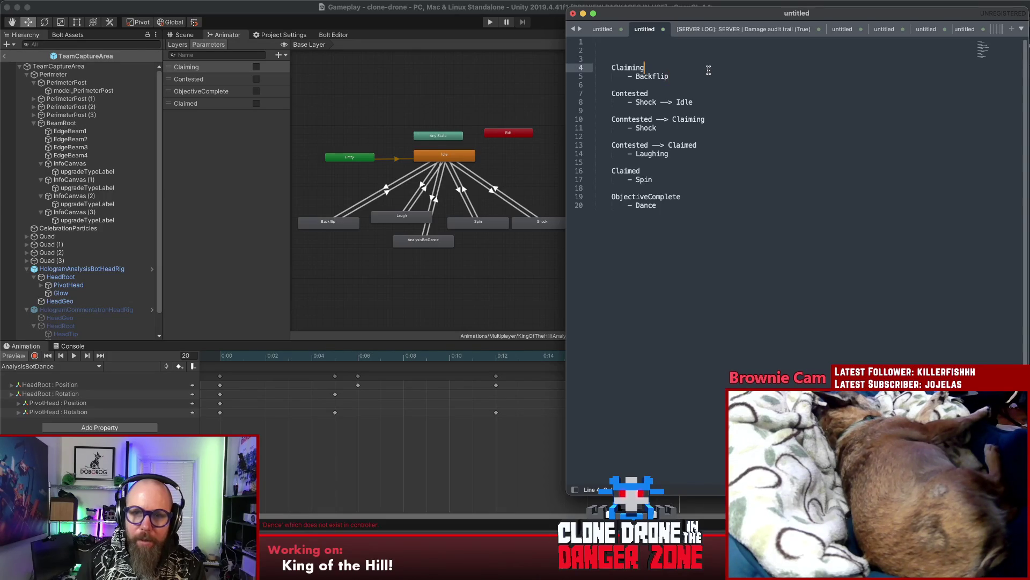
{"action": "key", "text": "Down"}
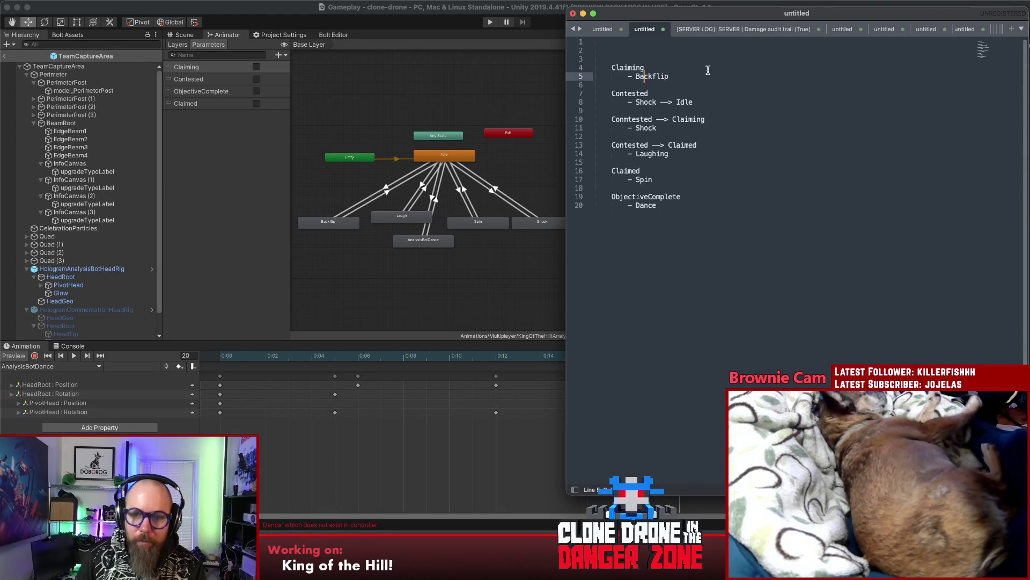
{"action": "key", "text": "End"}
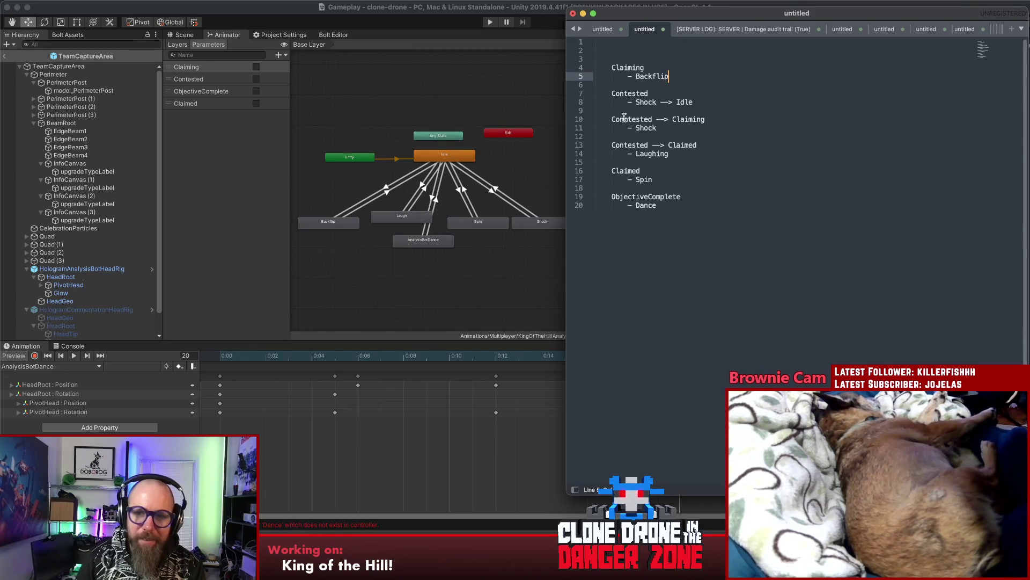
Step: Insert blank lines below the Backflip note, then return to Unity
{"action": "key", "text": "Return"}
{"action": "key", "text": "Return"}
{"action": "key", "text": "Return"}
{"action": "key", "text": "Up"}
{"action": "key", "text": "Up"}
{"action": "key", "text": "Up"}
{"action": "left_click", "coordinate": [685, 85]}
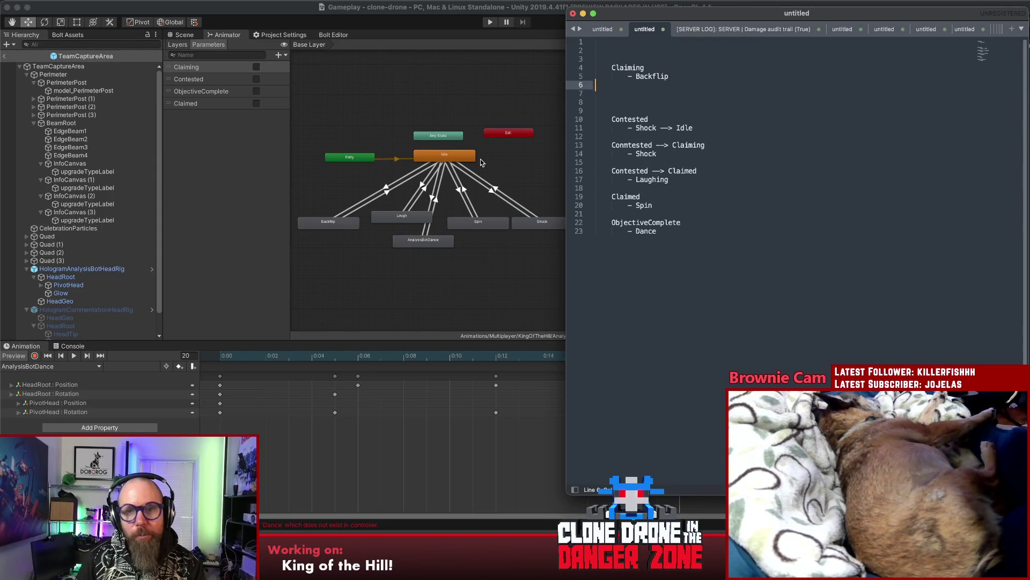
{"action": "left_click", "coordinate": [371, 171]}
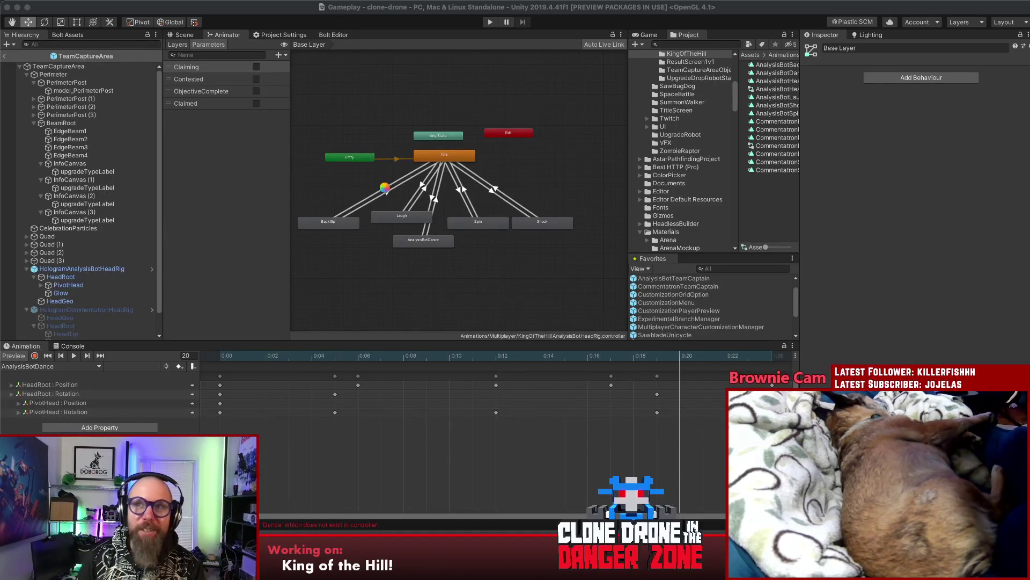
Step: Delete the Idle→Backflip transition and preview the Backflip→Idle blend
{"action": "left_click", "coordinate": [386, 189]}
{"action": "left_click", "coordinate": [387, 194]}
{"action": "left_click", "coordinate": [386, 192]}
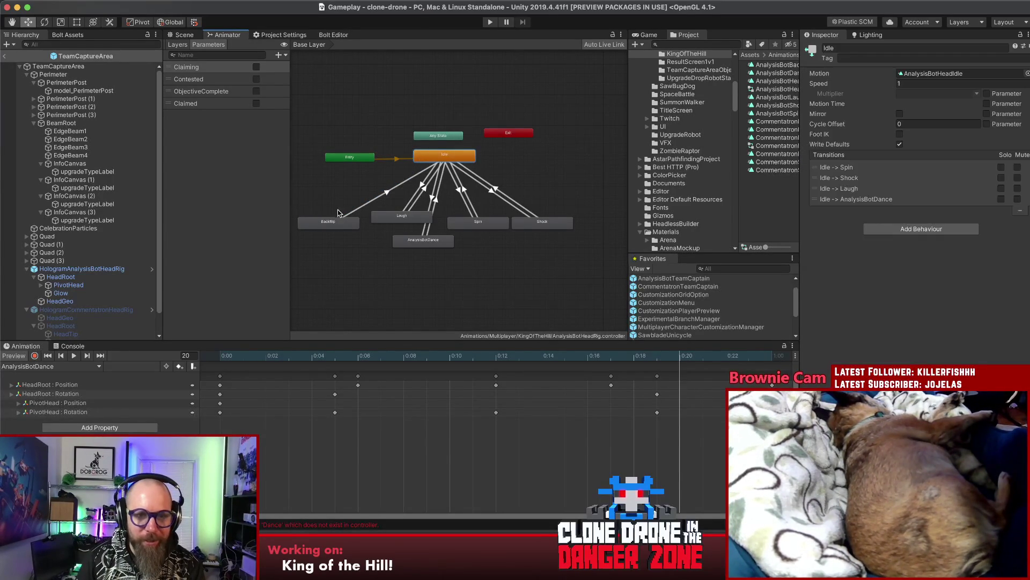
{"action": "left_click", "coordinate": [339, 224]}
{"action": "left_click", "coordinate": [868, 34]}
{"action": "left_click", "coordinate": [816, 33]}
{"action": "left_click", "coordinate": [368, 204]}
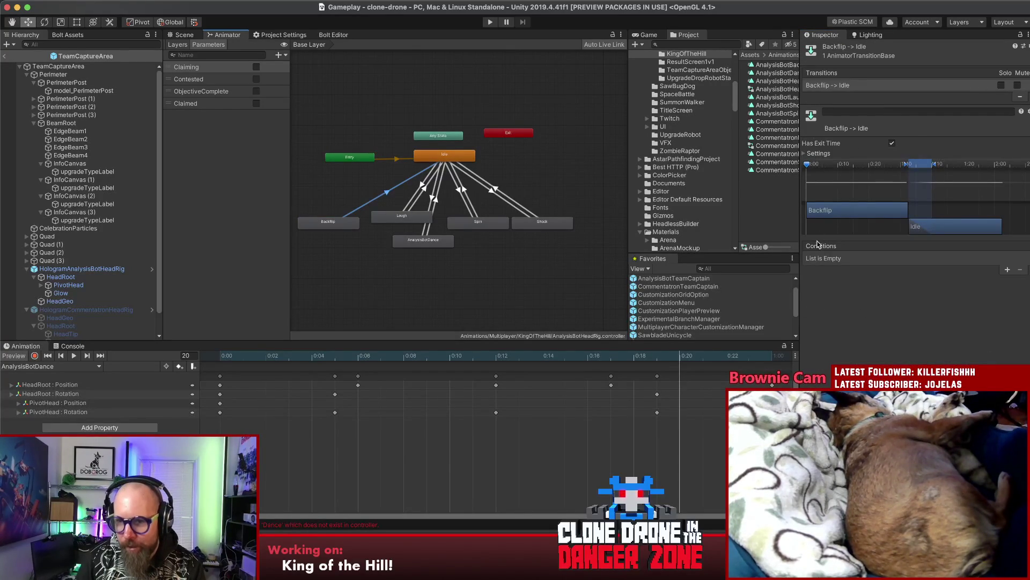
{"action": "left_click_drag", "start_coordinate": [807, 164], "coordinate": [906, 163]}
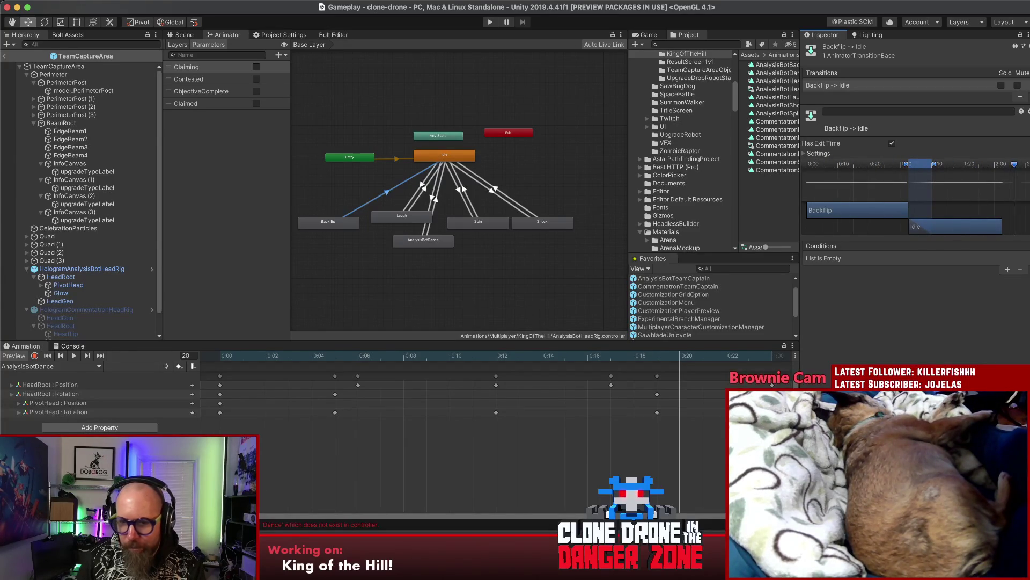
{"action": "left_click", "coordinate": [249, 178]}
Step: Make Backflip the layer default state and rearrange the Entry, Backflip and Idle nodes
{"action": "mouse_move", "coordinate": [450, 161]}
{"action": "left_mouse_down"}
{"action": "mouse_move", "coordinate": [545, 169]}
{"action": "mouse_move", "coordinate": [517, 148]}
{"action": "mouse_move", "coordinate": [474, 158]}
{"action": "left_mouse_up"}
{"action": "right_click", "coordinate": [338, 225]}
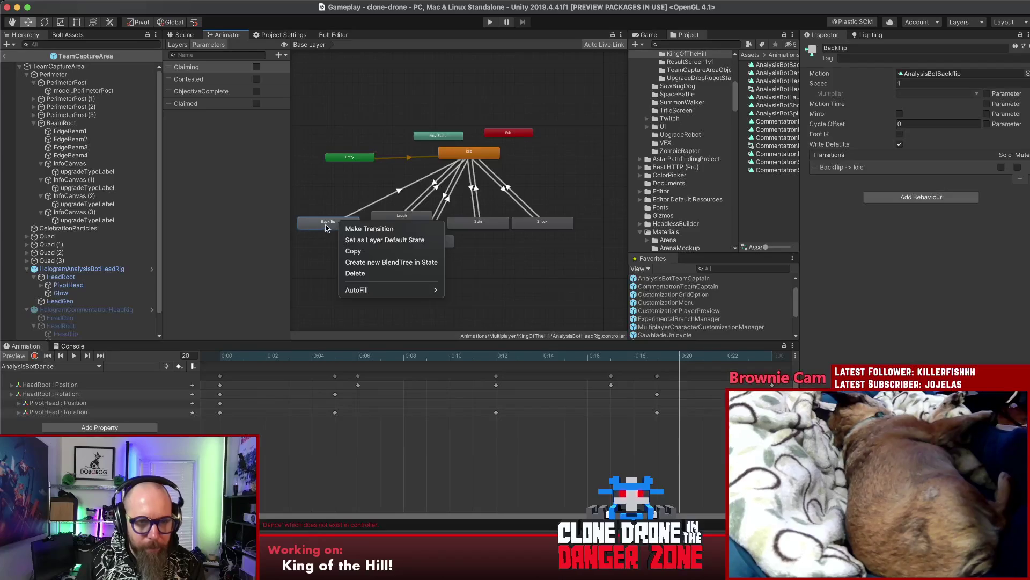
{"action": "left_click", "coordinate": [373, 240]}
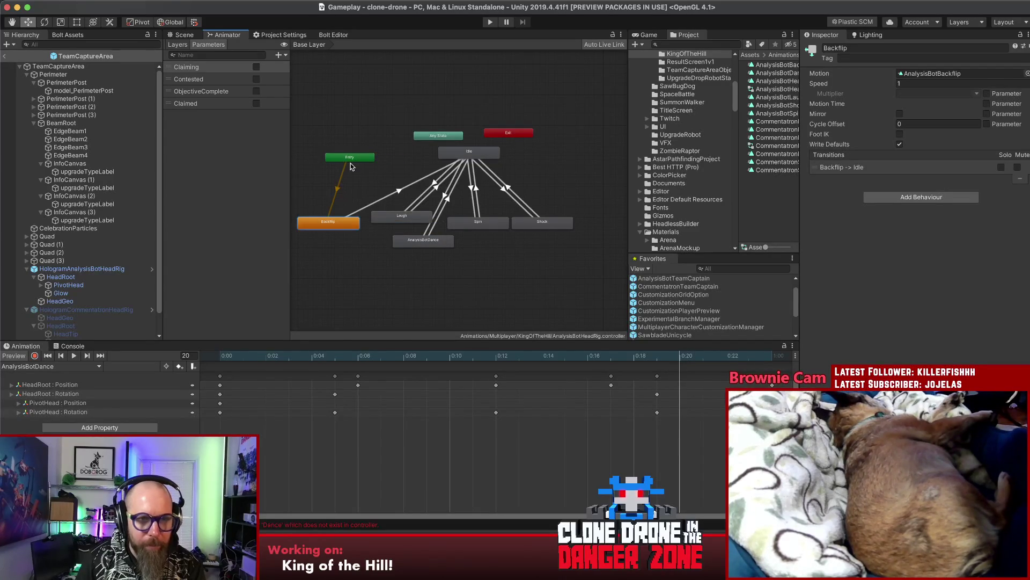
{"action": "left_click_drag", "start_coordinate": [352, 167], "coordinate": [336, 115]}
{"action": "mouse_move", "coordinate": [324, 226]}
{"action": "left_mouse_down"}
{"action": "mouse_move", "coordinate": [371, 161]}
{"action": "mouse_move", "coordinate": [364, 156]}
{"action": "left_mouse_up"}
{"action": "left_click_drag", "start_coordinate": [440, 153], "coordinate": [460, 158]}
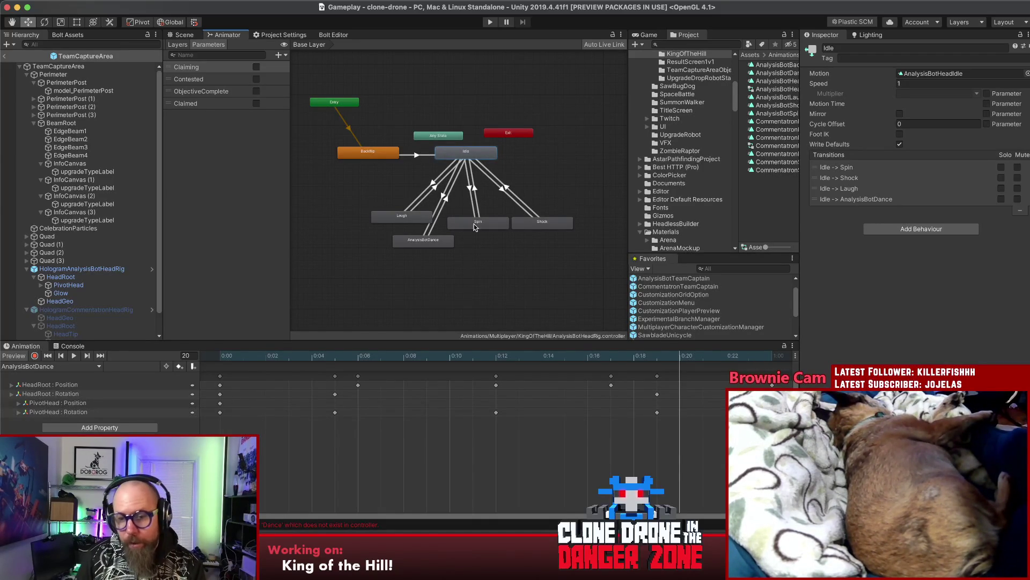
{"action": "left_click", "coordinate": [574, 564]}
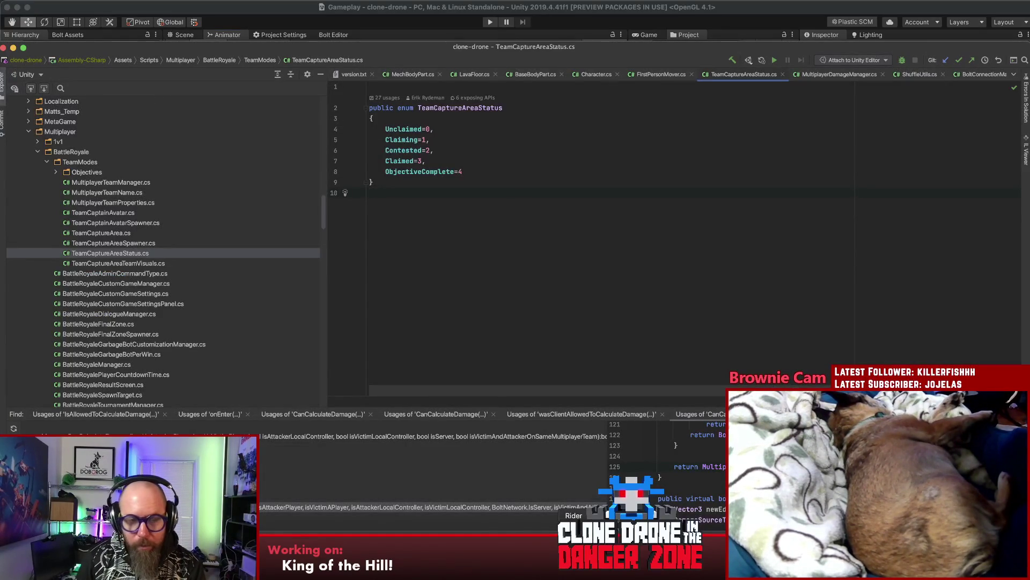
Step: Fix the misspelled Conmtested heading to Contested in the Sublime Text notes
{"action": "left_click", "coordinate": [507, 566]}
{"action": "key", "text": "Up"}
{"action": "key", "text": "Up"}
{"action": "key", "text": "Up"}
{"action": "key", "text": "Down"}
{"action": "key", "text": "Down"}
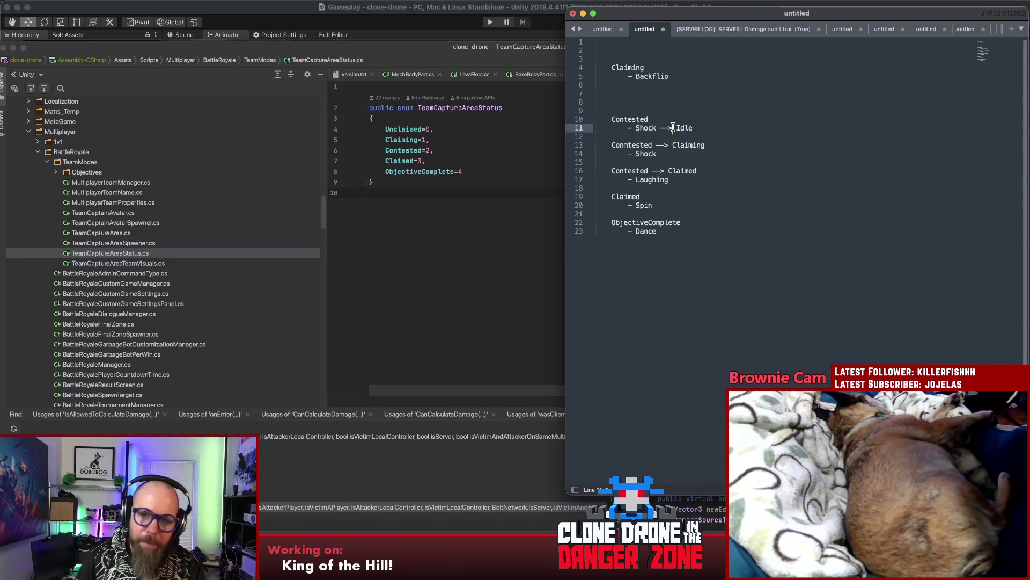
{"action": "left_click", "coordinate": [698, 118]}
{"action": "key", "text": "Down"}
{"action": "key", "text": "Down"}
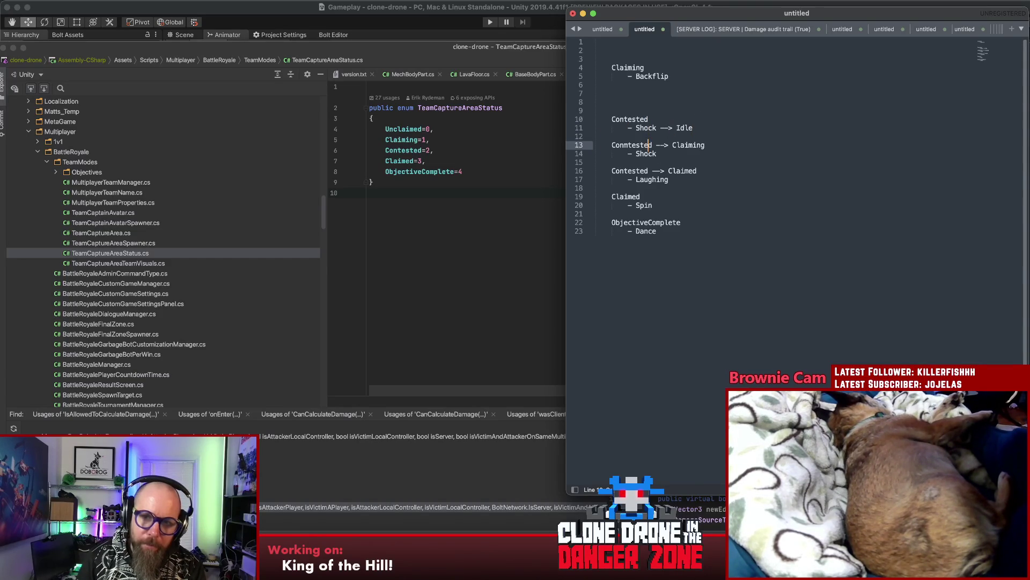
{"action": "key", "text": "Up"}
{"action": "key", "text": "Up"}
{"action": "key", "text": "Up"}
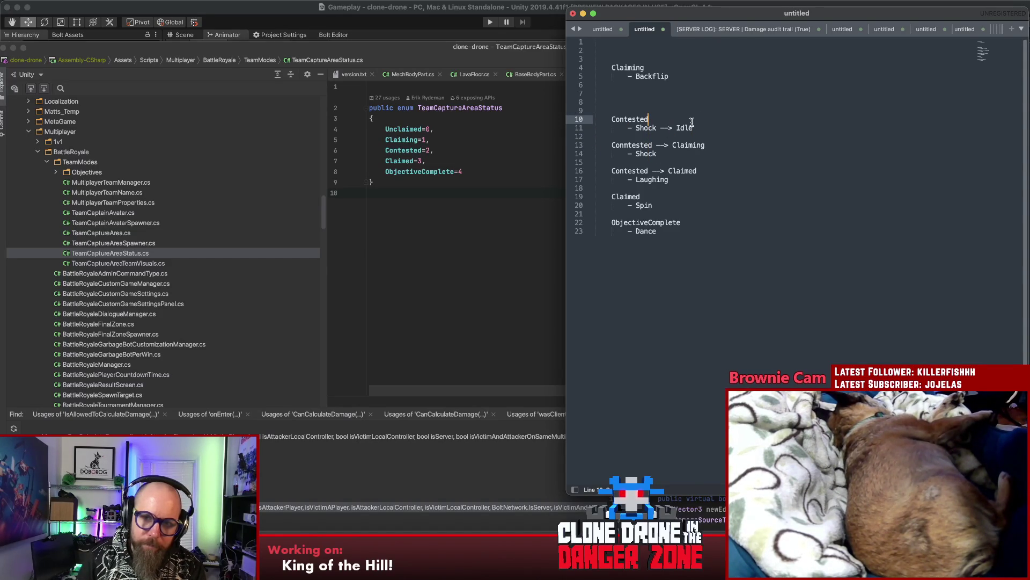
{"action": "left_click", "coordinate": [628, 145]}
{"action": "key", "text": "BackSpace"}
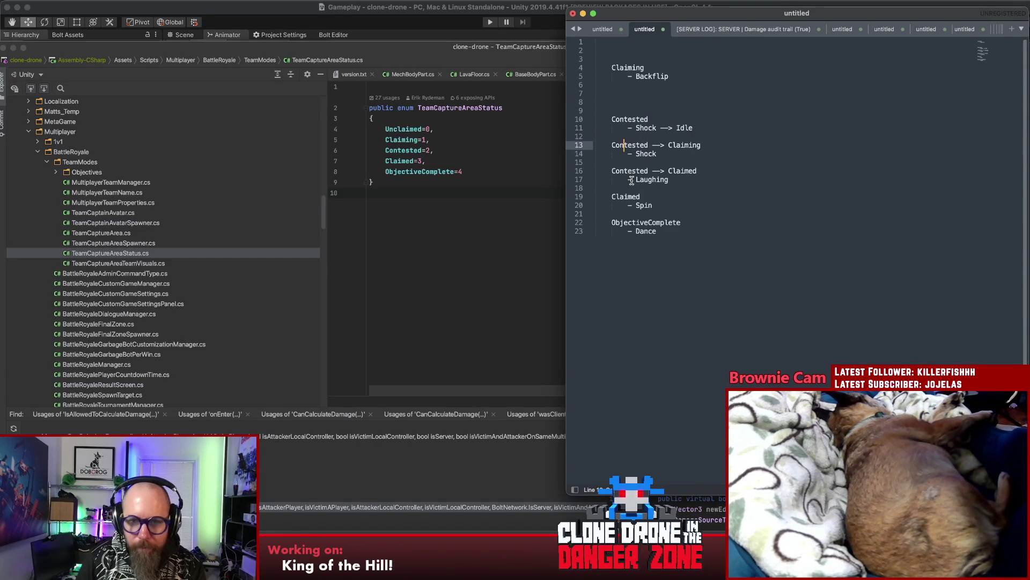
Step: Review the Shock, Laughing and Spin entries in the notes
{"action": "double_click", "coordinate": [639, 153]}
{"action": "double_click", "coordinate": [643, 128]}
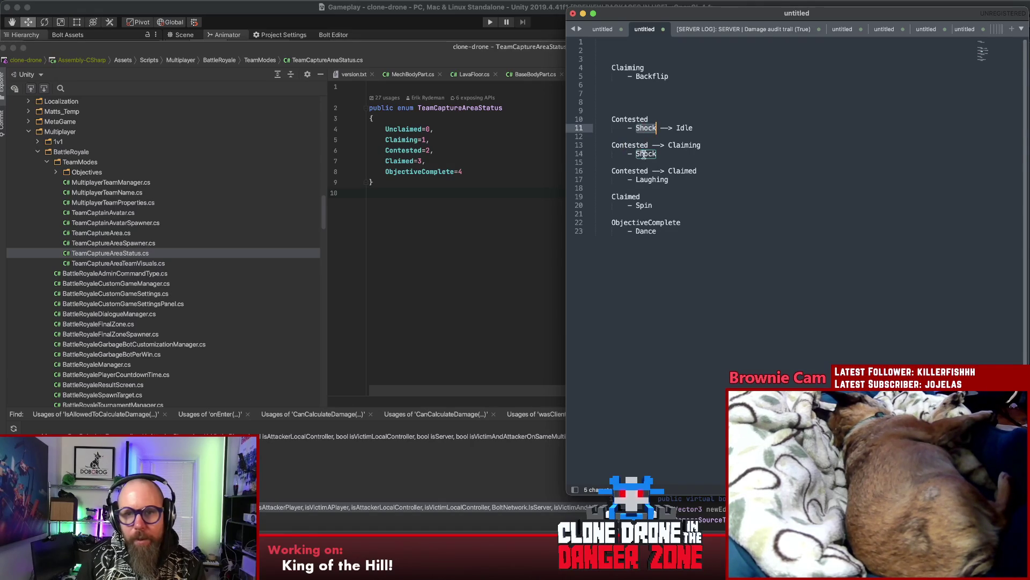
{"action": "left_click", "coordinate": [644, 155]}
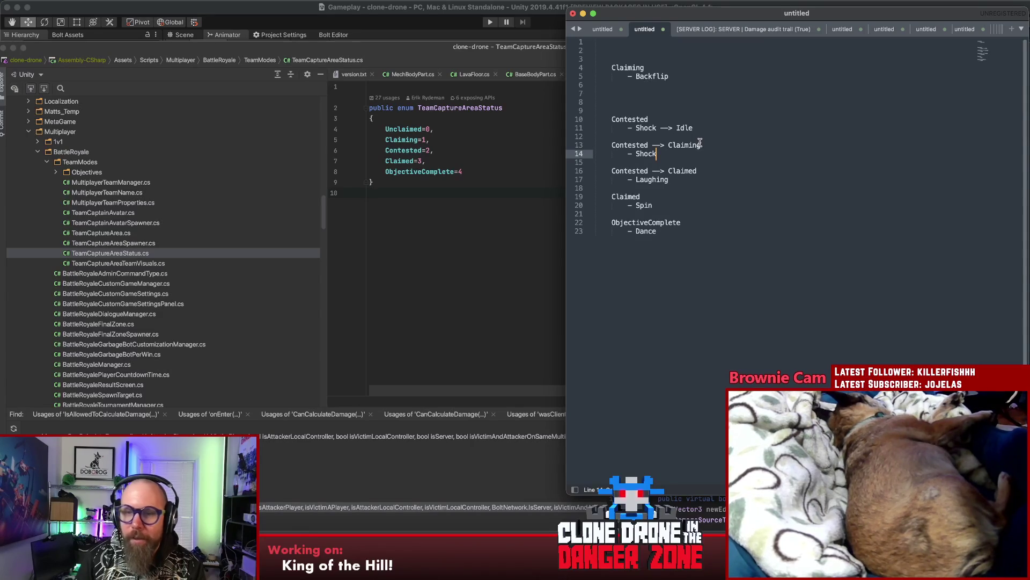
{"action": "left_click", "coordinate": [732, 179]}
{"action": "left_click", "coordinate": [722, 210]}
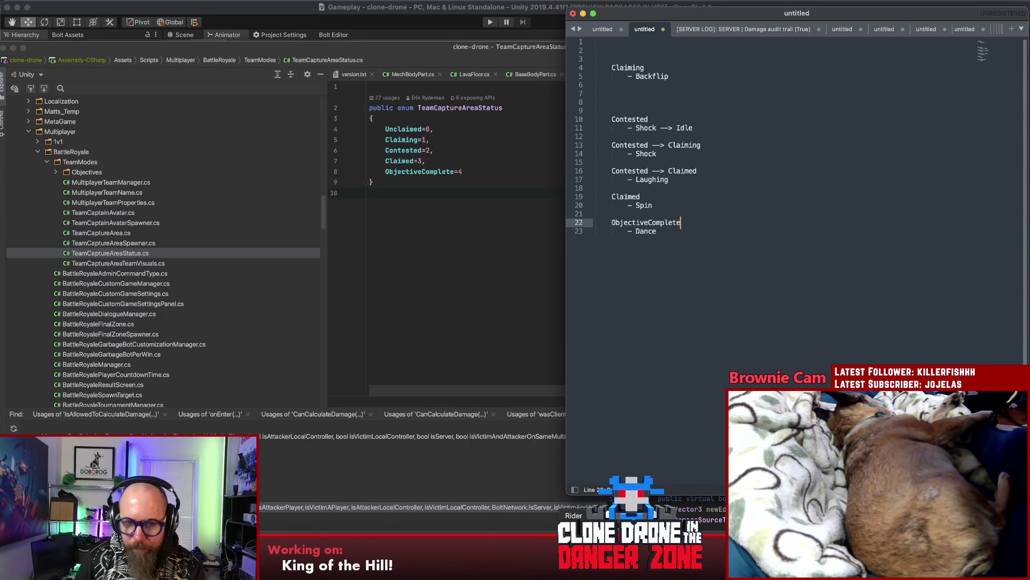
Step: Compare against the Claimed=3 value in the TeamCaptureAreaStatus enum
{"action": "left_click", "coordinate": [574, 561]}
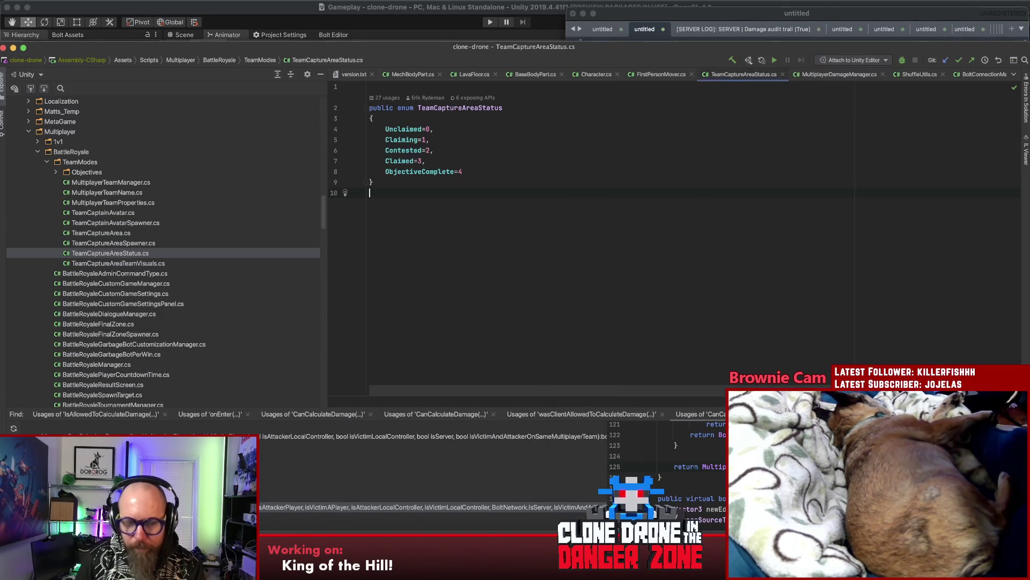
{"action": "left_click", "coordinate": [444, 128]}
{"action": "left_click", "coordinate": [464, 161]}
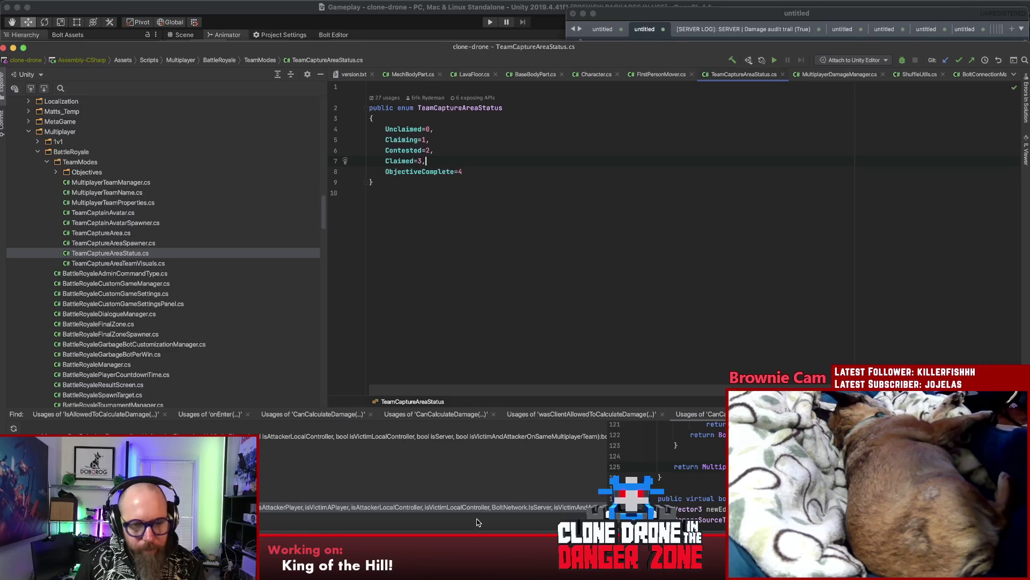
{"action": "left_click", "coordinate": [479, 560]}
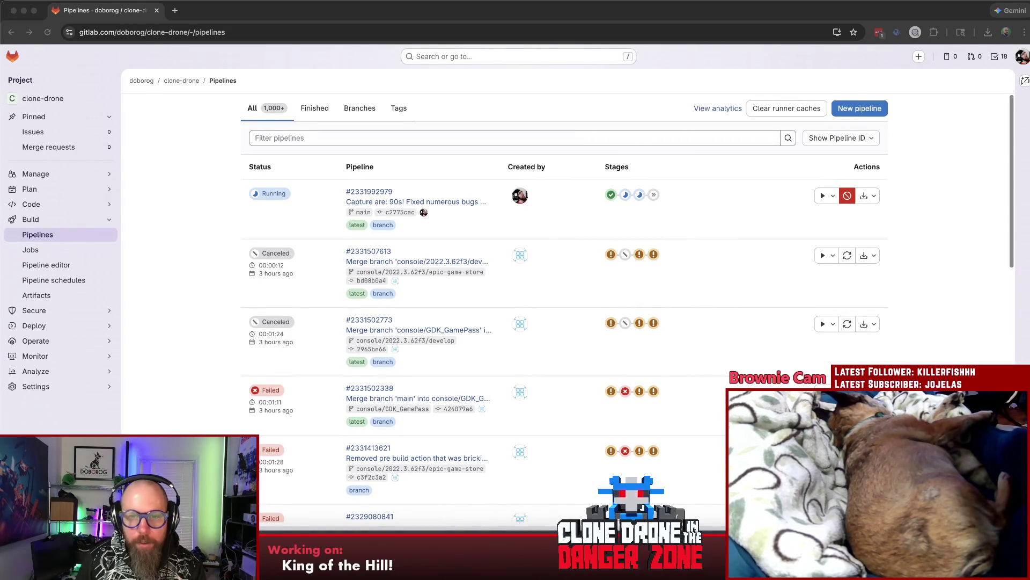
Step: Move the Chrome window aside and bring the Unity Animator graph back to the front
{"action": "key", "text": "super+Tab"}
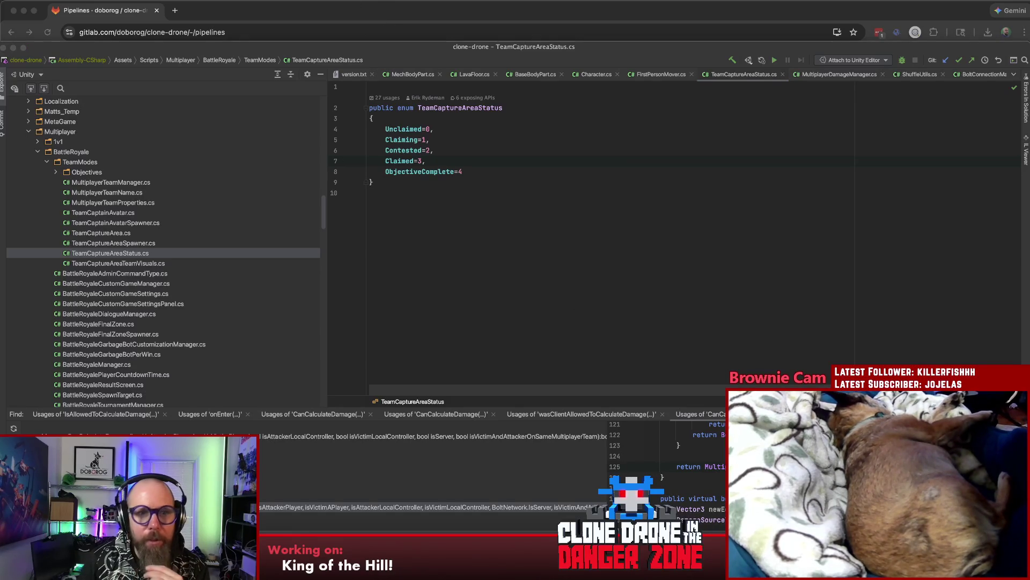
{"action": "left_click", "coordinate": [370, 13]}
{"action": "left_click_drag", "start_coordinate": [369, 13], "coordinate": [372, 34]}
{"action": "left_click", "coordinate": [377, 12]}
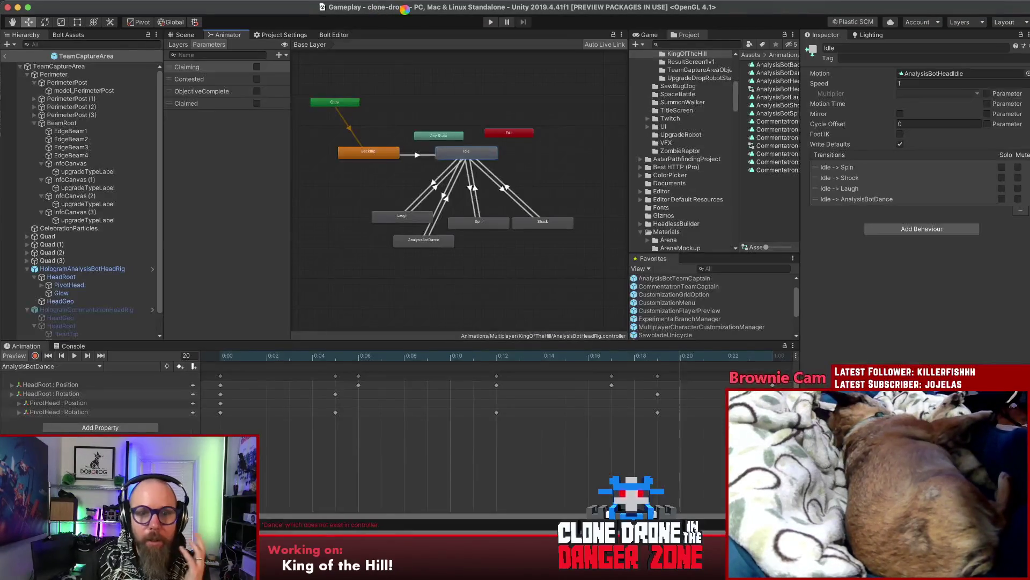
{"action": "left_click", "coordinate": [393, 85]}
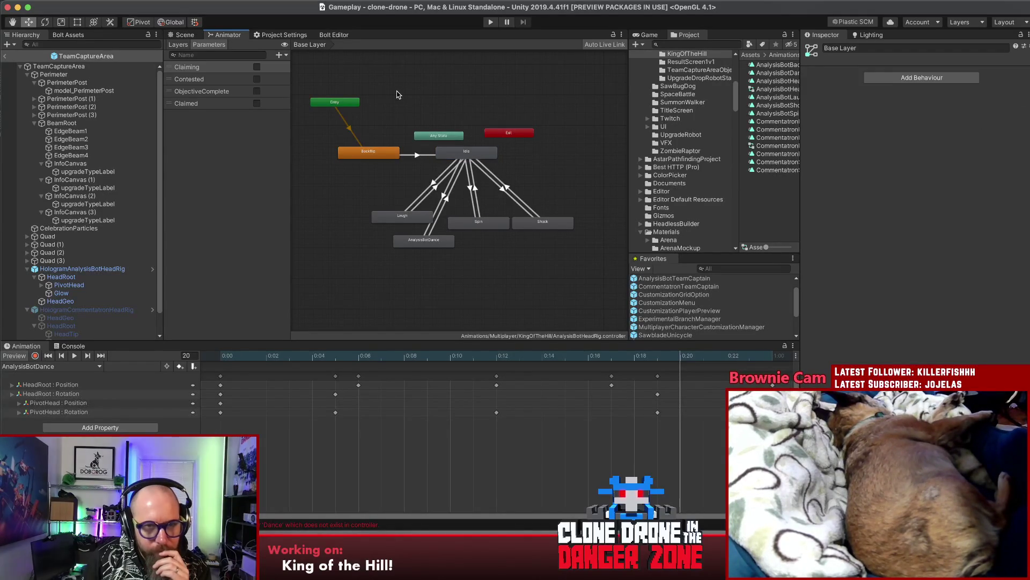
Step: Reposition the Shock and Spin states in the Animator graph
{"action": "left_click", "coordinate": [210, 80]}
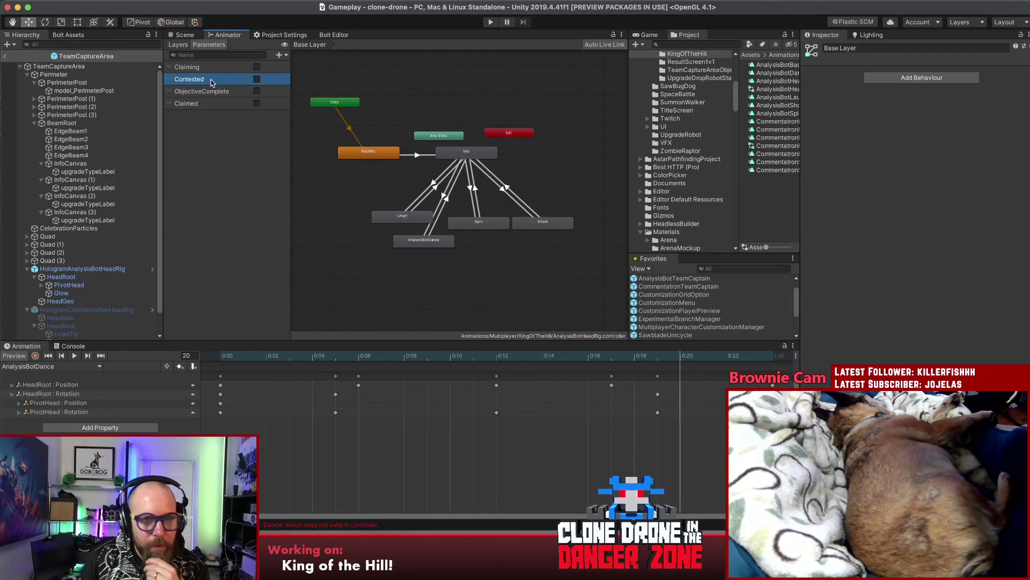
{"action": "left_click", "coordinate": [504, 156]}
{"action": "left_click", "coordinate": [541, 225]}
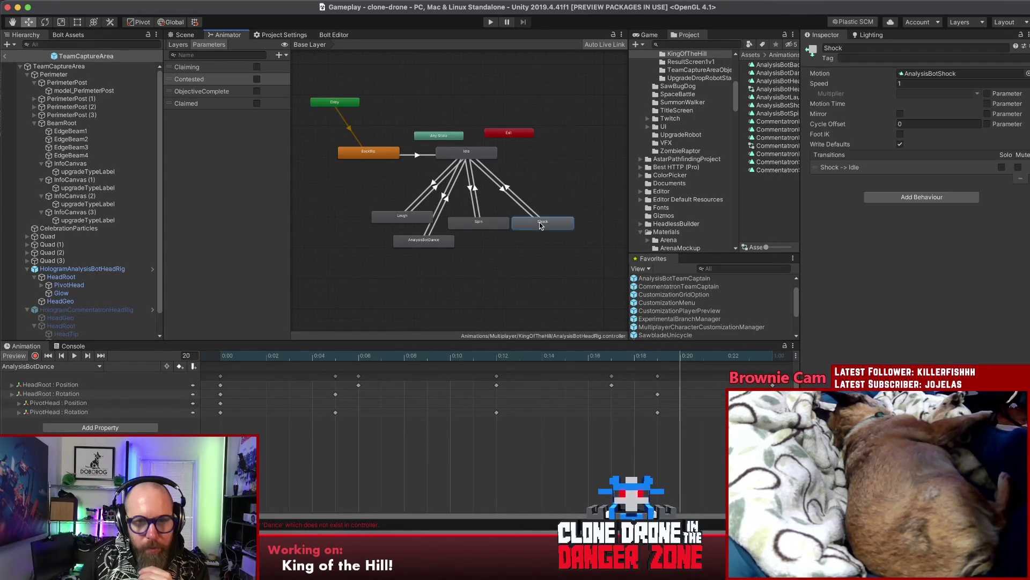
{"action": "mouse_move", "coordinate": [542, 224]}
{"action": "left_mouse_down"}
{"action": "mouse_move", "coordinate": [553, 214]}
{"action": "mouse_move", "coordinate": [535, 186]}
{"action": "left_mouse_up"}
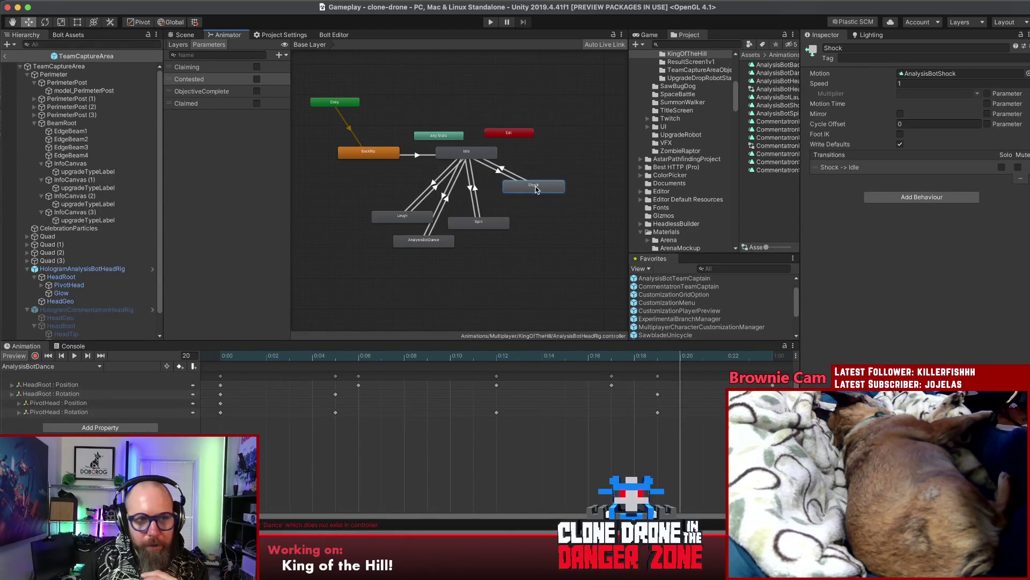
{"action": "left_click", "coordinate": [338, 190]}
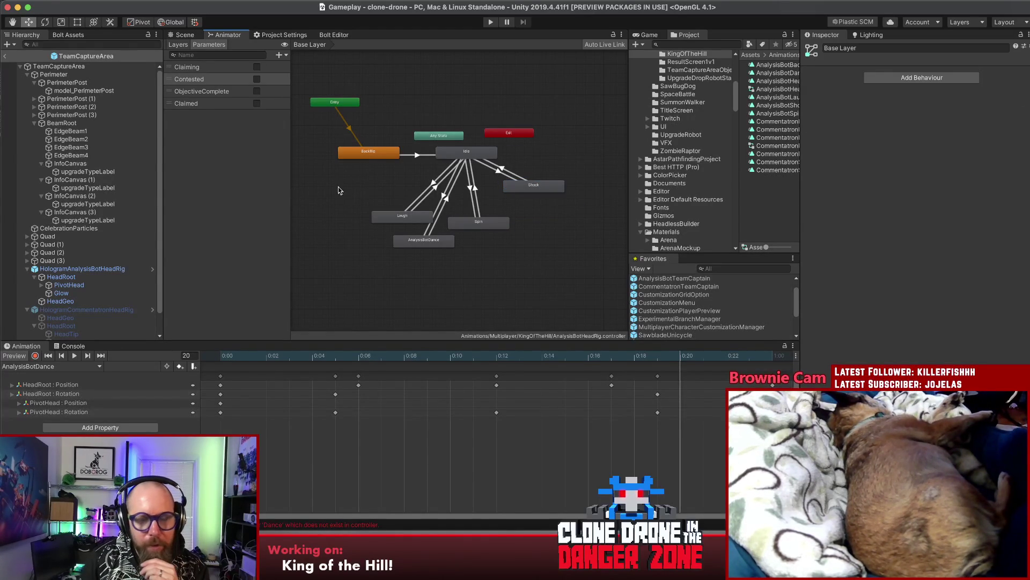
{"action": "left_click", "coordinate": [464, 160]}
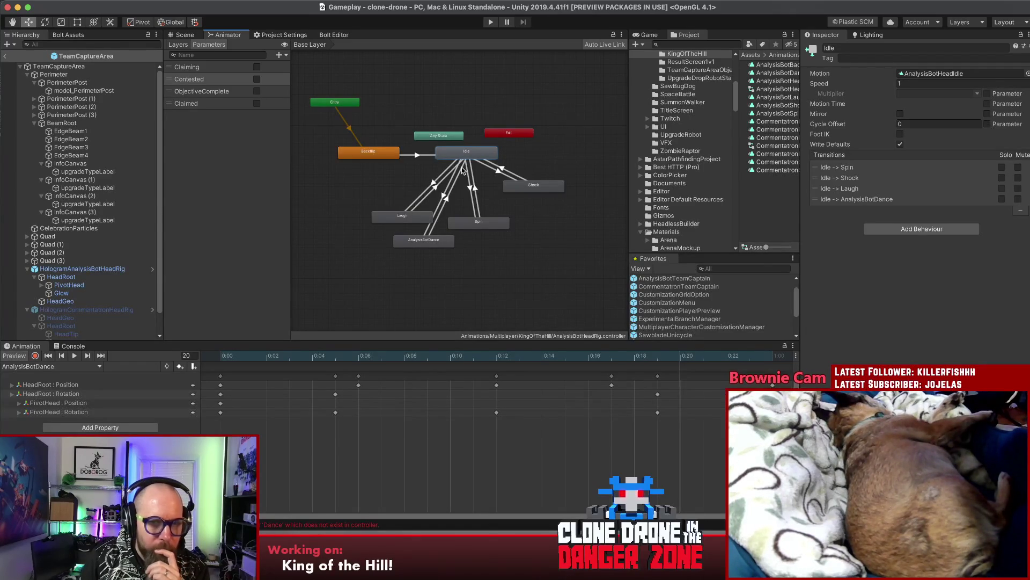
{"action": "left_click", "coordinate": [496, 224]}
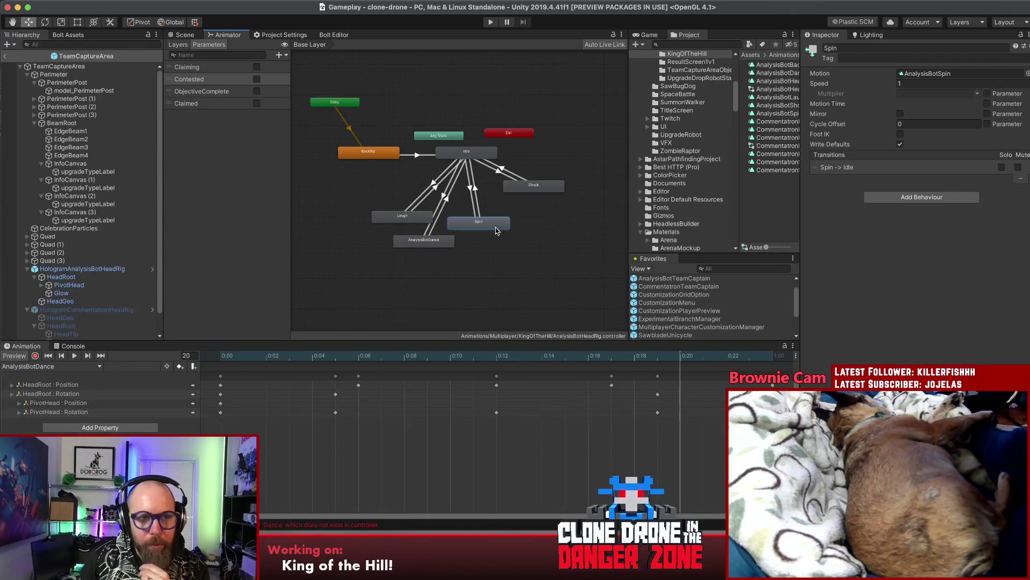
{"action": "left_click_drag", "start_coordinate": [488, 227], "coordinate": [505, 218]}
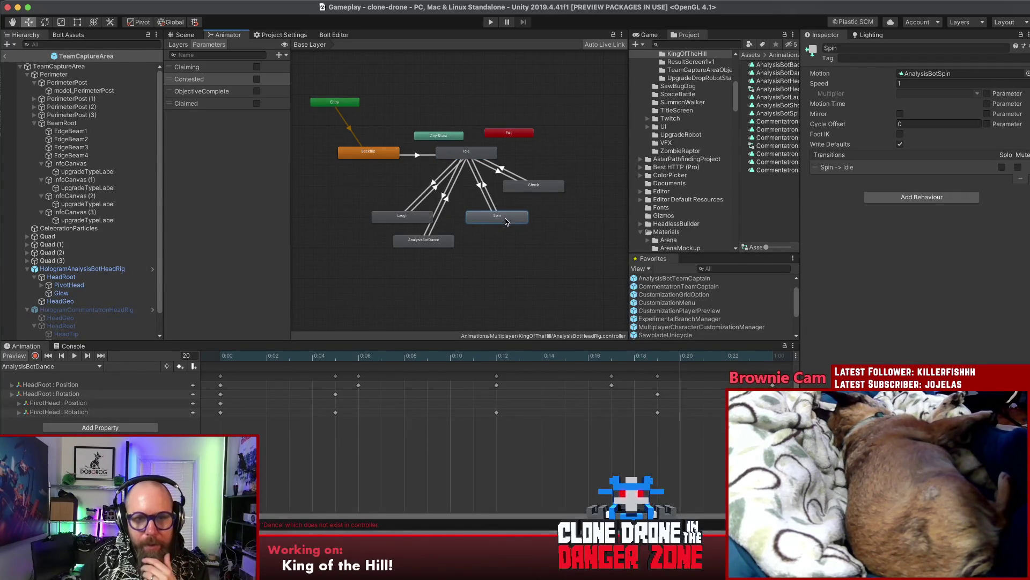
Step: Replace the empty Idle→Spin condition with Claimed true
{"action": "left_click", "coordinate": [482, 188]}
{"action": "left_click", "coordinate": [897, 258]}
{"action": "left_click", "coordinate": [921, 260]}
{"action": "left_click", "coordinate": [963, 265]}
{"action": "left_click", "coordinate": [1021, 271]}
{"action": "left_click", "coordinate": [1009, 270]}
{"action": "left_click", "coordinate": [903, 259]}
{"action": "left_click", "coordinate": [903, 259]}
{"action": "left_click", "coordinate": [888, 258]}
{"action": "scroll", "coordinate": [858, 301], "scroll_direction": "down", "scroll_amount": 1}
{"action": "left_click", "coordinate": [861, 310]}
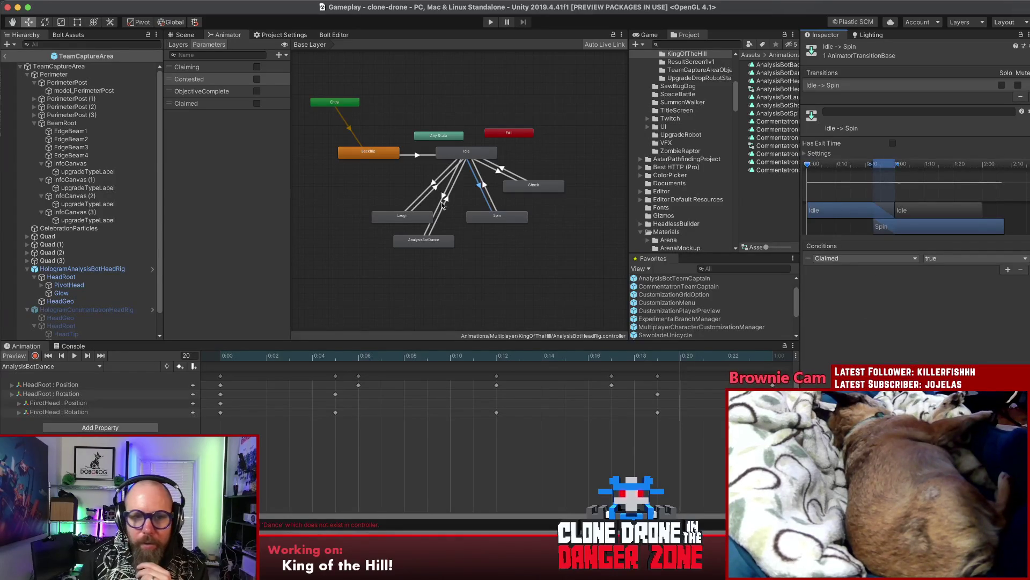
Step: Give the Spin→Idle transition a Claimed false condition
{"action": "left_click", "coordinate": [496, 217]}
{"action": "left_click", "coordinate": [495, 210]}
{"action": "left_click", "coordinate": [1009, 270]}
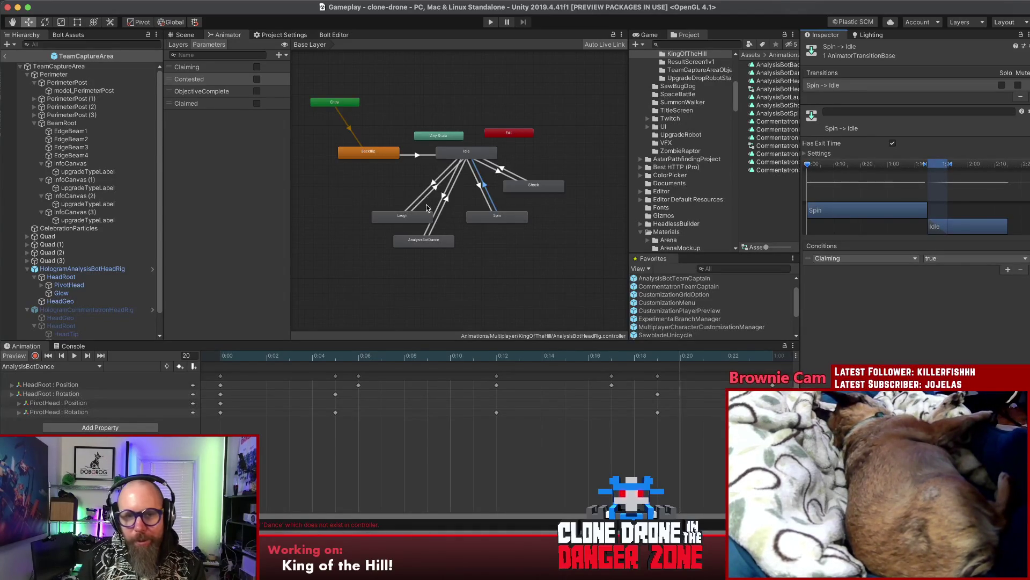
{"action": "left_click", "coordinate": [485, 215]}
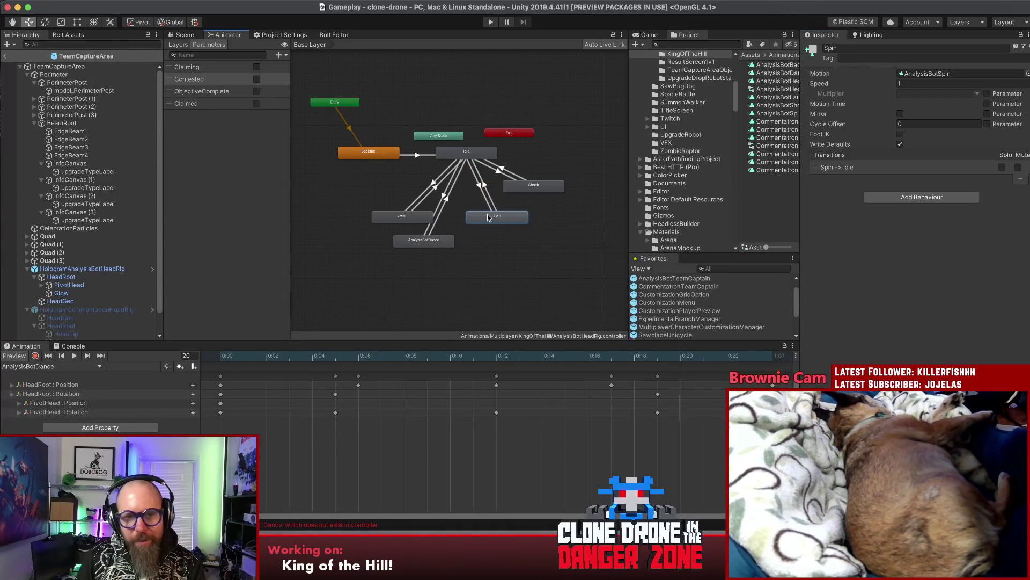
{"action": "left_click", "coordinate": [486, 192]}
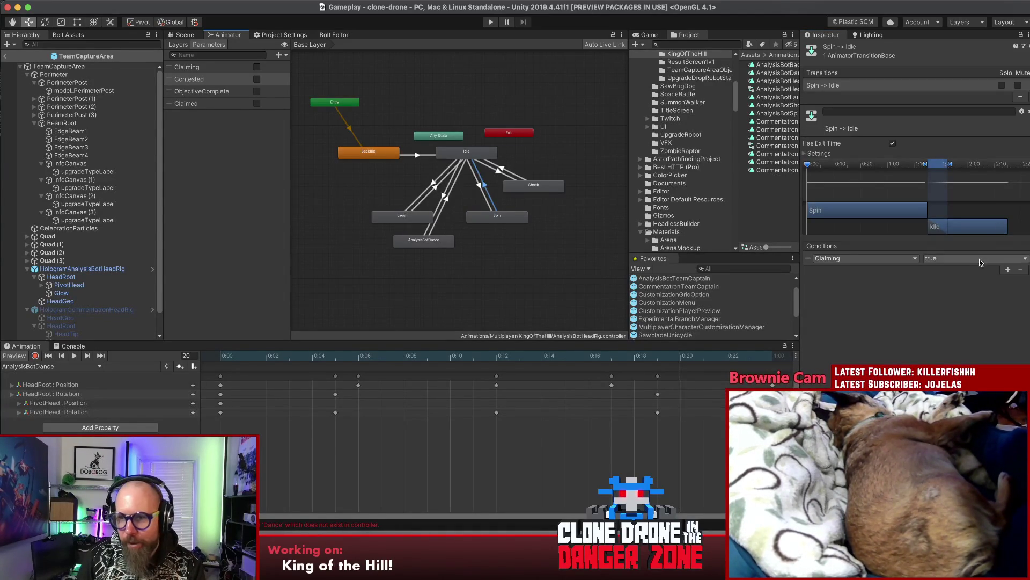
{"action": "left_click", "coordinate": [864, 259]}
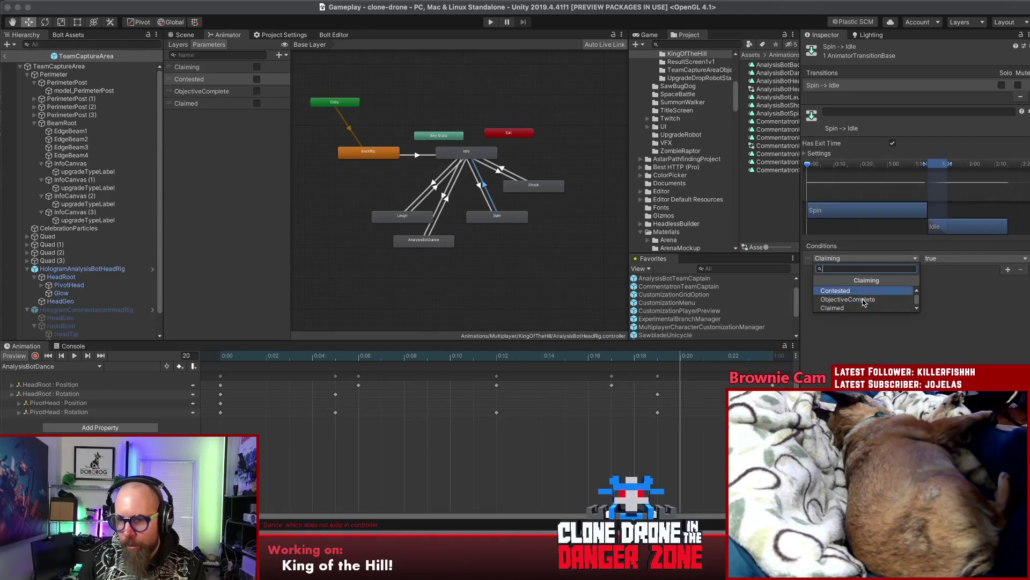
{"action": "left_click", "coordinate": [856, 307]}
{"action": "left_click", "coordinate": [947, 258]}
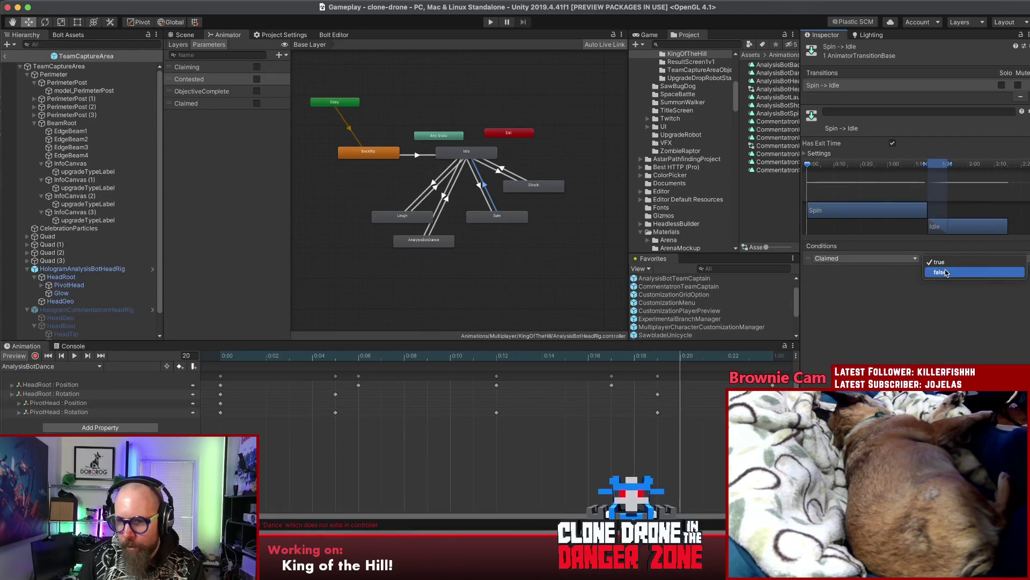
{"action": "left_click", "coordinate": [947, 273]}
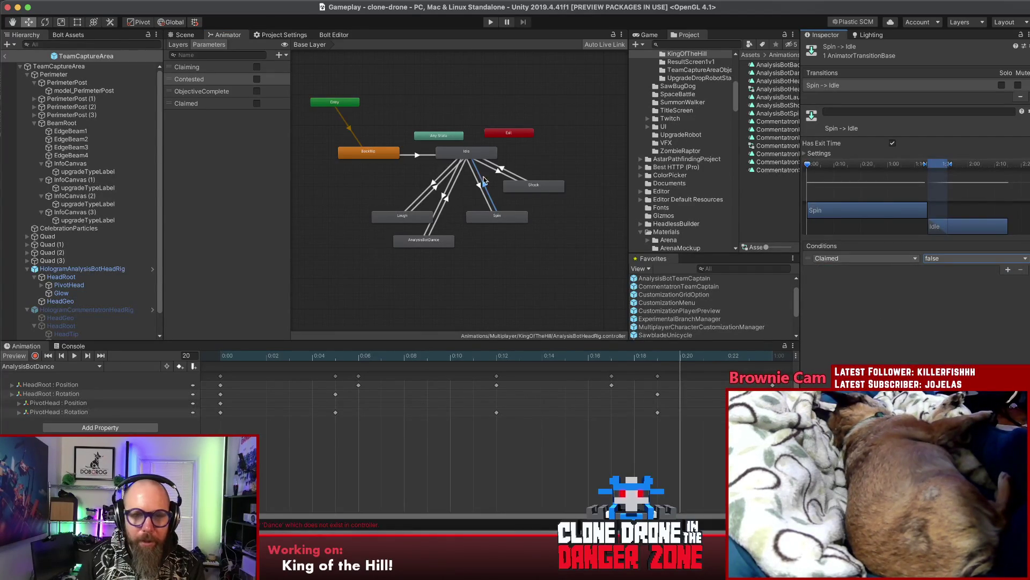
{"action": "left_click", "coordinate": [482, 157]}
{"action": "left_click", "coordinate": [530, 187]}
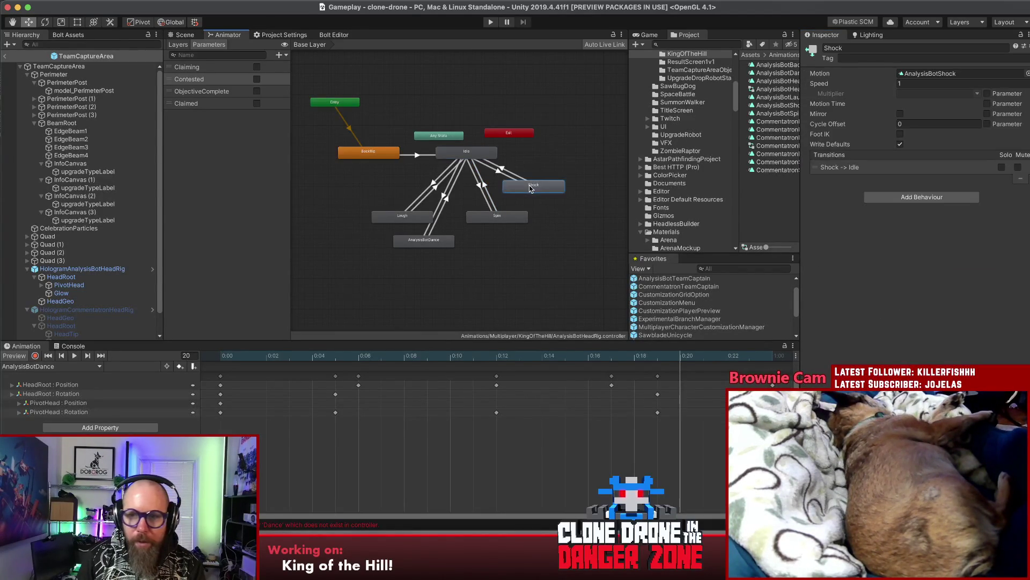
Step: Replace the Idle to Shock transition's broken condition with a Contested condition
{"action": "left_click", "coordinate": [503, 176]}
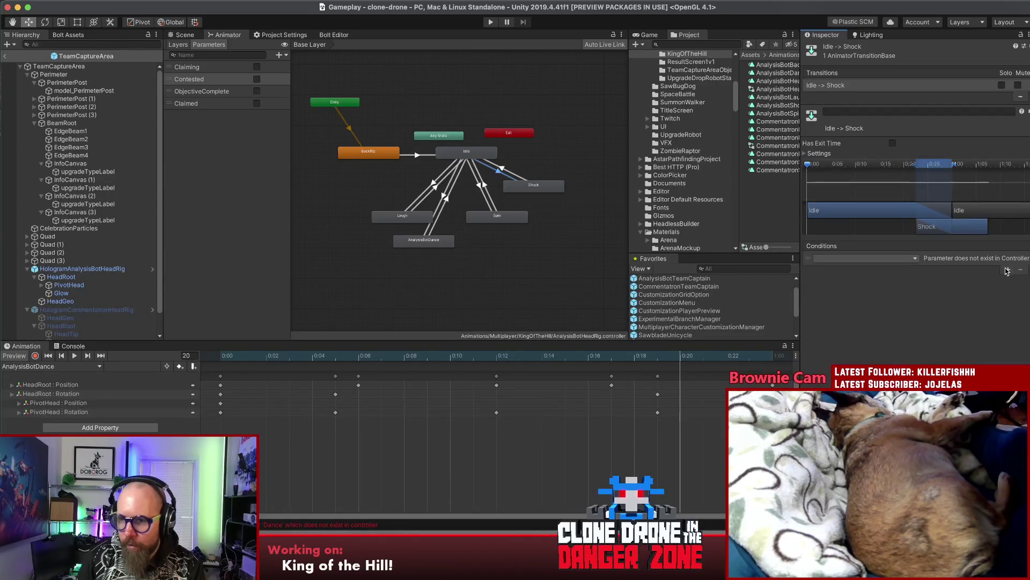
{"action": "left_click", "coordinate": [1022, 270]}
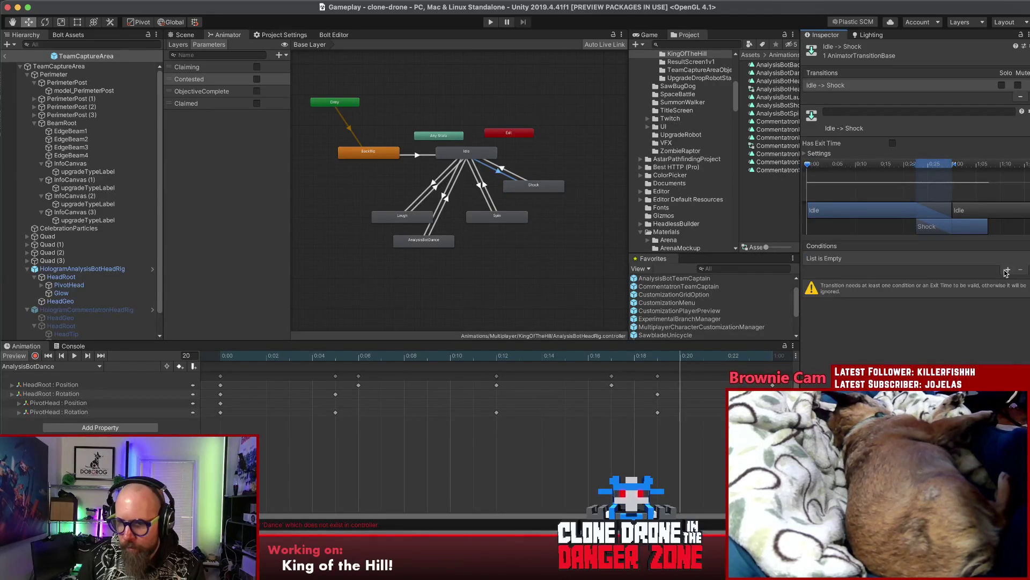
{"action": "left_click", "coordinate": [1008, 271]}
{"action": "left_click", "coordinate": [902, 257]}
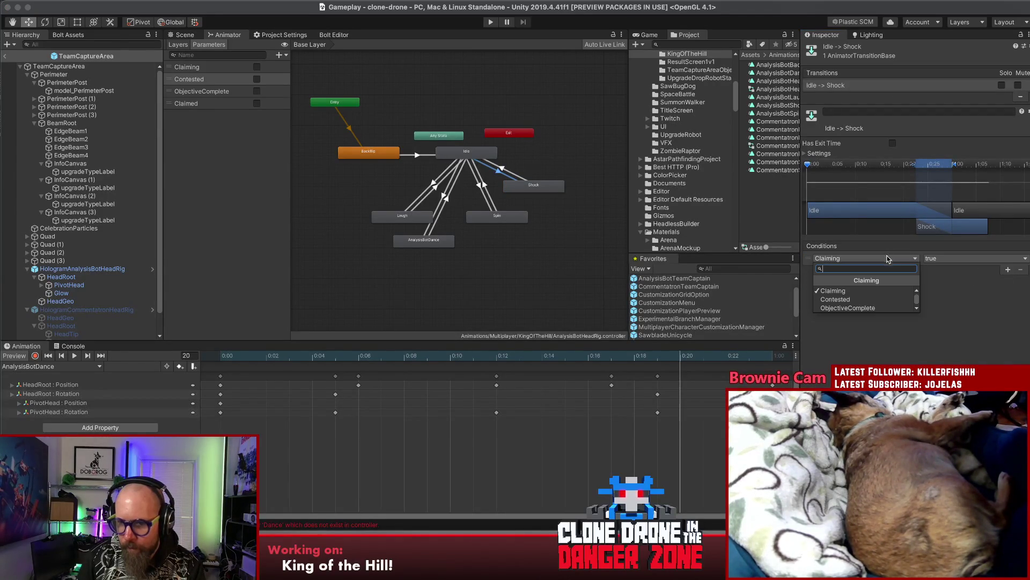
{"action": "left_click", "coordinate": [850, 299]}
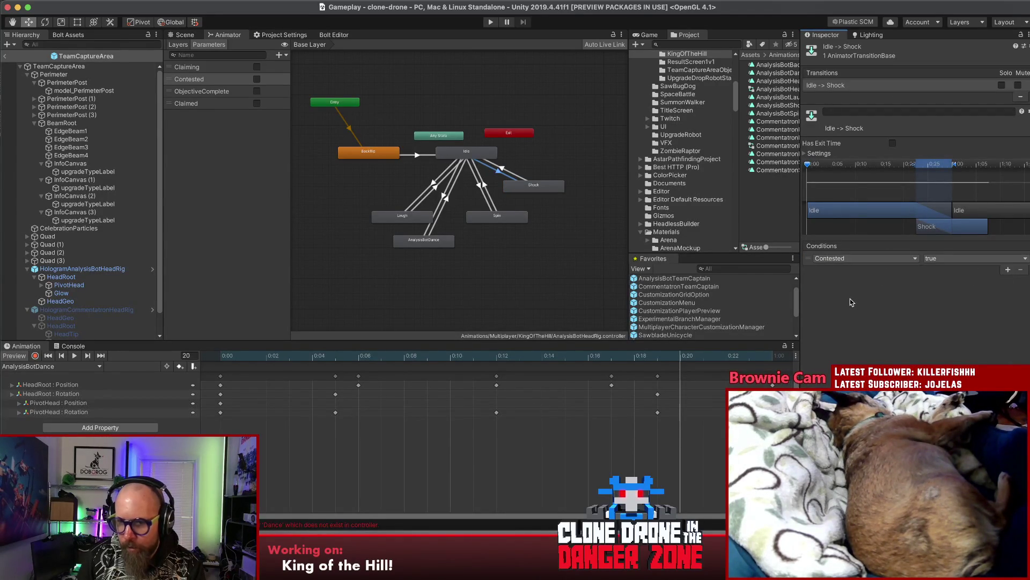
Step: Review the Shock to Idle transition, scrubbing its preview to about 0:10
{"action": "left_click", "coordinate": [516, 187]}
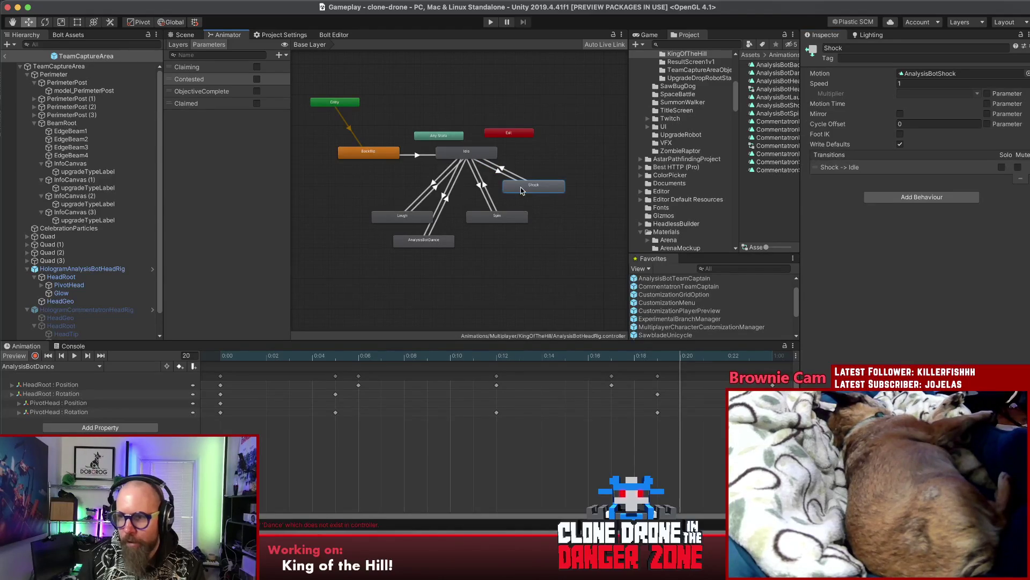
{"action": "left_click", "coordinate": [521, 175]}
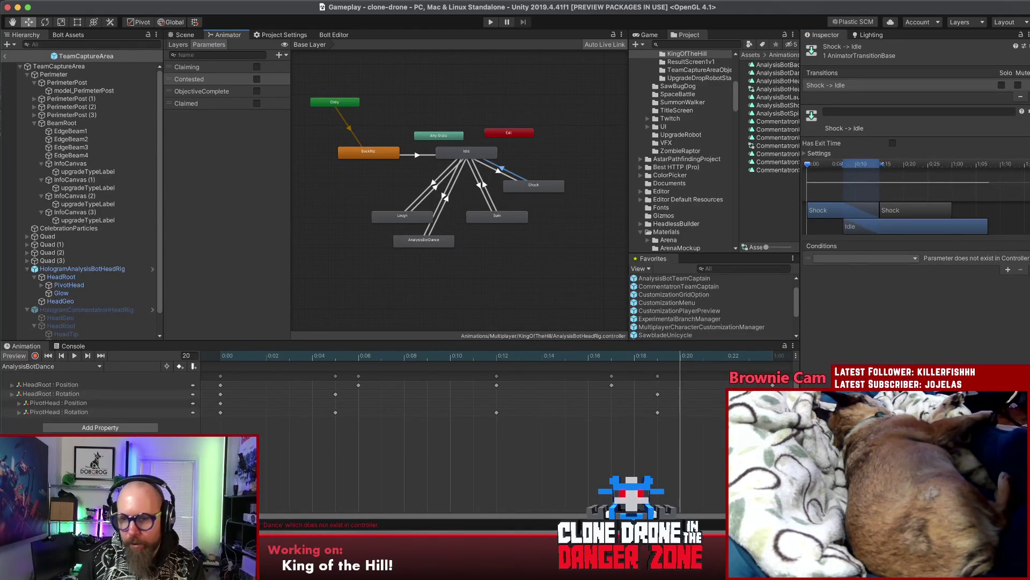
{"action": "left_click", "coordinate": [869, 164]}
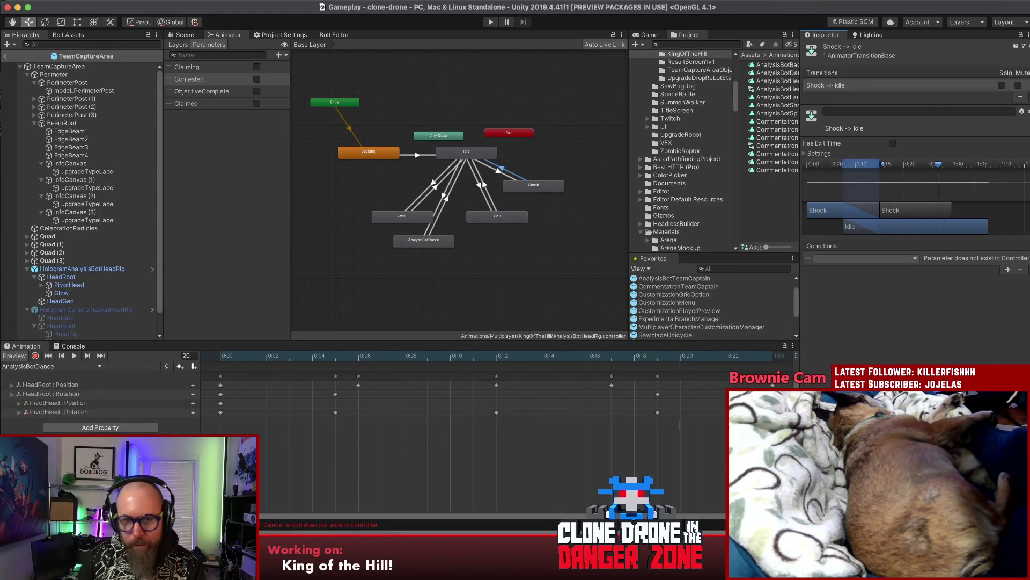
{"action": "left_click", "coordinate": [518, 168]}
{"action": "left_click", "coordinate": [519, 179]}
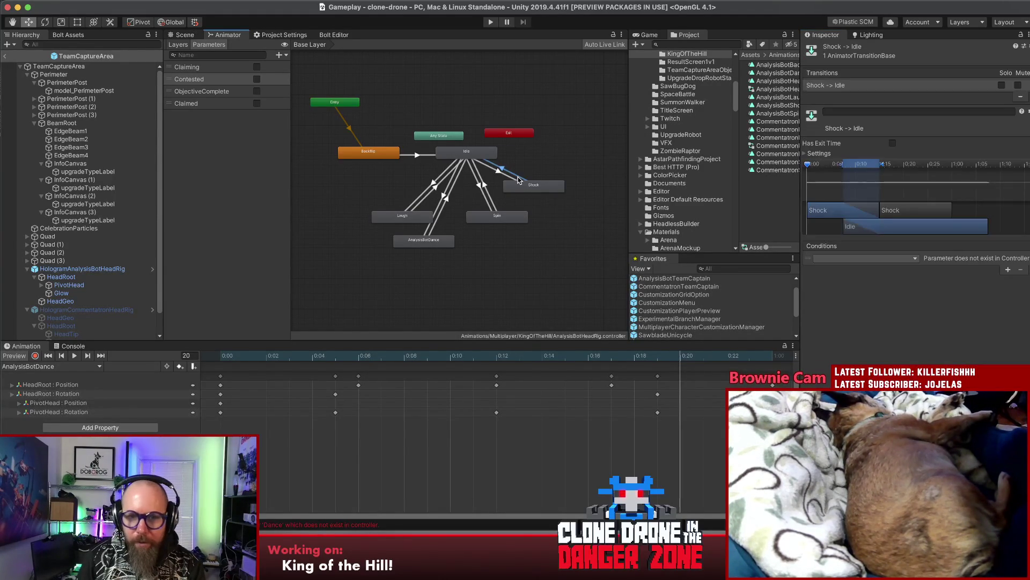
Step: Inspect the Shock state, widen the project browser, and locate Shock's animation clip
{"action": "left_click", "coordinate": [535, 187]}
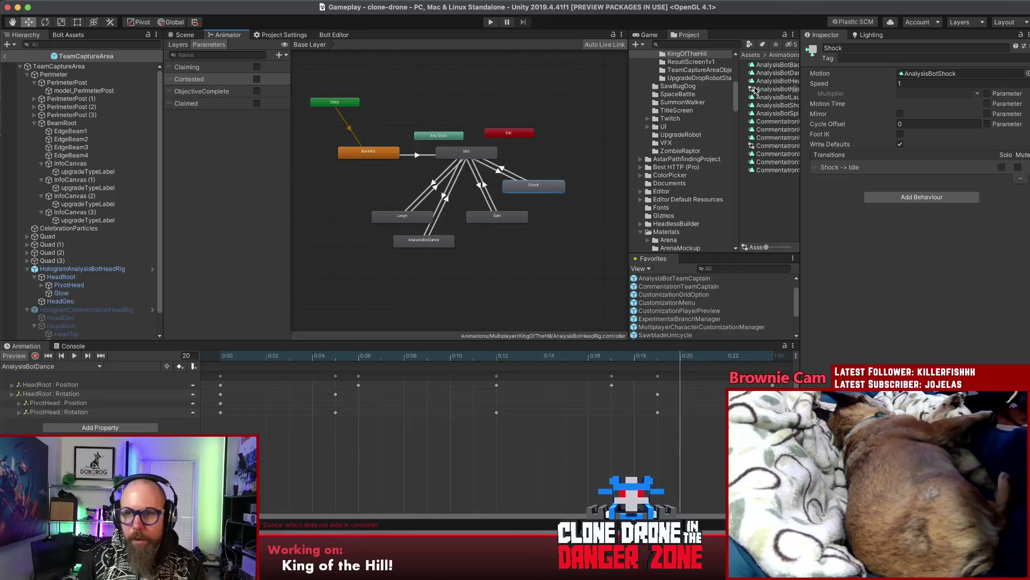
{"action": "left_click", "coordinate": [632, 126]}
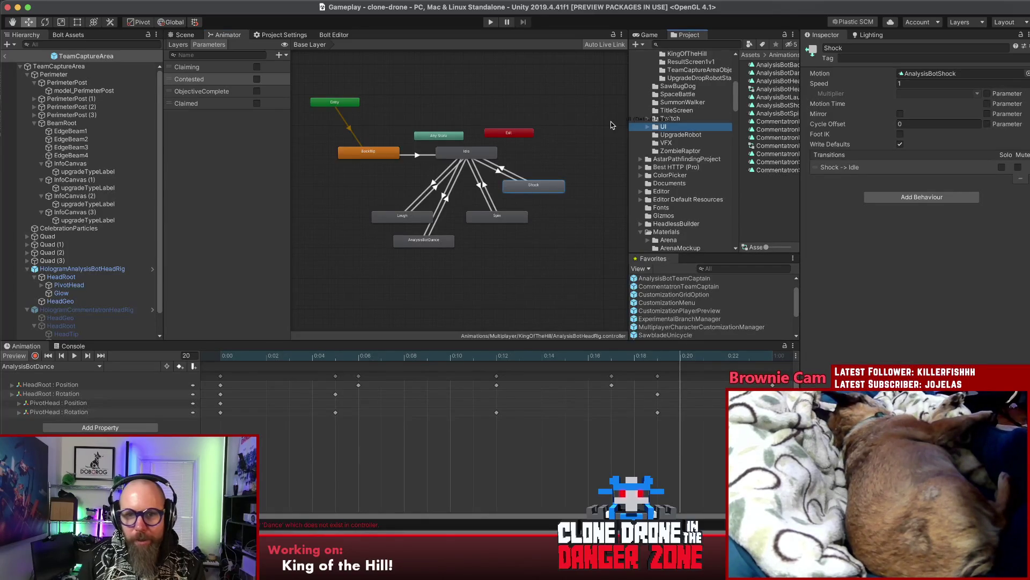
{"action": "left_click_drag", "start_coordinate": [644, 120], "coordinate": [643, 120]}
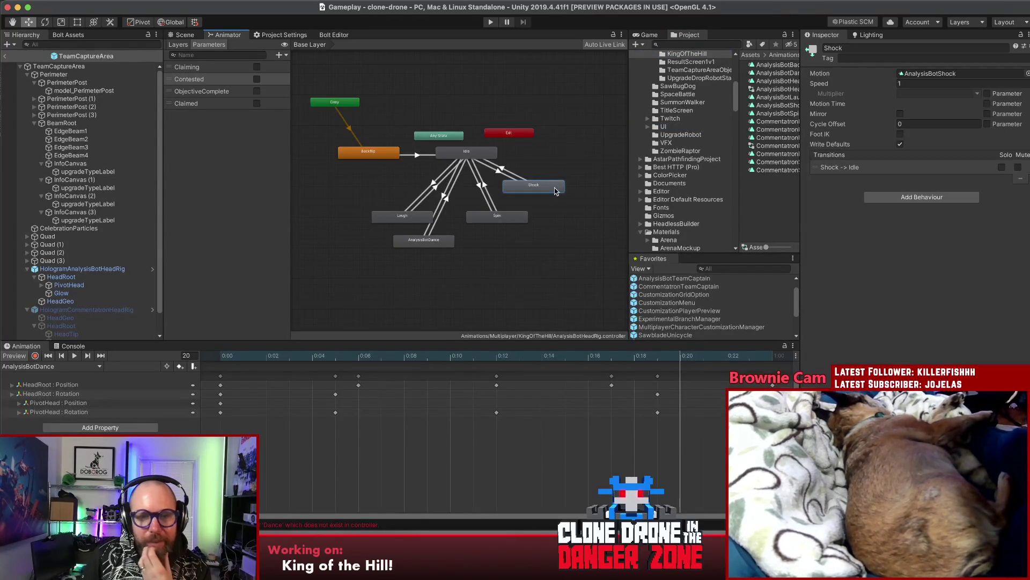
{"action": "left_click_drag", "start_coordinate": [630, 169], "coordinate": [621, 166]}
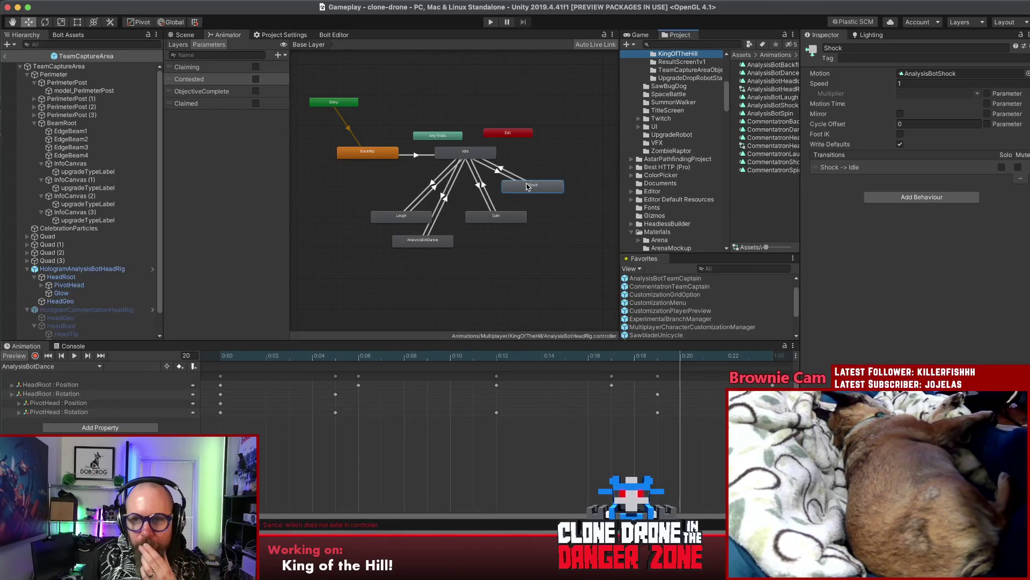
{"action": "left_click", "coordinate": [933, 74]}
{"action": "left_click", "coordinate": [787, 106]}
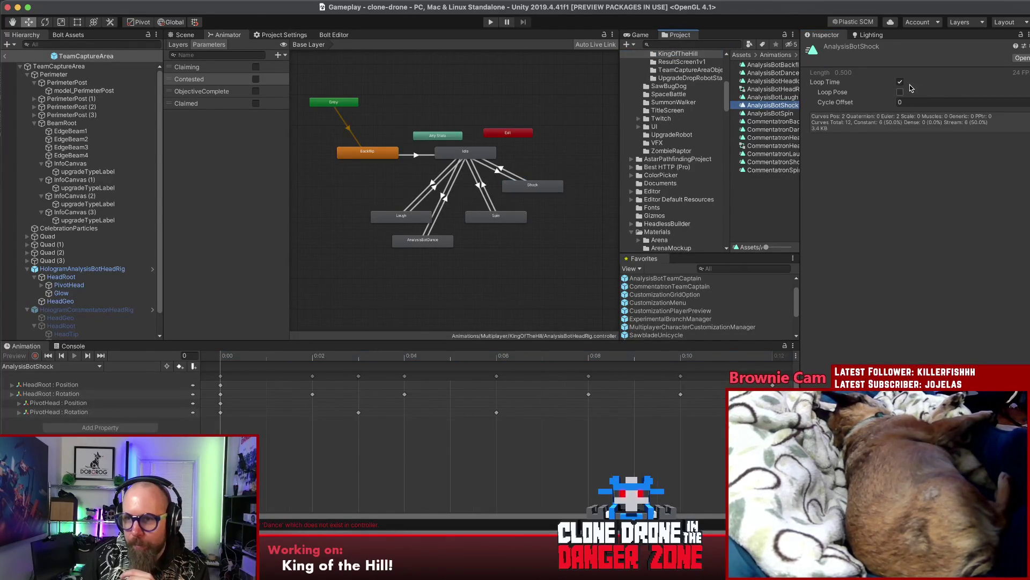
Step: Replace Shock to Idle's broken condition with Contested set to false
{"action": "left_click", "coordinate": [511, 173]}
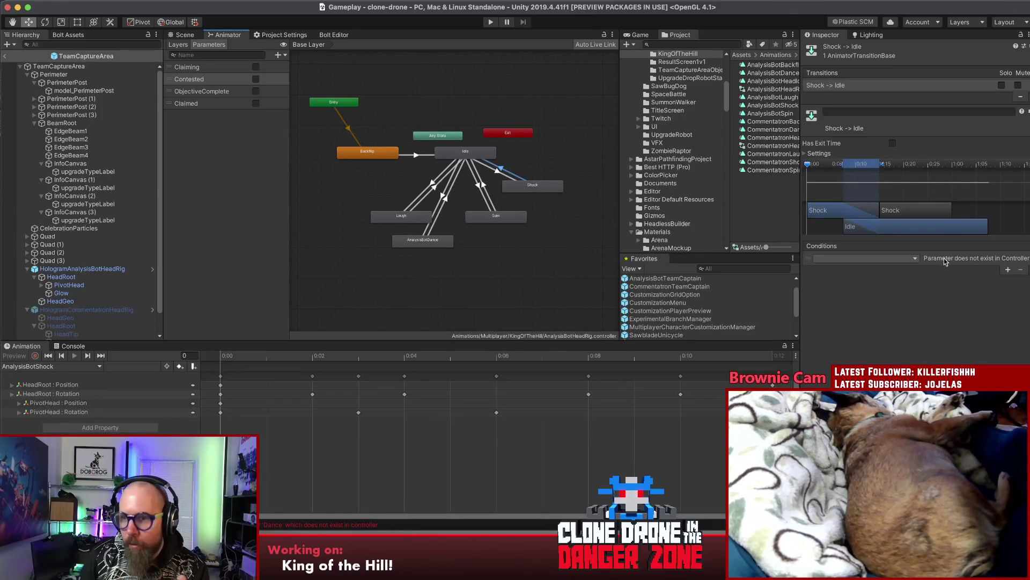
{"action": "left_click", "coordinate": [1003, 261]}
{"action": "left_click", "coordinate": [1020, 269]}
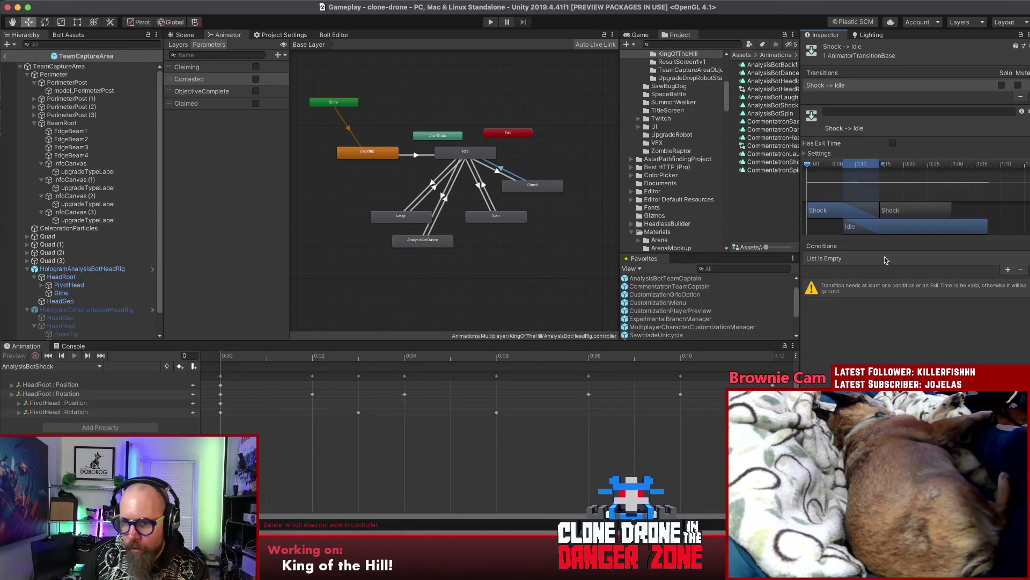
{"action": "left_click", "coordinate": [1008, 269]}
{"action": "left_click", "coordinate": [875, 256]}
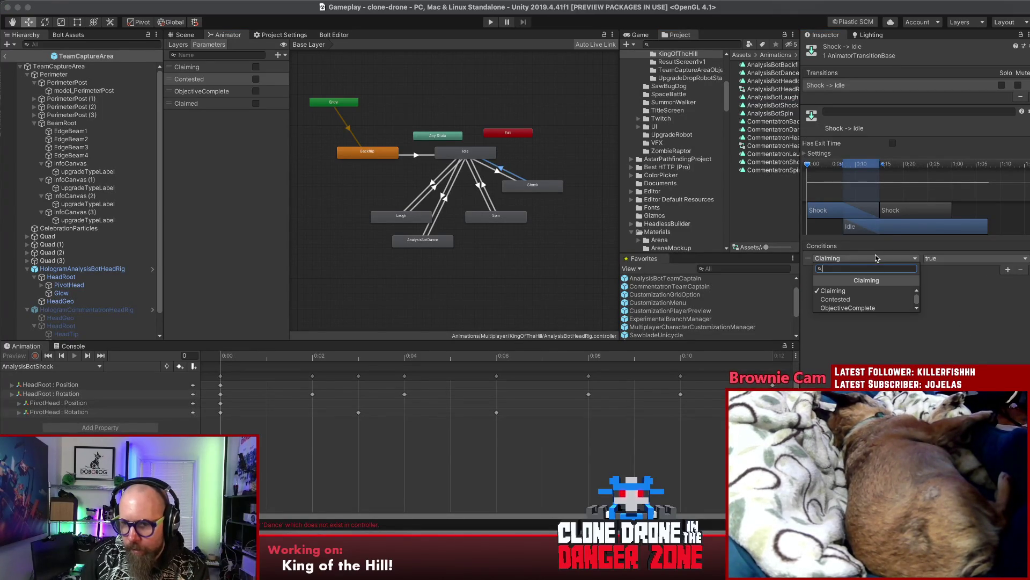
{"action": "left_click", "coordinate": [844, 300]}
{"action": "left_click", "coordinate": [943, 260]}
{"action": "left_click", "coordinate": [950, 274]}
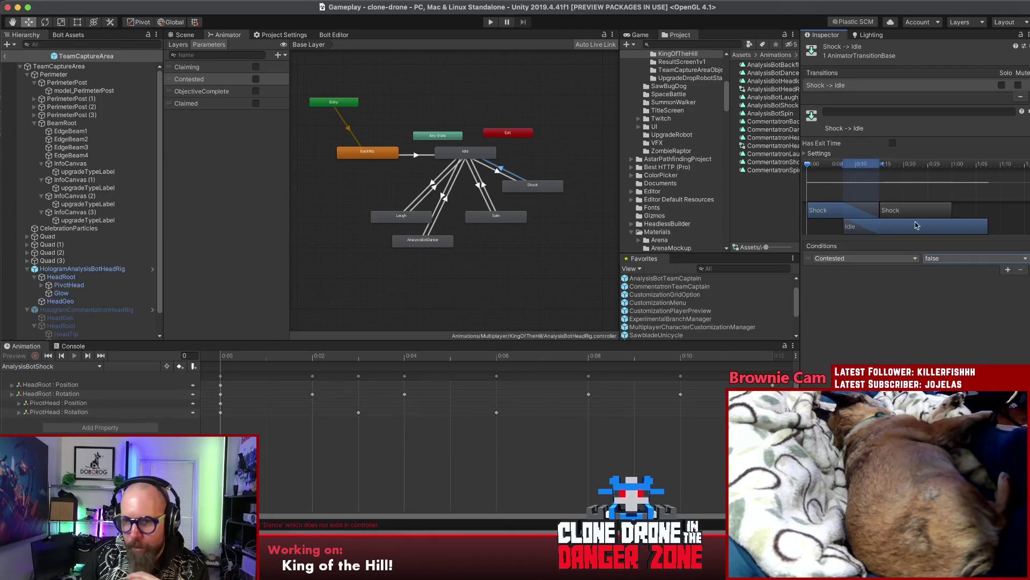
{"action": "left_click", "coordinate": [529, 186]}
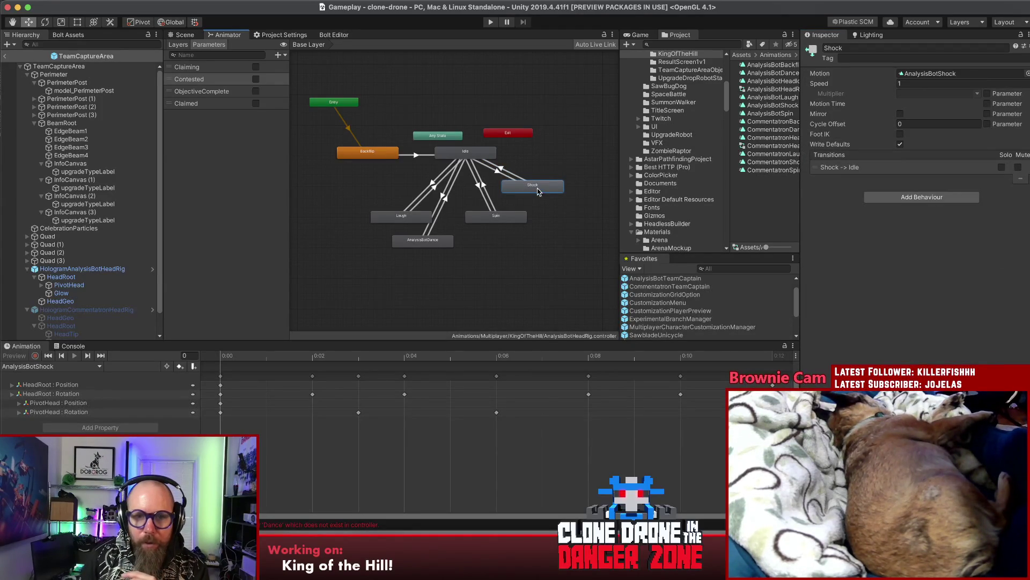
{"action": "left_click", "coordinate": [512, 177]}
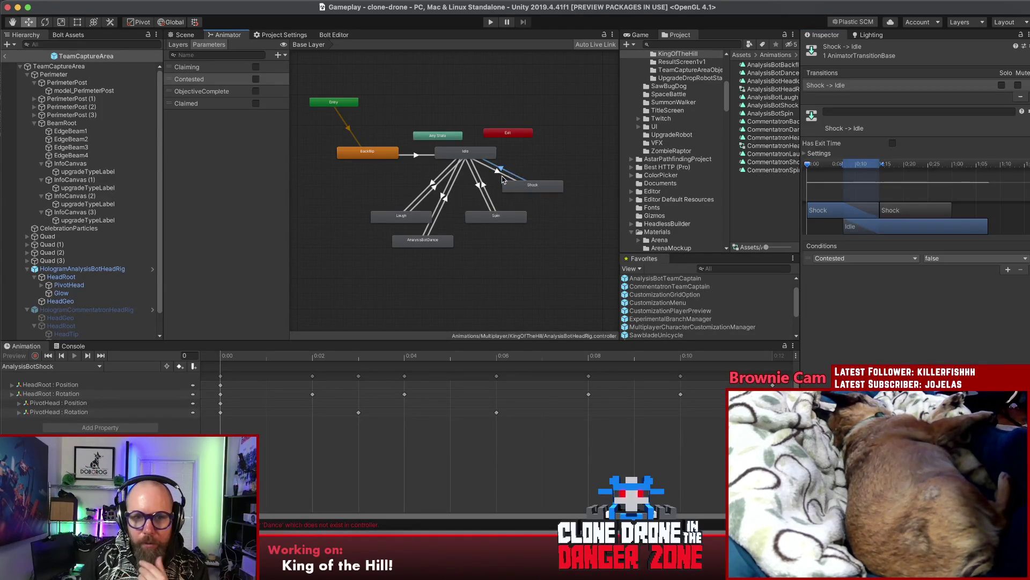
Step: Nudge Shock right, move Spin down-right and Laugh up-left
{"action": "left_click", "coordinate": [466, 153]}
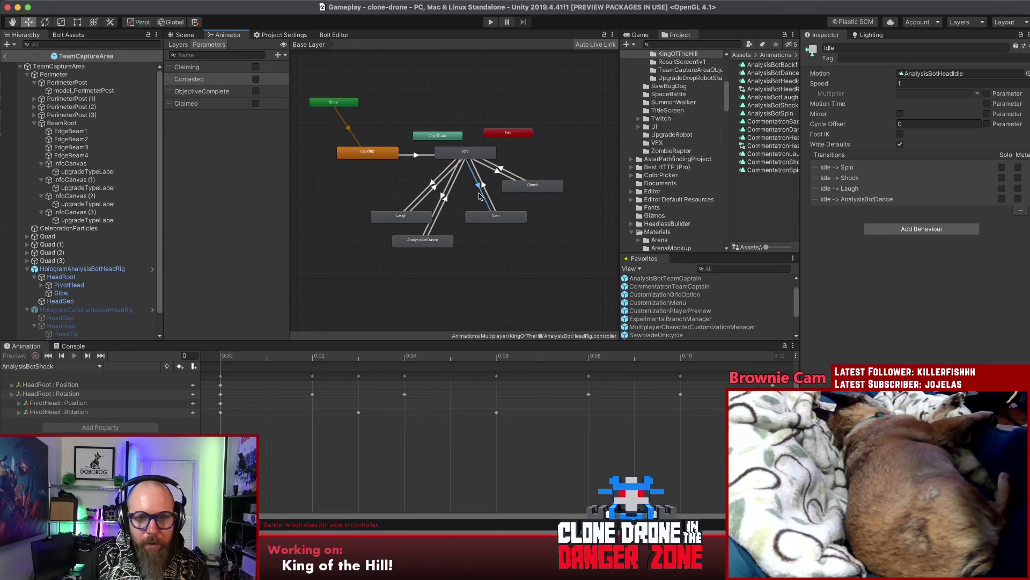
{"action": "left_click", "coordinate": [480, 196]}
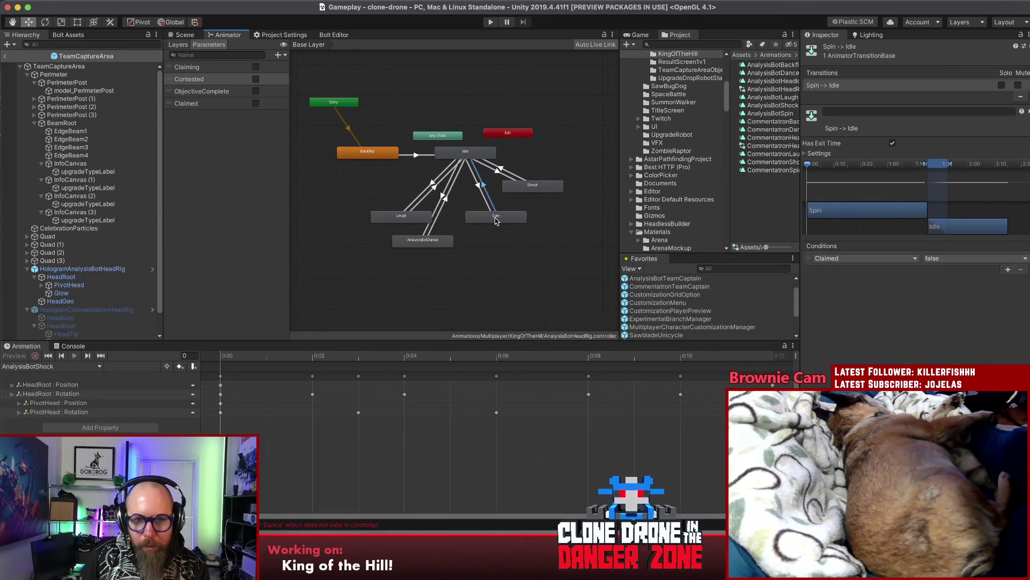
{"action": "left_click", "coordinate": [541, 187]}
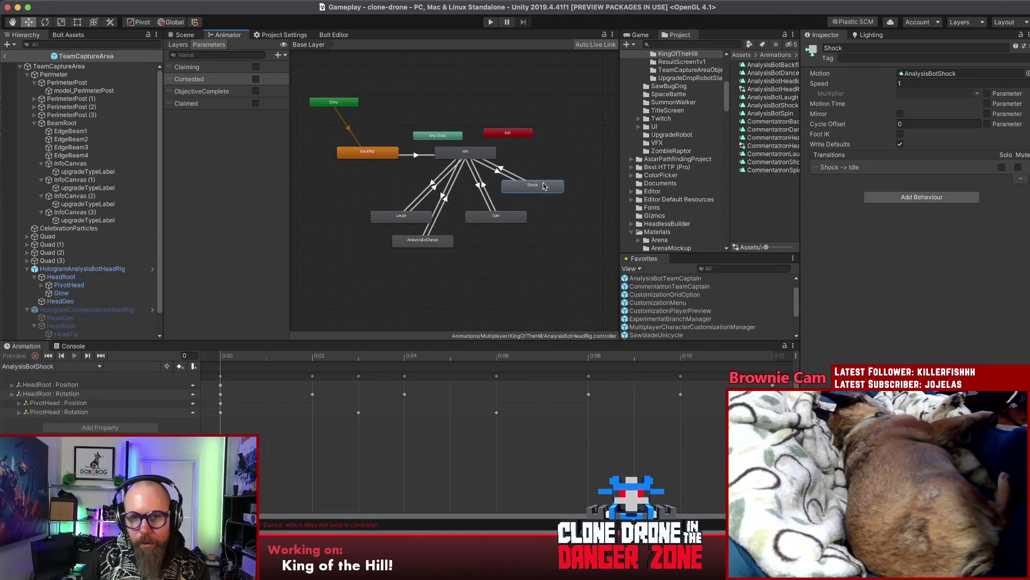
{"action": "left_click_drag", "start_coordinate": [545, 188], "coordinate": [551, 189]}
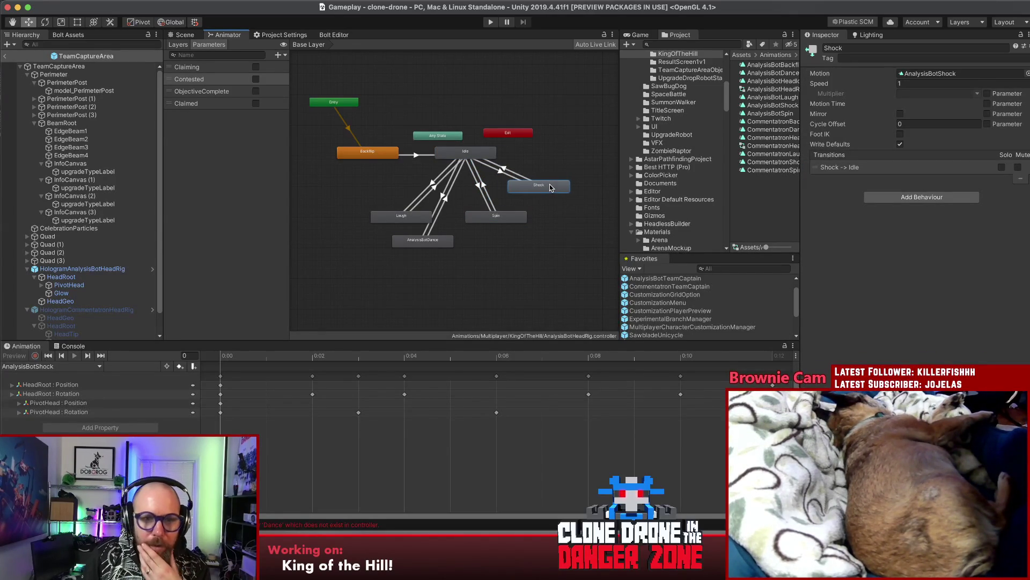
{"action": "mouse_move", "coordinate": [489, 221]}
{"action": "left_mouse_down"}
{"action": "mouse_move", "coordinate": [527, 223]}
{"action": "mouse_move", "coordinate": [513, 234]}
{"action": "left_mouse_up"}
{"action": "left_click_drag", "start_coordinate": [429, 218], "coordinate": [419, 209]}
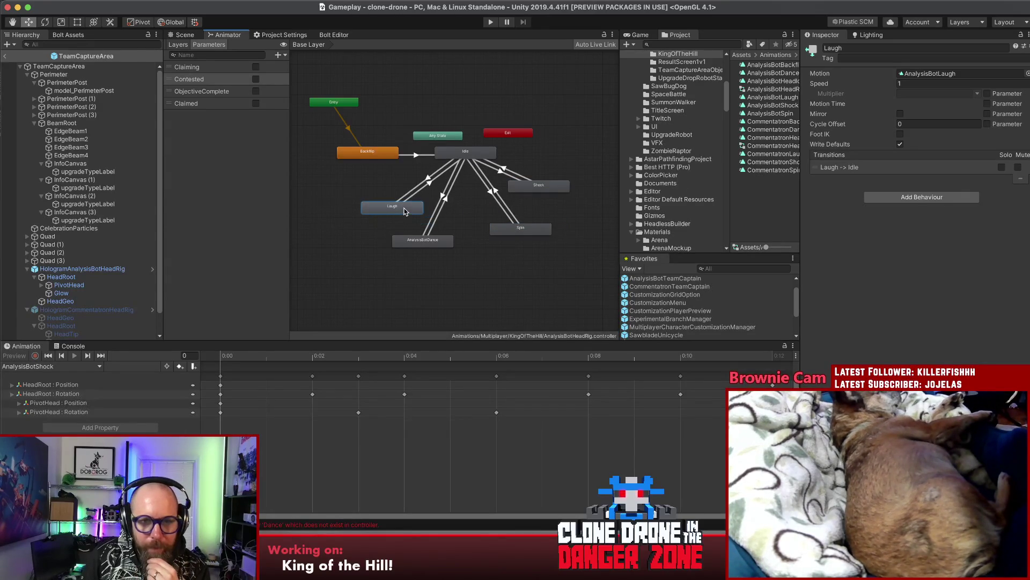
Step: Reselect the Shock state and its Shock to Idle transition
{"action": "left_click", "coordinate": [519, 191]}
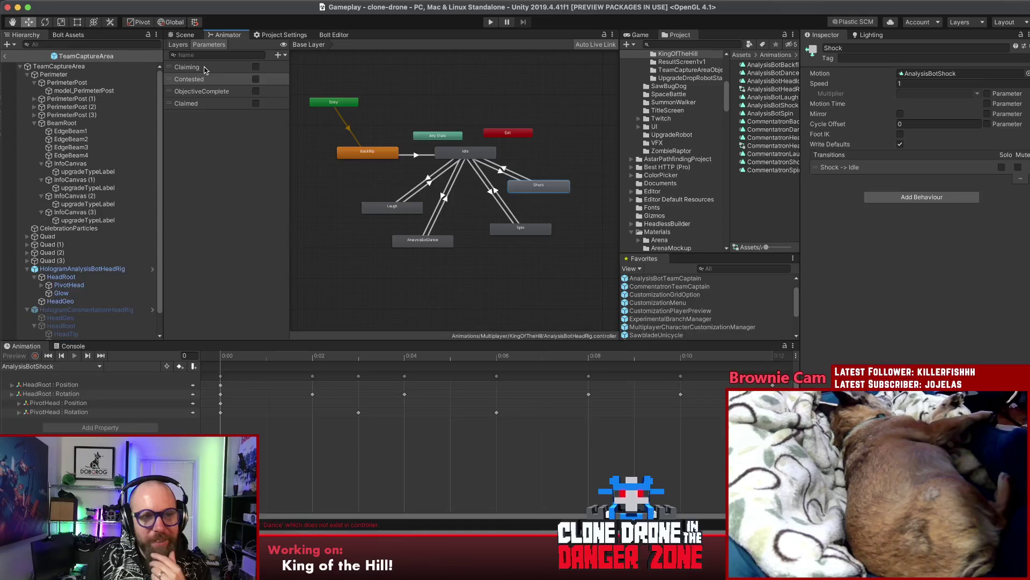
{"action": "right_click", "coordinate": [516, 184]}
{"action": "key", "text": "Escape"}
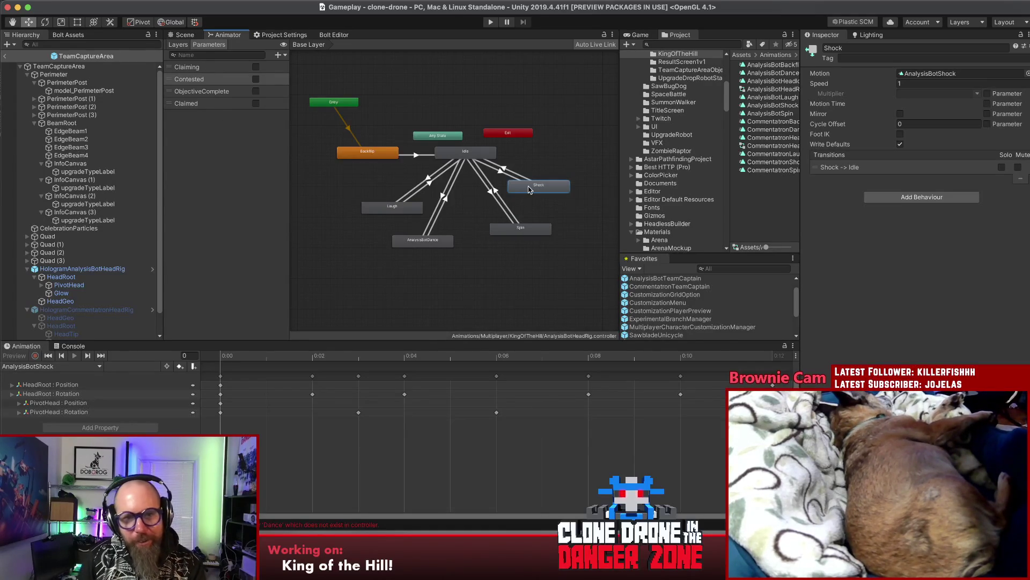
{"action": "left_click", "coordinate": [514, 174]}
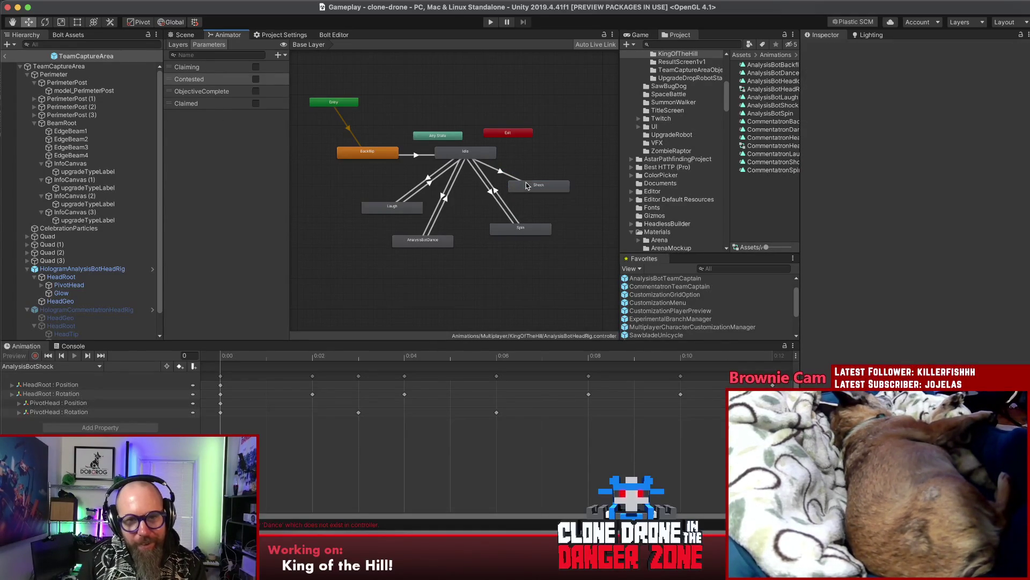
Step: Create a Shock to Laugh transition conditioned on Claimed
{"action": "left_click", "coordinate": [537, 185]}
{"action": "right_click", "coordinate": [527, 184]}
{"action": "key", "text": "Escape"}
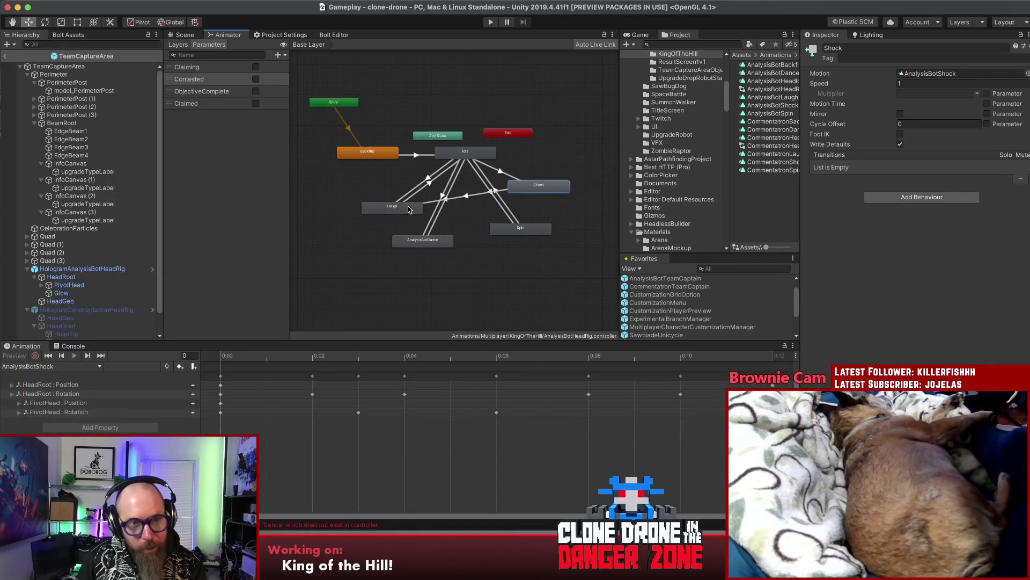
{"action": "left_click", "coordinate": [399, 209]}
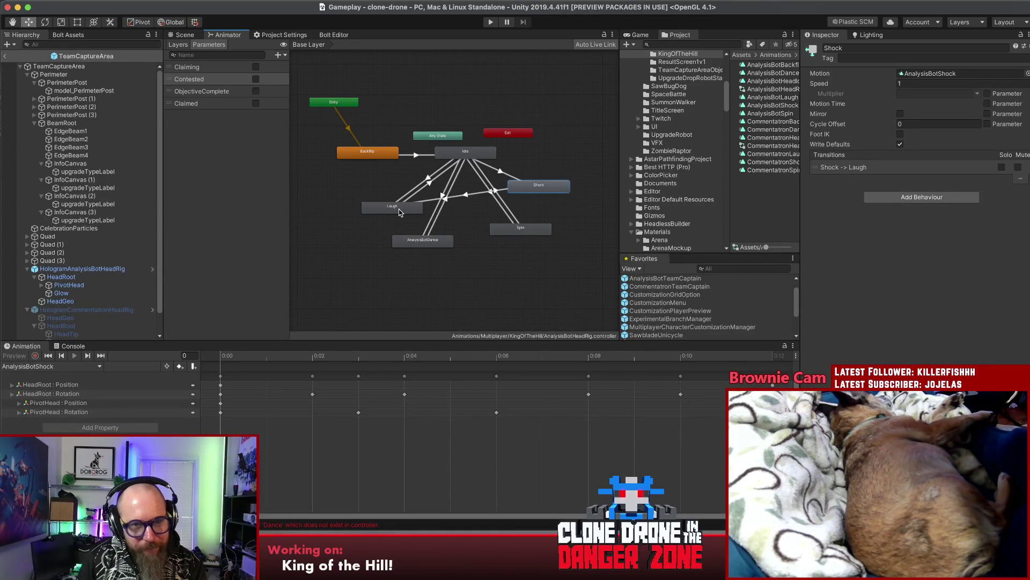
{"action": "left_click", "coordinate": [471, 198]}
{"action": "left_click", "coordinate": [1008, 269]}
{"action": "left_click", "coordinate": [911, 259]}
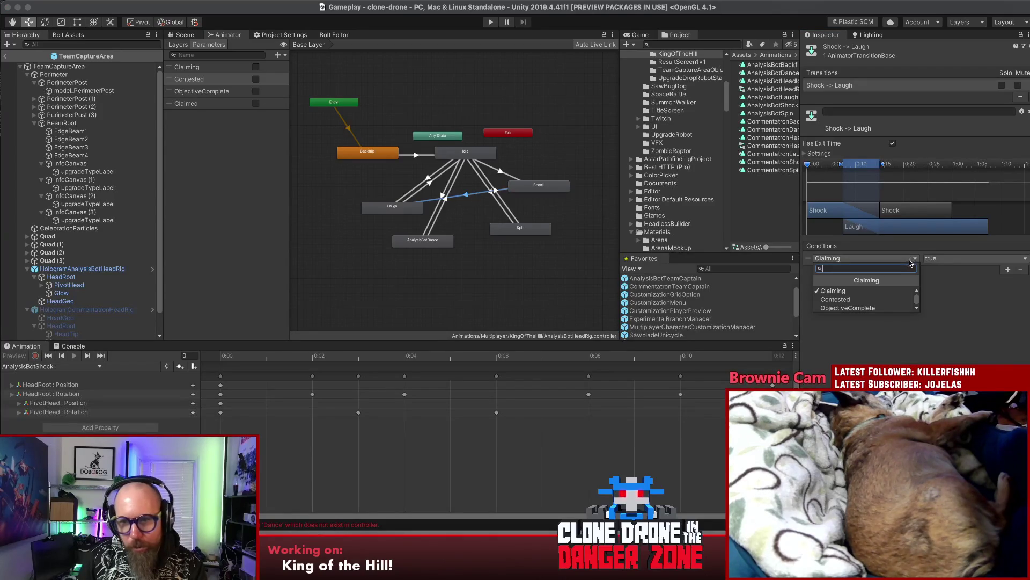
{"action": "left_click", "coordinate": [849, 306]}
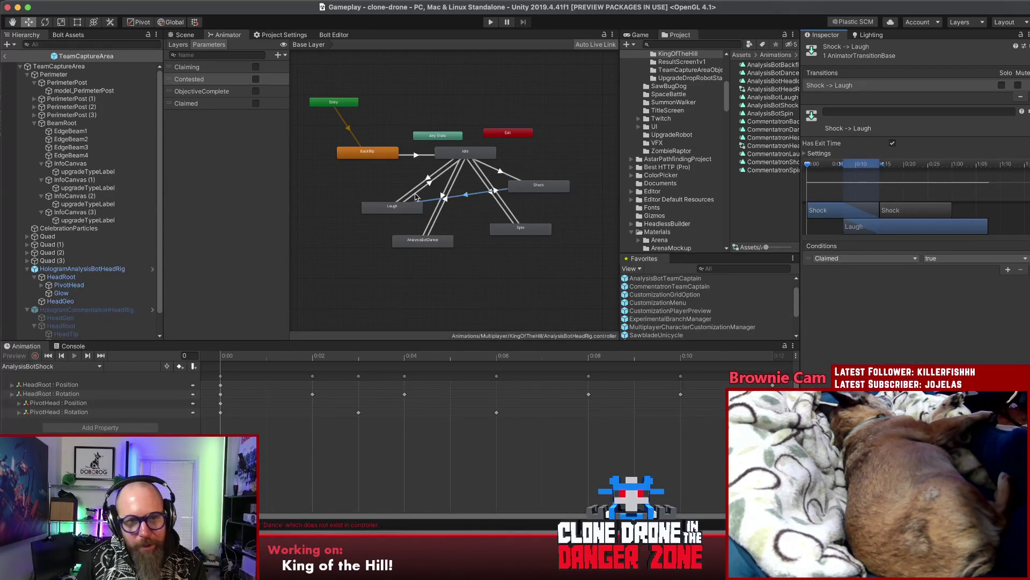
Step: Remove Laugh to Idle's broken condition, enable exit time, and push the exit later
{"action": "left_click", "coordinate": [406, 206]}
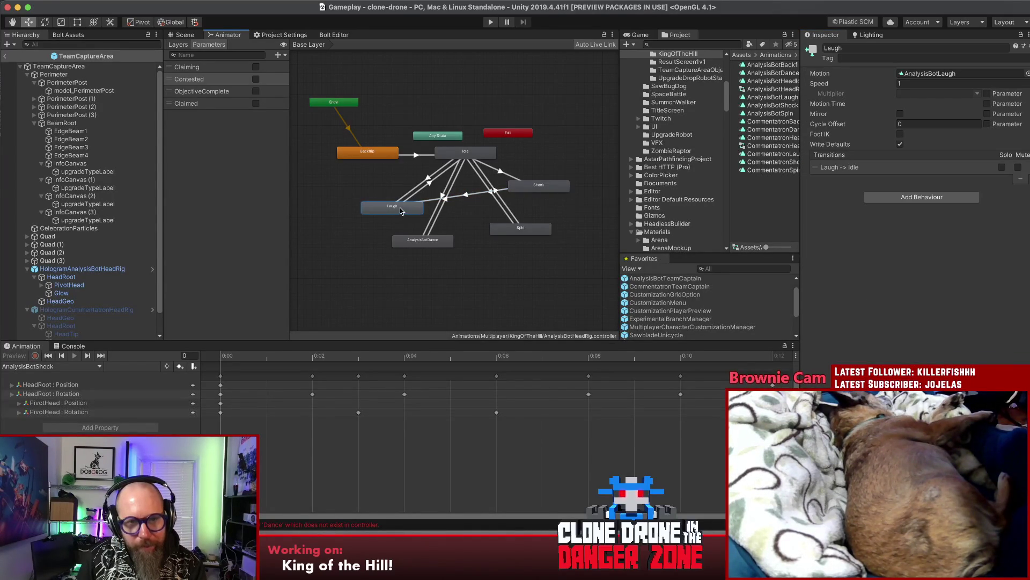
{"action": "left_click", "coordinate": [428, 184]}
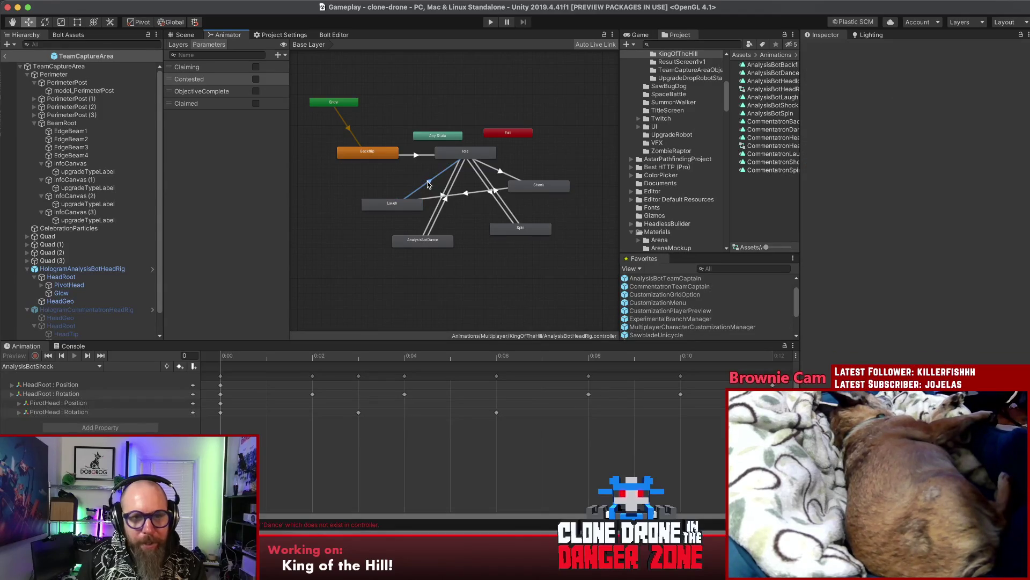
{"action": "left_click", "coordinate": [983, 258]}
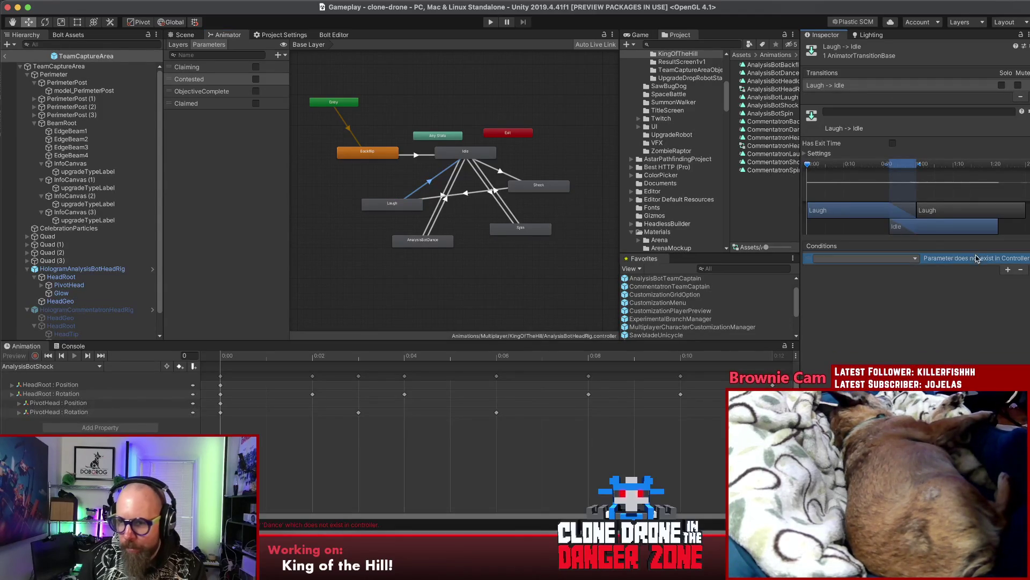
{"action": "left_click", "coordinate": [1022, 270]}
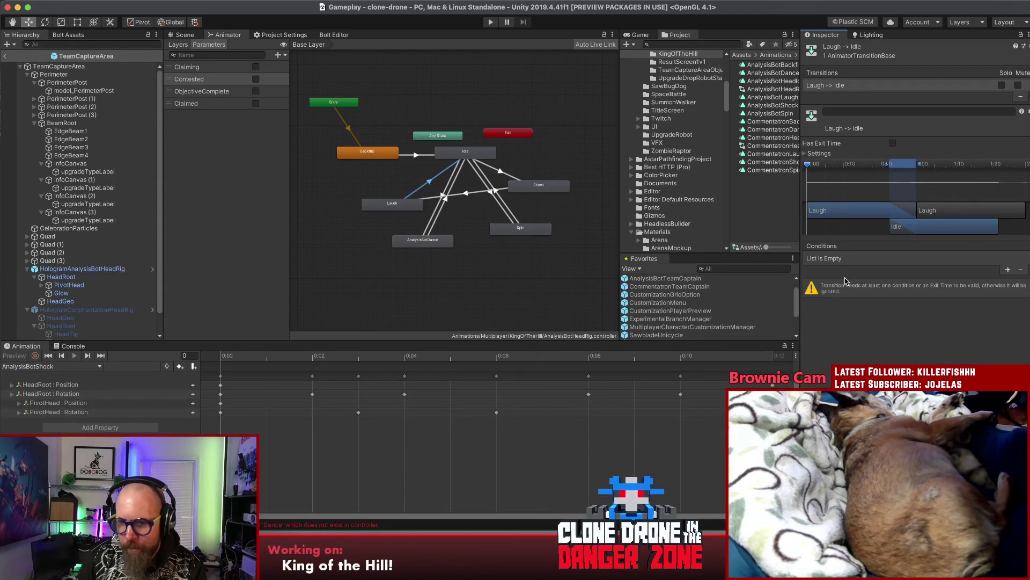
{"action": "left_click", "coordinate": [893, 143]}
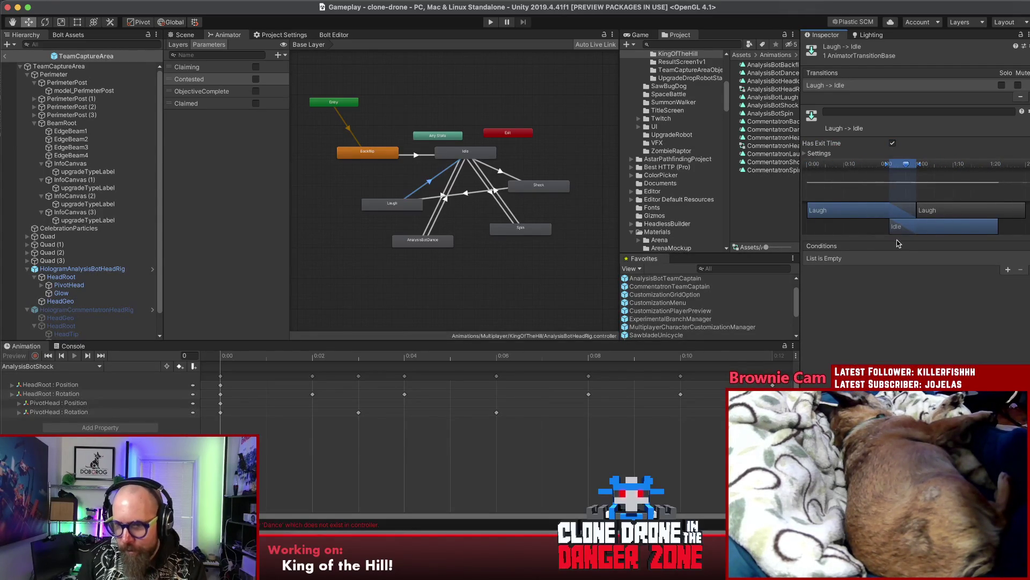
{"action": "scroll", "coordinate": [895, 206], "scroll_direction": "down", "scroll_amount": 2}
{"action": "mouse_move", "coordinate": [894, 207]}
{"action": "left_mouse_down"}
{"action": "mouse_move", "coordinate": [953, 167]}
{"action": "mouse_move", "coordinate": [997, 163]}
{"action": "left_mouse_up"}
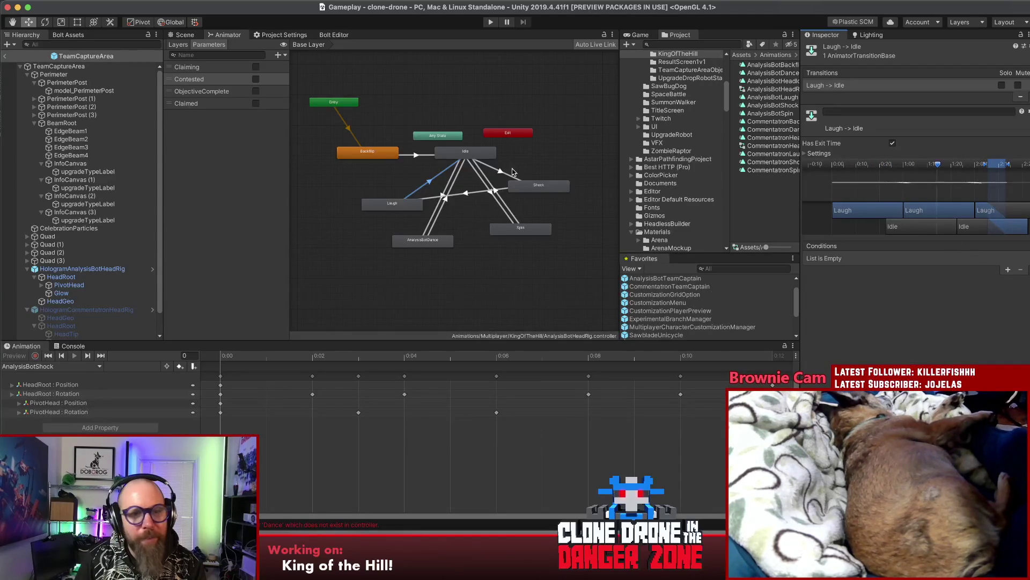
{"action": "left_click", "coordinate": [455, 198]}
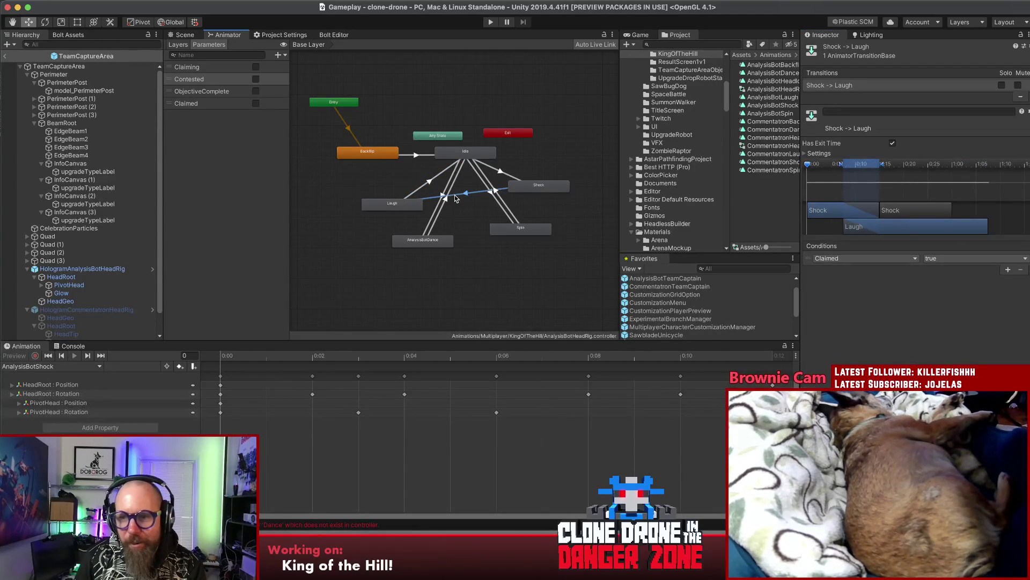
Step: Move the Shock state higher in the Animator graph
{"action": "left_click", "coordinate": [394, 205]}
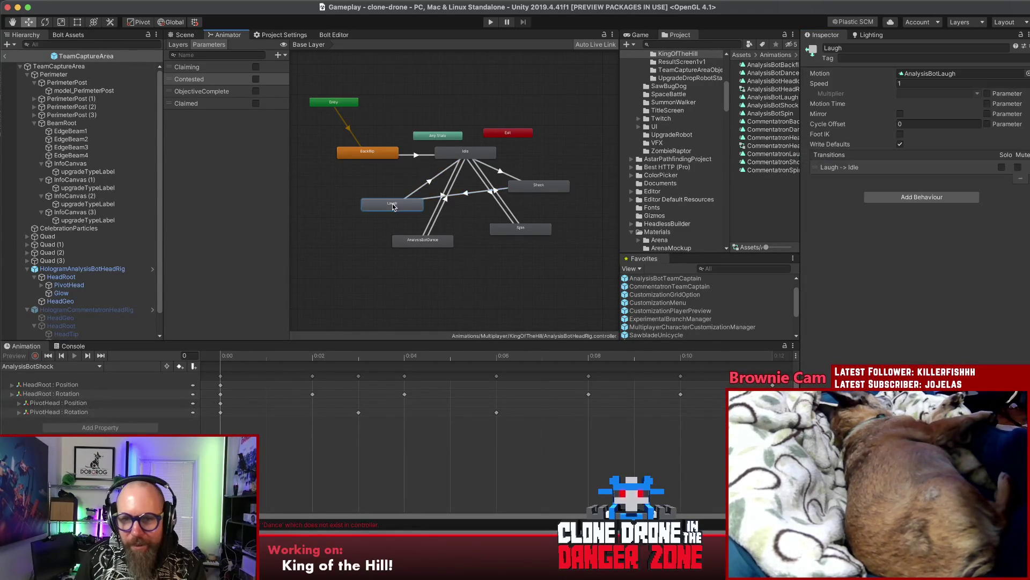
{"action": "left_click", "coordinate": [460, 154]}
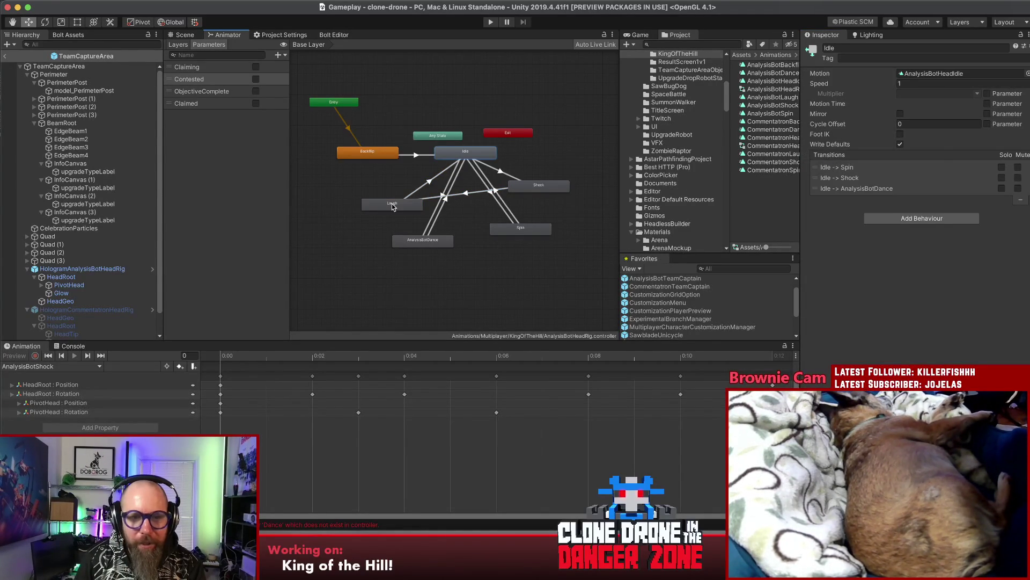
{"action": "left_click_drag", "start_coordinate": [520, 191], "coordinate": [523, 188]}
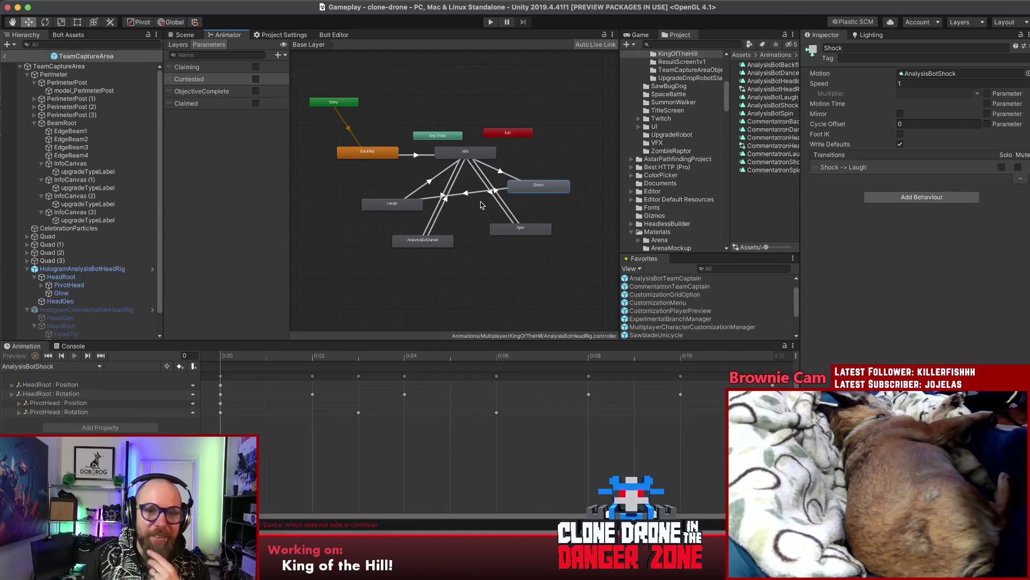
{"action": "left_click_drag", "start_coordinate": [529, 193], "coordinate": [526, 186]}
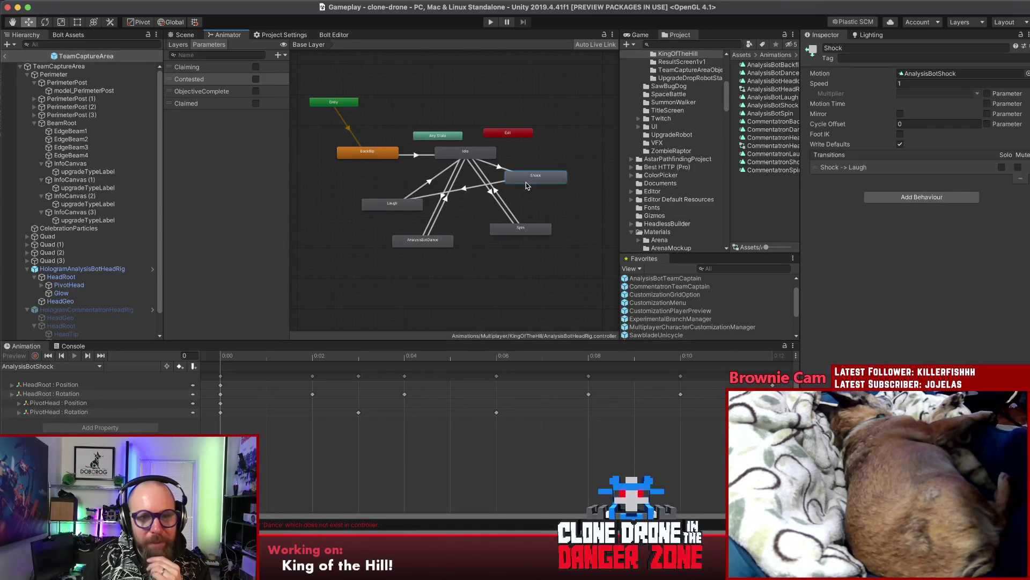
Step: Review the Idle to Shock and Idle to Spin conditions, then select AnalysisBotDance
{"action": "left_click", "coordinate": [502, 168]}
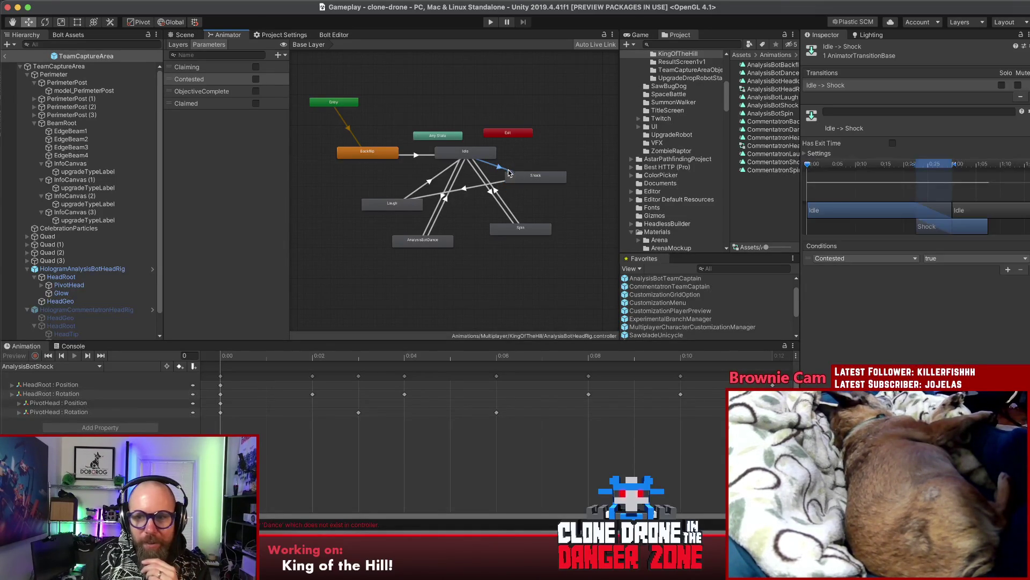
{"action": "left_click", "coordinate": [386, 206]}
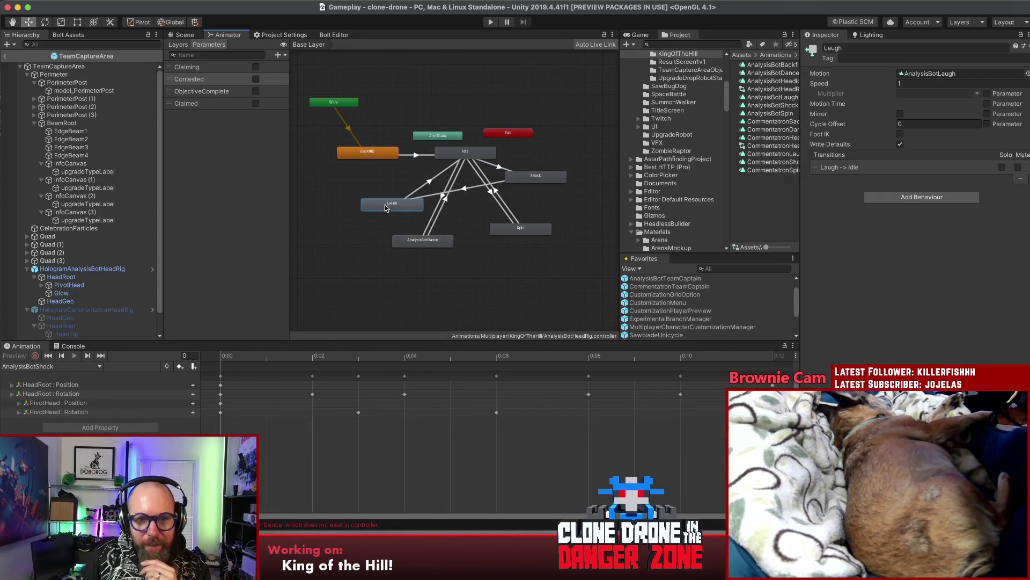
{"action": "left_click", "coordinate": [472, 151]}
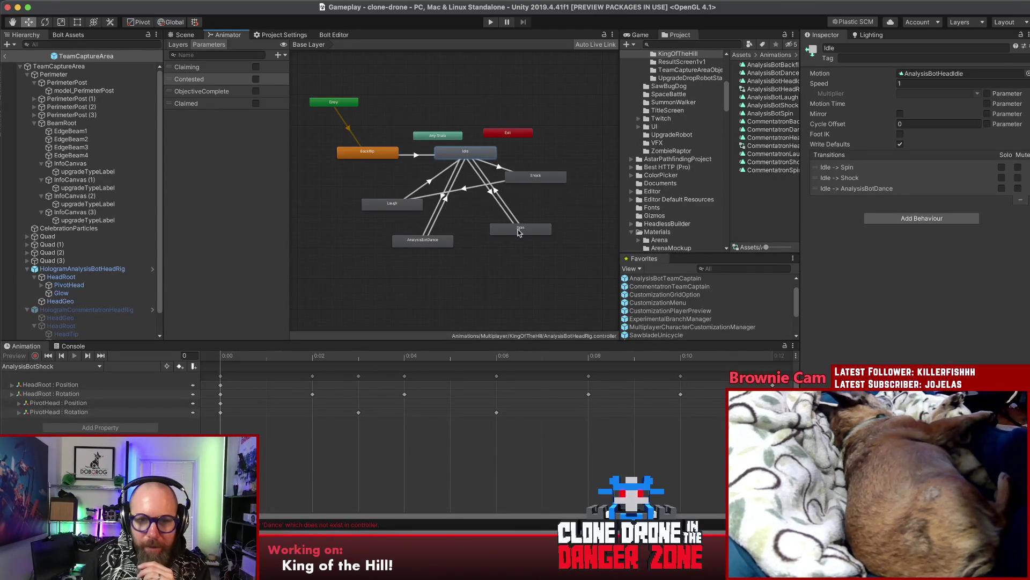
{"action": "left_click", "coordinate": [519, 232]}
{"action": "left_click", "coordinate": [502, 214]}
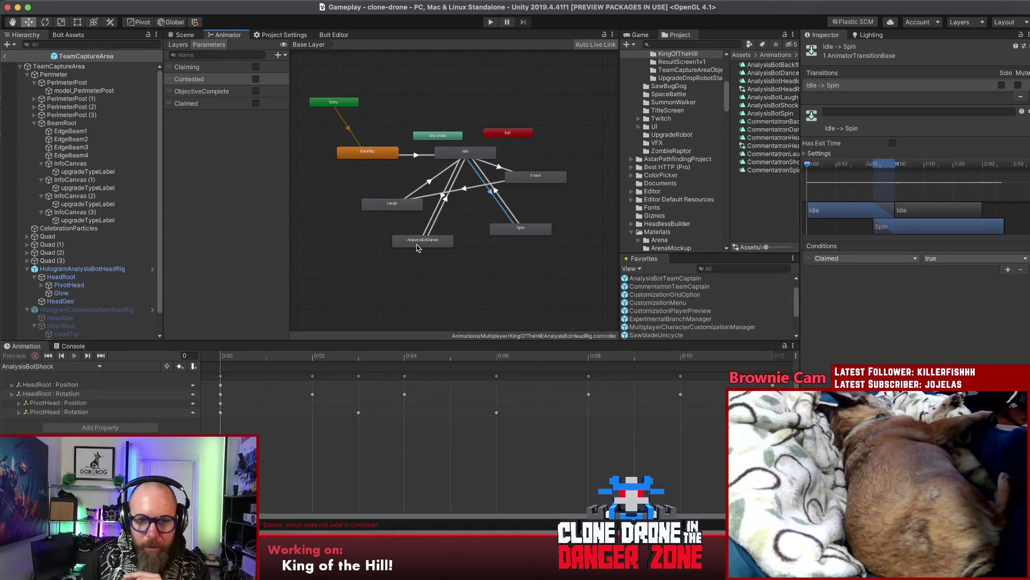
{"action": "left_click", "coordinate": [439, 240]}
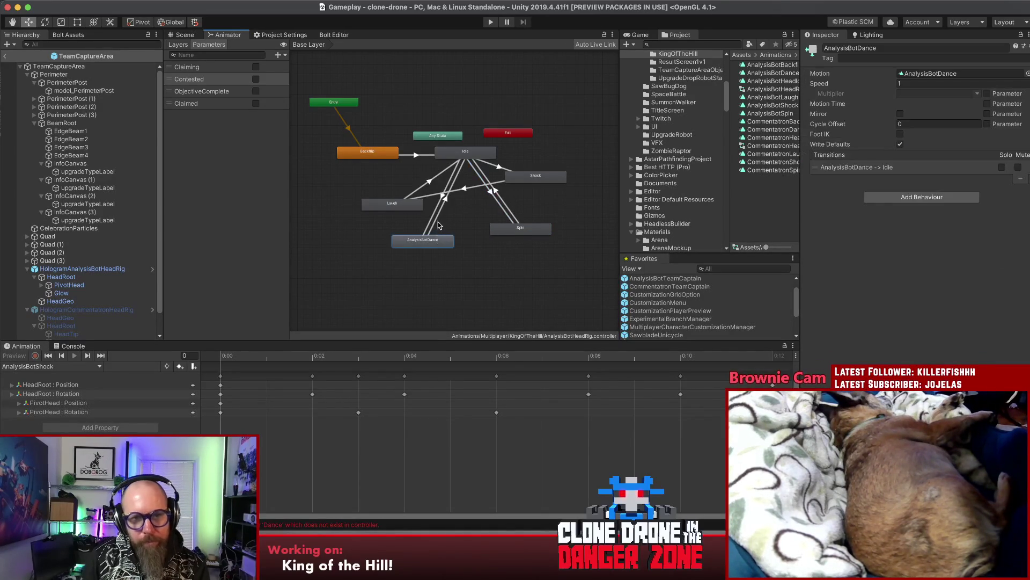
Step: Delete AnalysisBotDance to Idle and make Idle to AnalysisBotDance use ObjectiveComplete
{"action": "left_click", "coordinate": [438, 222]}
{"action": "key", "text": "Delete"}
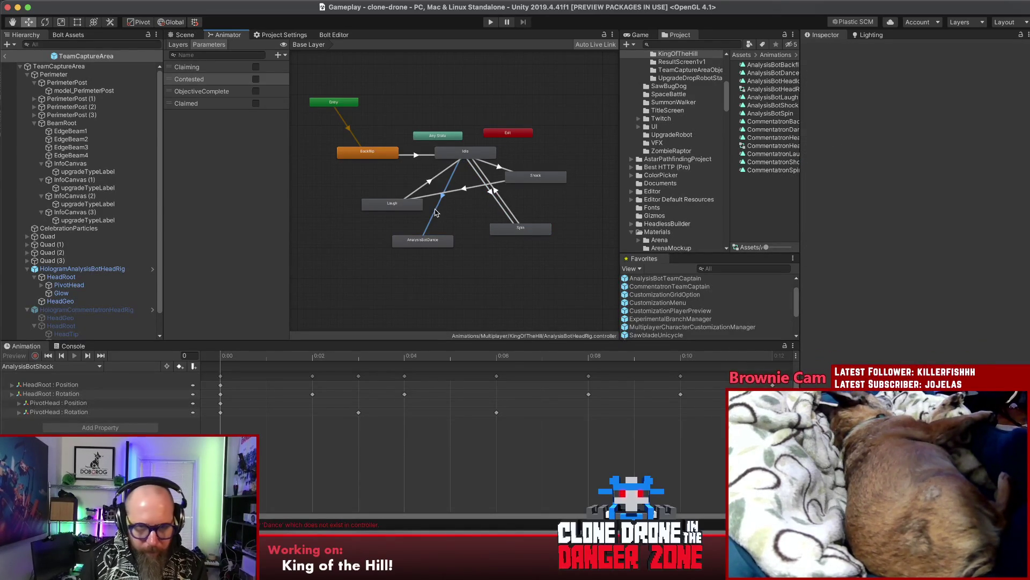
{"action": "left_click", "coordinate": [436, 220]}
{"action": "left_click", "coordinate": [1009, 269]}
{"action": "left_click", "coordinate": [1020, 269]}
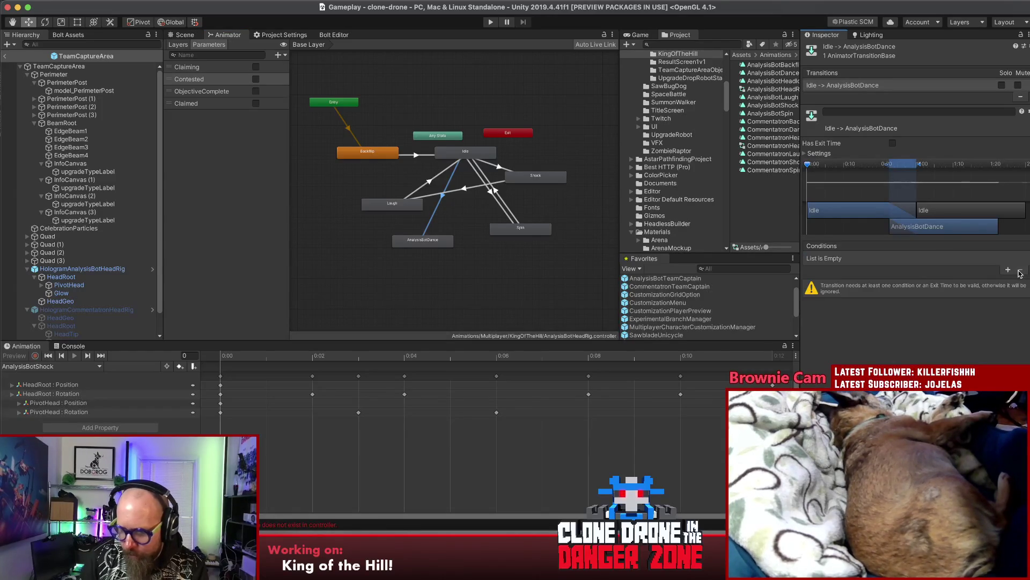
{"action": "left_click", "coordinate": [1008, 270]}
{"action": "left_click", "coordinate": [908, 258]}
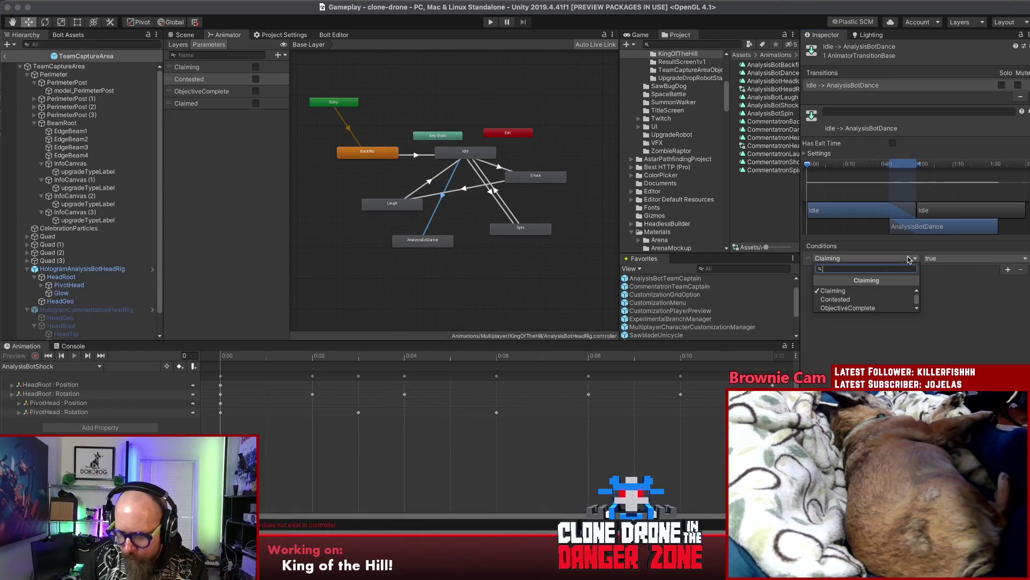
{"action": "left_click", "coordinate": [848, 292]}
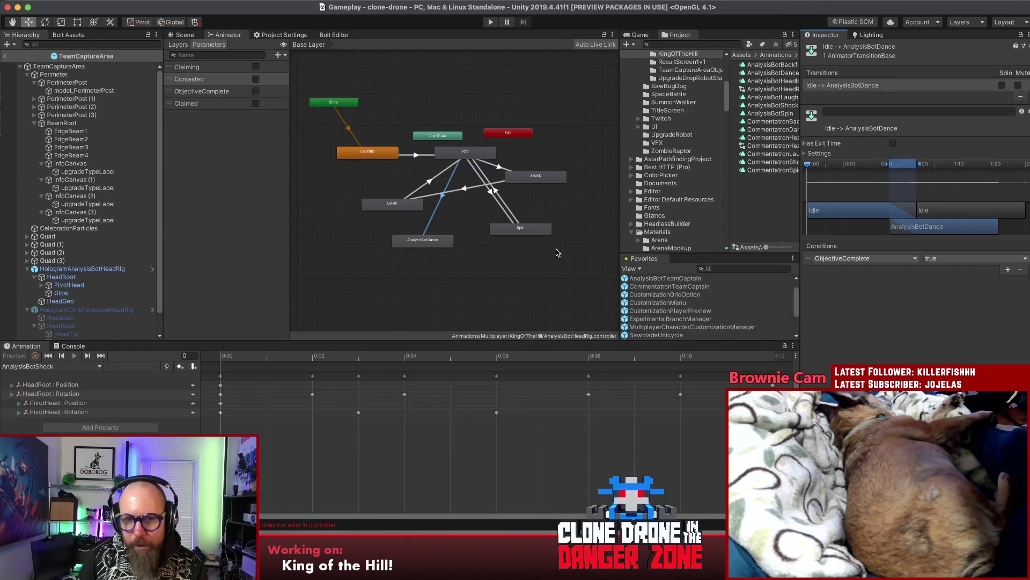
Step: Add a Spin to AnalysisBotDance transition conditioned on ObjectiveComplete
{"action": "right_click", "coordinate": [515, 230]}
{"action": "left_click", "coordinate": [457, 241]}
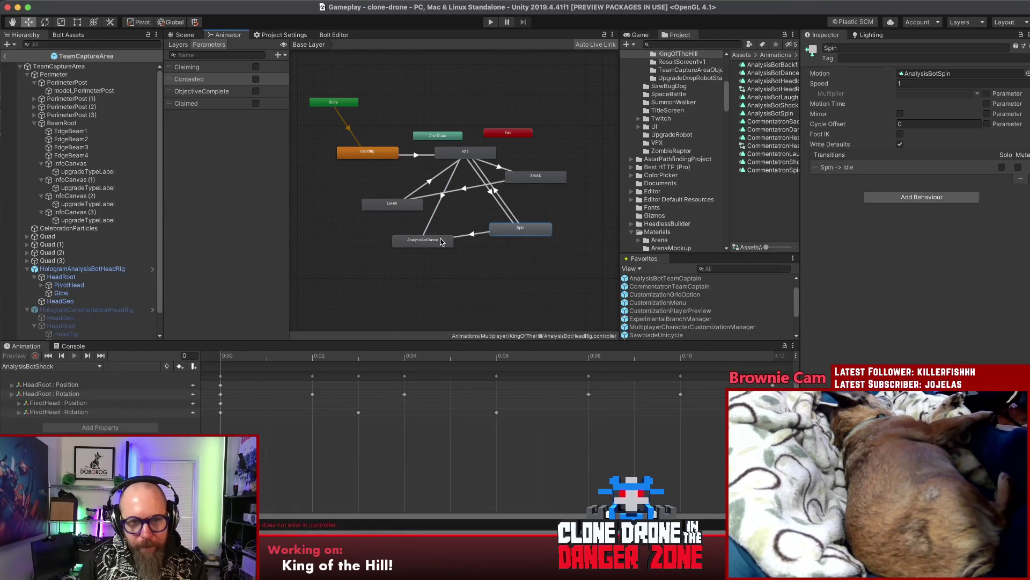
{"action": "left_click", "coordinate": [453, 241]}
{"action": "left_click", "coordinate": [1009, 269]}
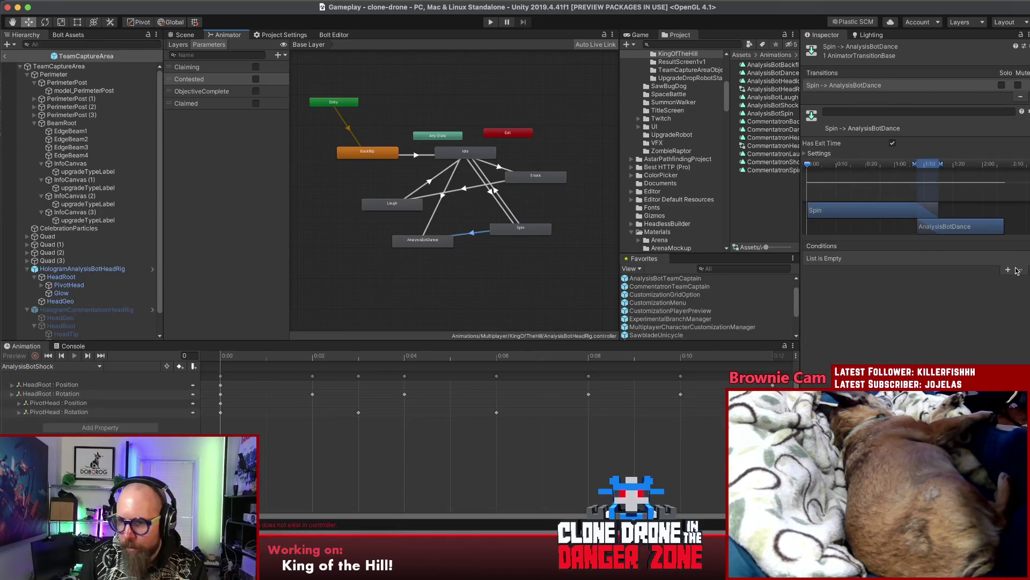
{"action": "left_click", "coordinate": [911, 259]}
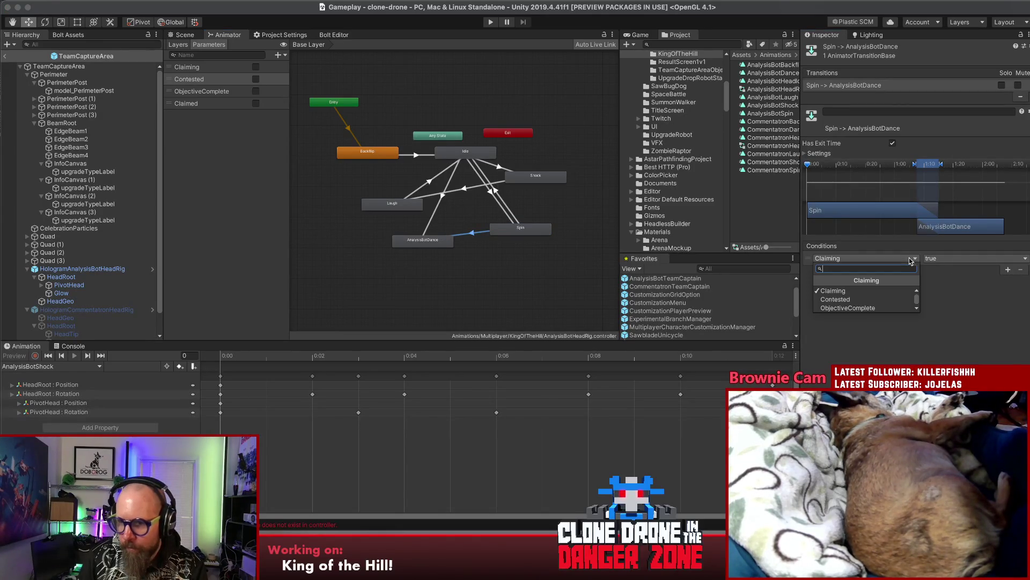
{"action": "left_click", "coordinate": [886, 301]}
{"action": "left_click", "coordinate": [446, 243]}
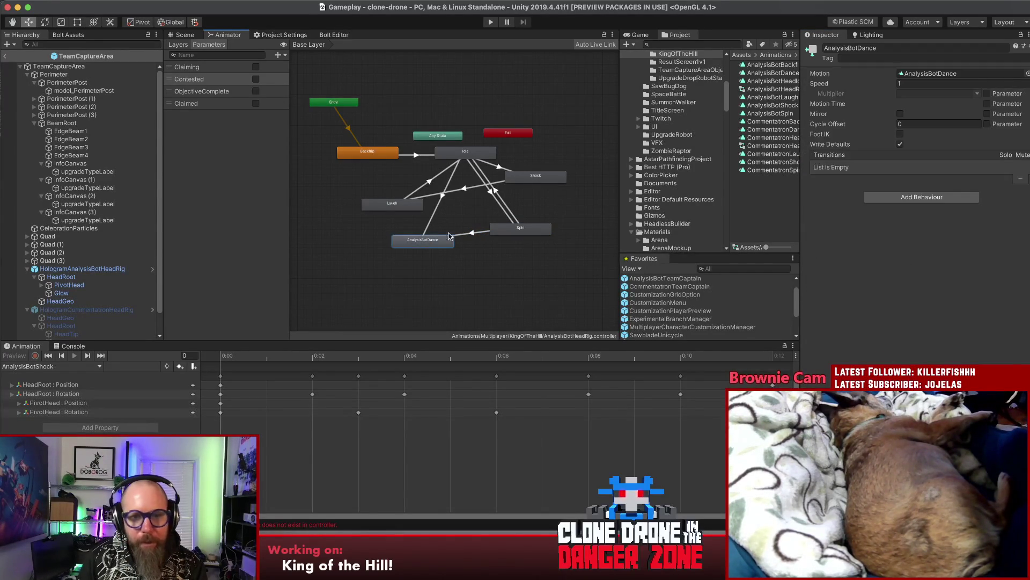
Step: Place the Shock state directly above Laugh and line Laugh up beneath it
{"action": "left_click_drag", "start_coordinate": [405, 204], "coordinate": [408, 201]}
{"action": "mouse_move", "coordinate": [528, 182]}
{"action": "left_mouse_down"}
{"action": "mouse_move", "coordinate": [384, 182]}
{"action": "mouse_move", "coordinate": [398, 210]}
{"action": "left_mouse_up"}
{"action": "left_click", "coordinate": [462, 208]}
{"action": "left_click", "coordinate": [505, 236]}
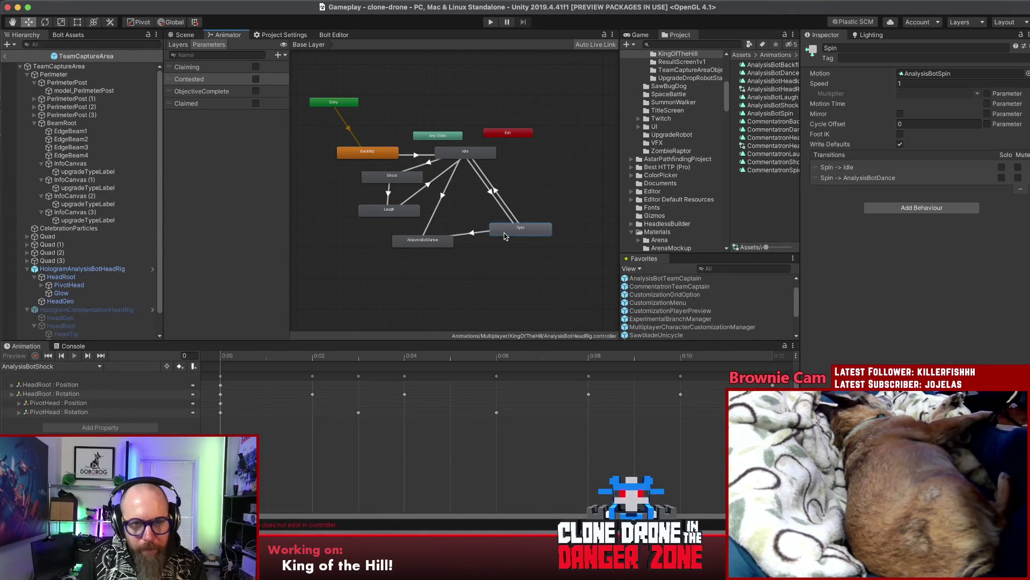
{"action": "left_click", "coordinate": [403, 183]}
{"action": "left_click_drag", "start_coordinate": [396, 213], "coordinate": [400, 215]}
Step: Check the Shock to Laugh and Laugh to Idle transitions, then move Spin toward AnalysisBotDance
{"action": "left_click", "coordinate": [389, 195]}
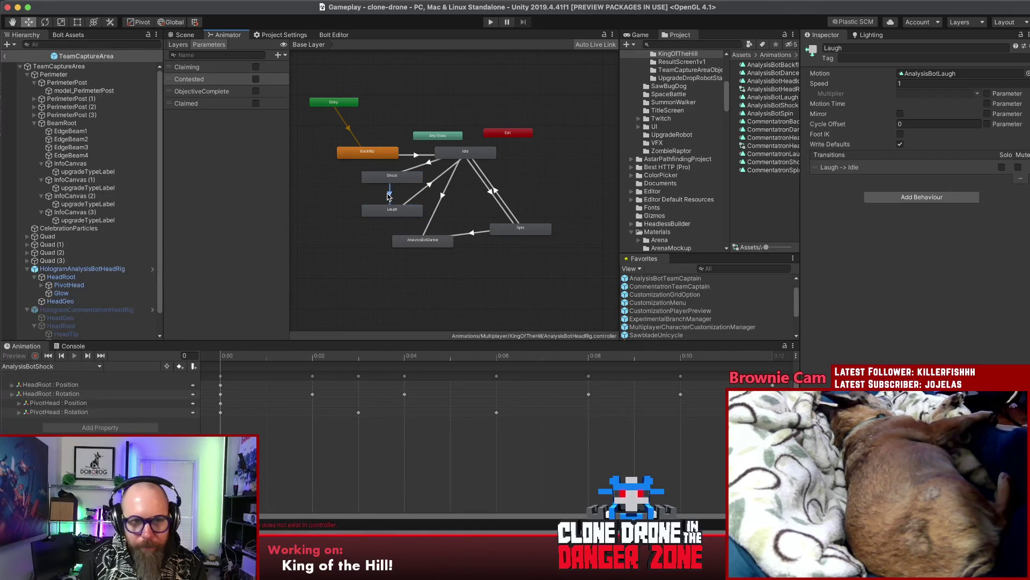
{"action": "left_click", "coordinate": [389, 210]}
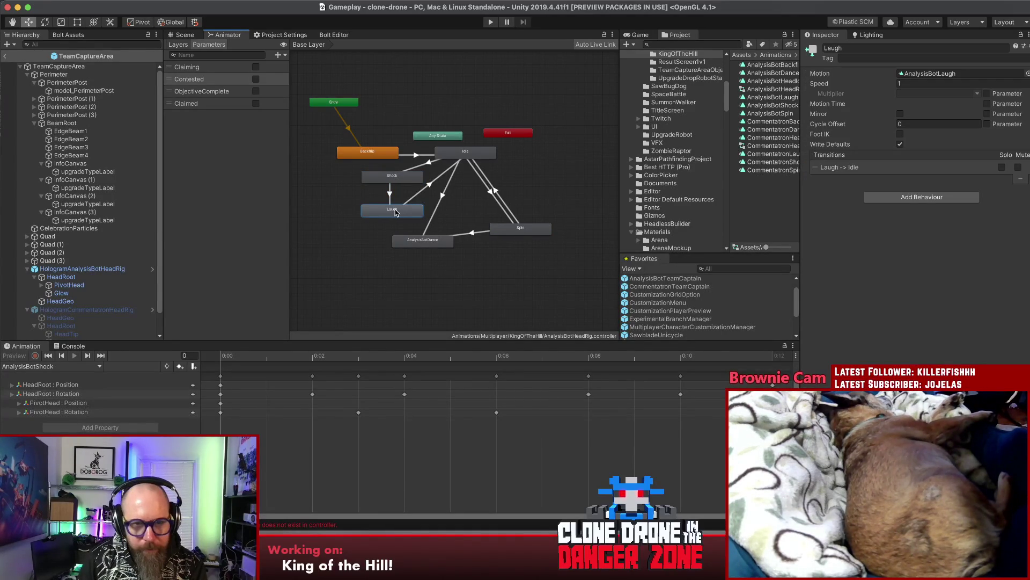
{"action": "left_click", "coordinate": [447, 170]}
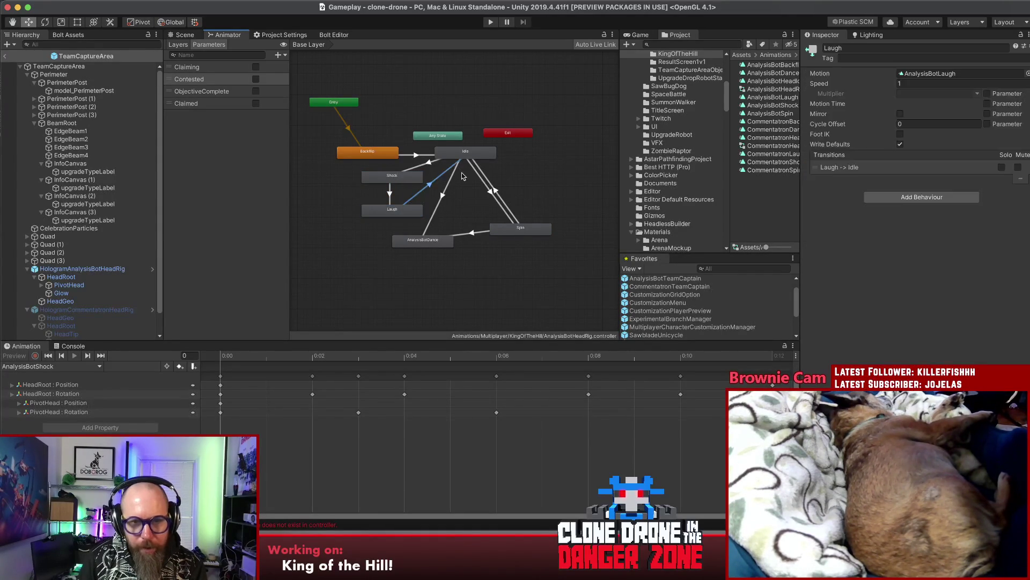
{"action": "left_click", "coordinate": [399, 215]}
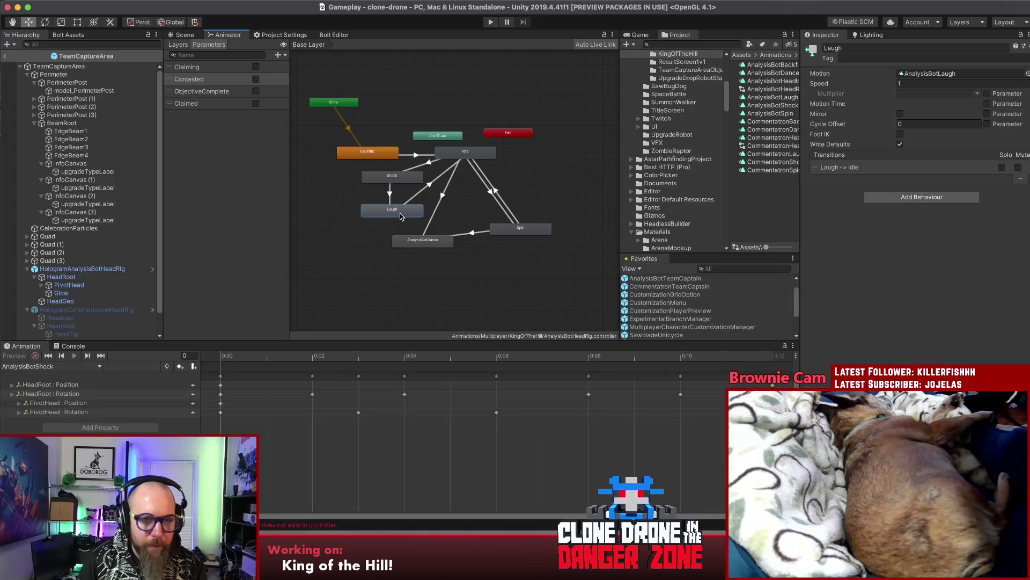
{"action": "left_click", "coordinate": [472, 208]}
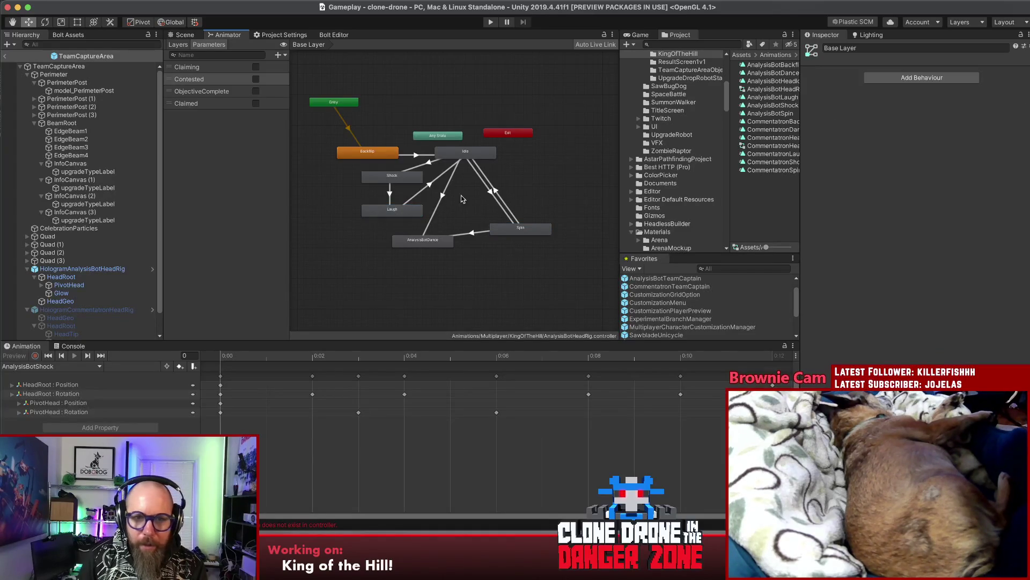
{"action": "left_click", "coordinate": [440, 135]}
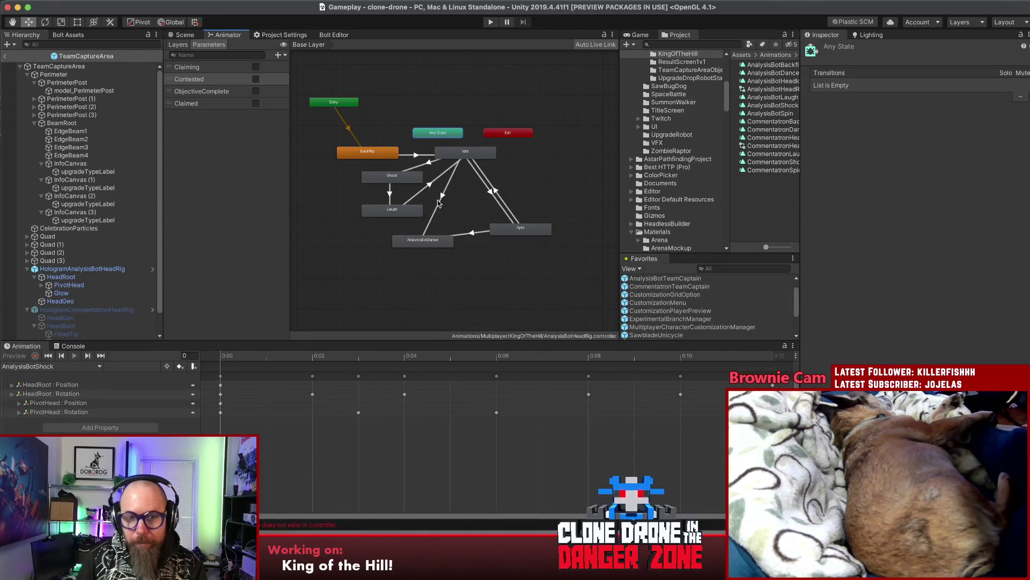
{"action": "left_click_drag", "start_coordinate": [504, 232], "coordinate": [487, 219]}
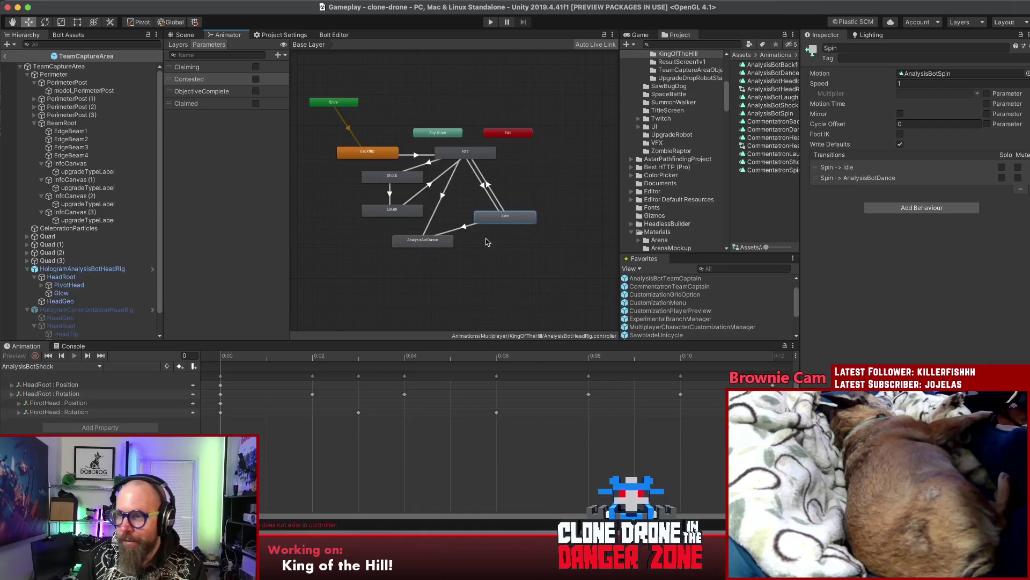
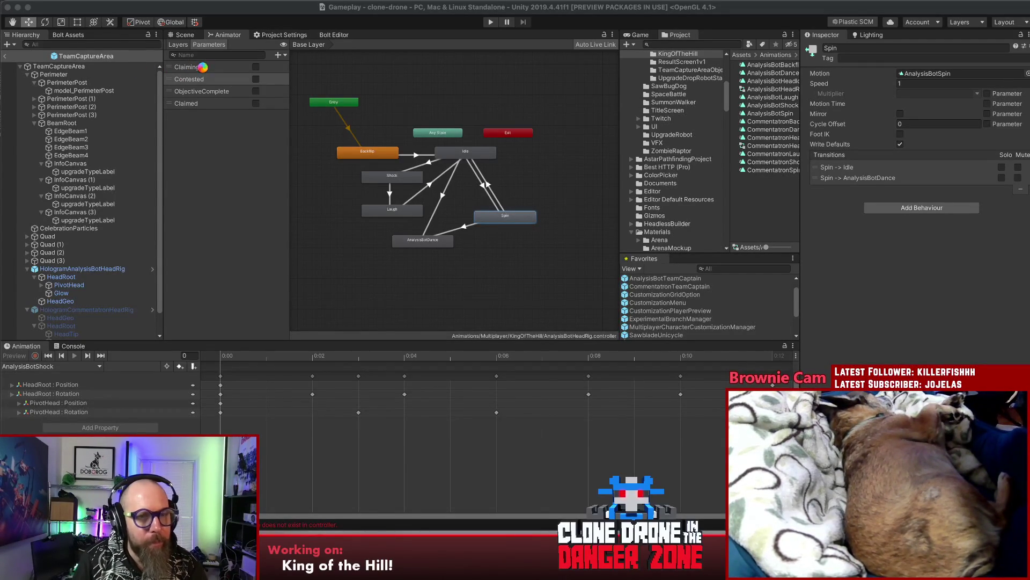
Step: Widen the panels and delete the old CommentatronHeadRig animator controller
{"action": "left_click", "coordinate": [469, 105]}
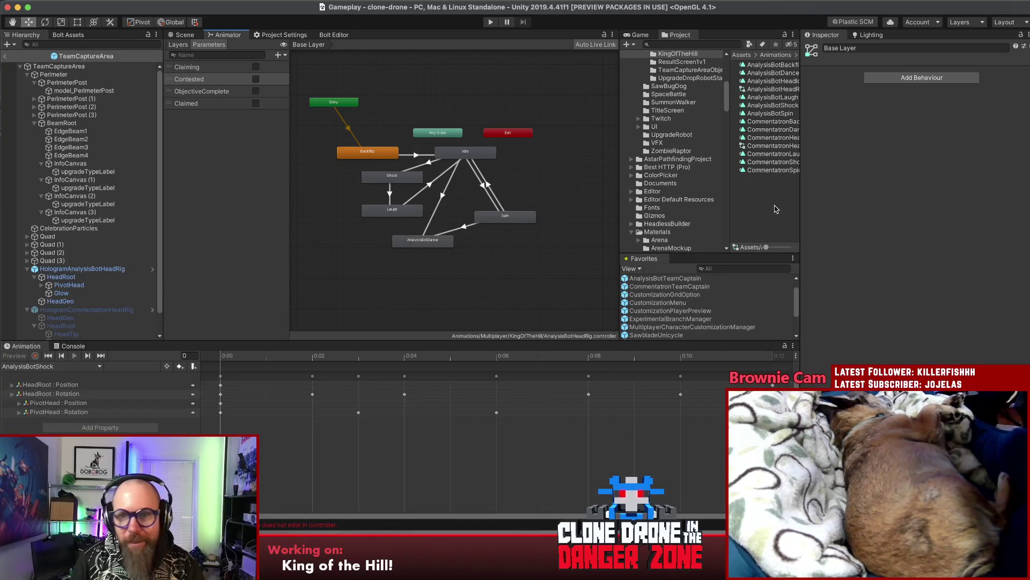
{"action": "left_click_drag", "start_coordinate": [802, 207], "coordinate": [897, 188]}
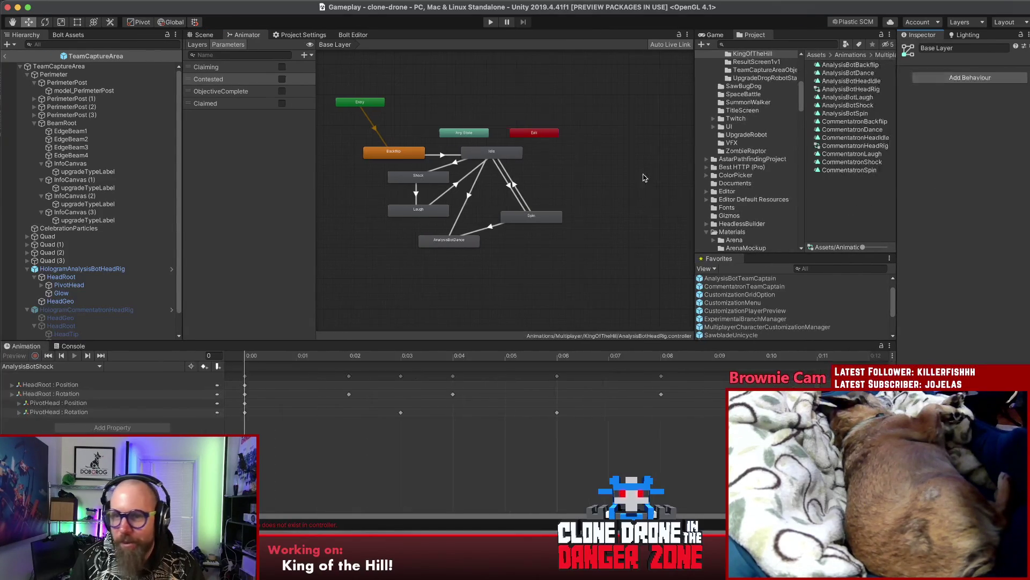
{"action": "left_click", "coordinate": [691, 141]}
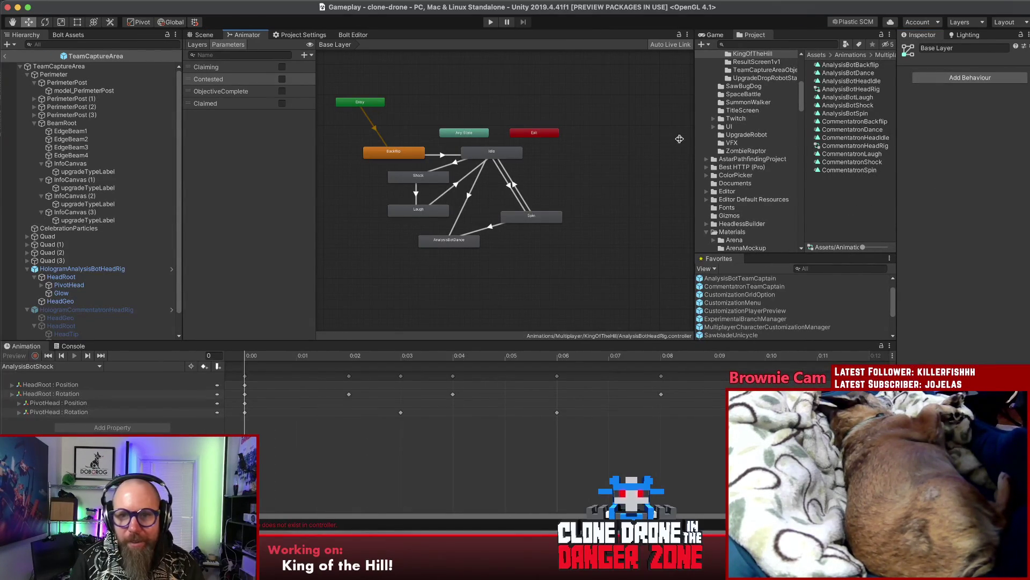
{"action": "left_click_drag", "start_coordinate": [695, 132], "coordinate": [619, 131]}
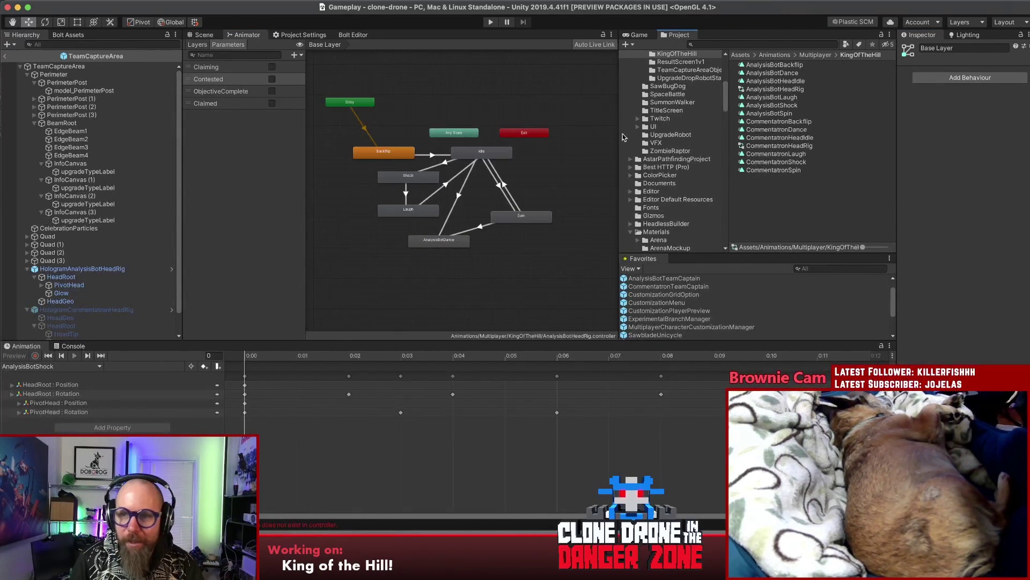
{"action": "left_click", "coordinate": [774, 146]}
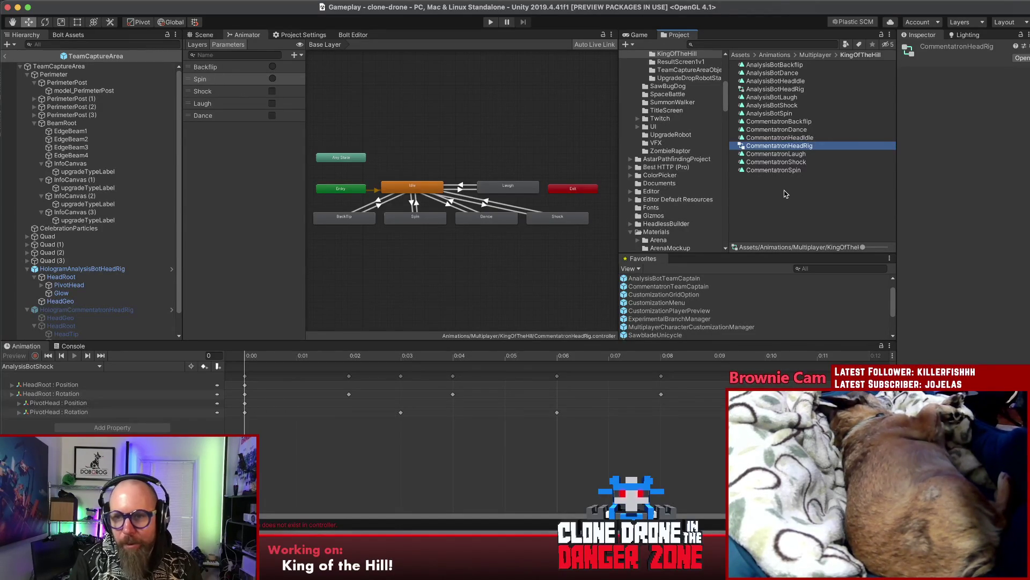
{"action": "key", "text": "super+BackSpace"}
Step: Duplicate AnalysisBotHeadRig and rename the copy CommentatronHeadRig
{"action": "left_click", "coordinate": [775, 89]}
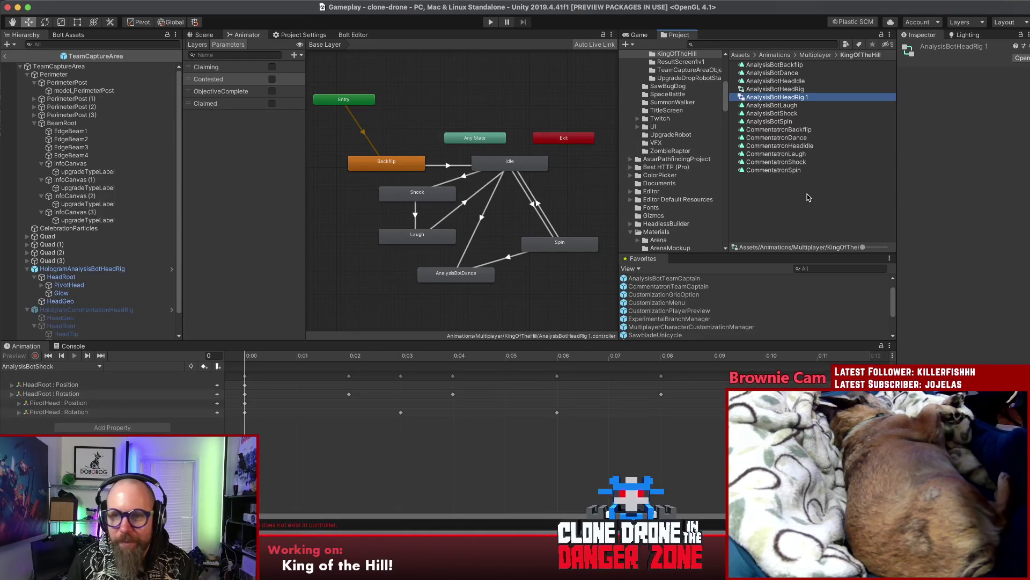
{"action": "key", "text": "Return"}
{"action": "key", "text": "Delete"}
{"action": "key", "text": "Delete"}
{"action": "key", "text": "Delete"}
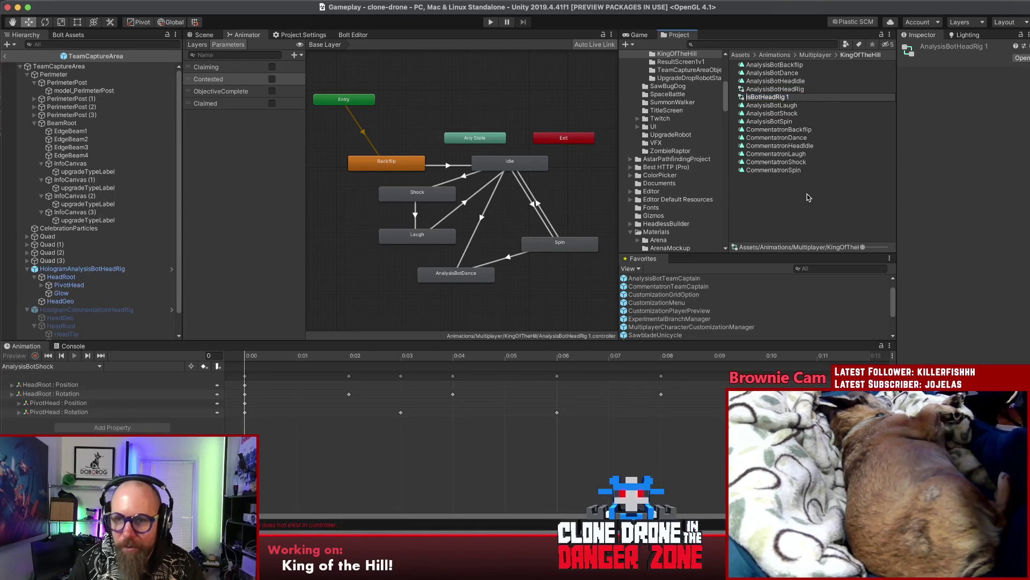
{"action": "type", "text": "Commentatr"}
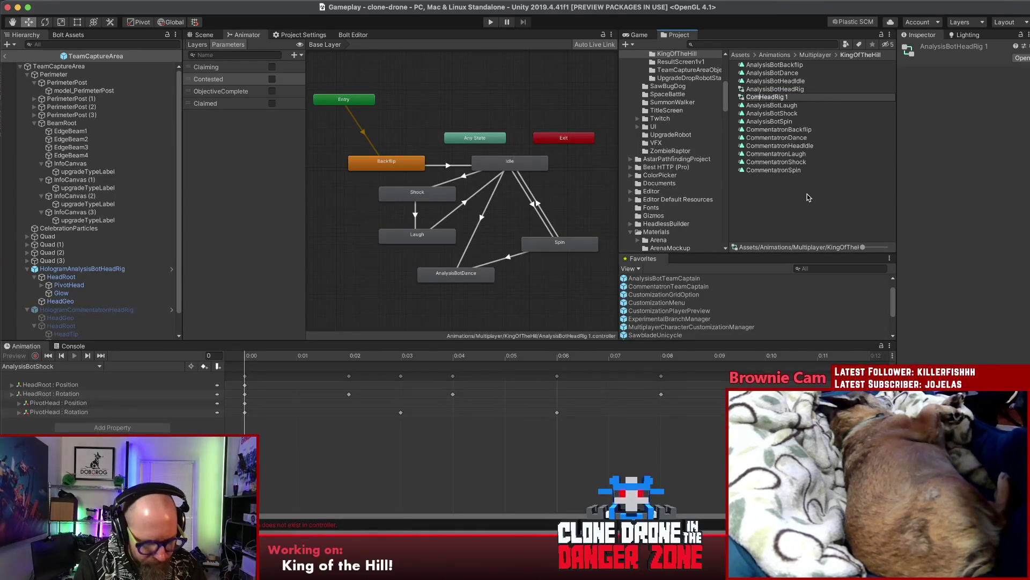
{"action": "type", "text": "on"}
{"action": "key", "text": "End"}
{"action": "key", "text": "BackSpace"}
{"action": "key", "text": "BackSpace"}
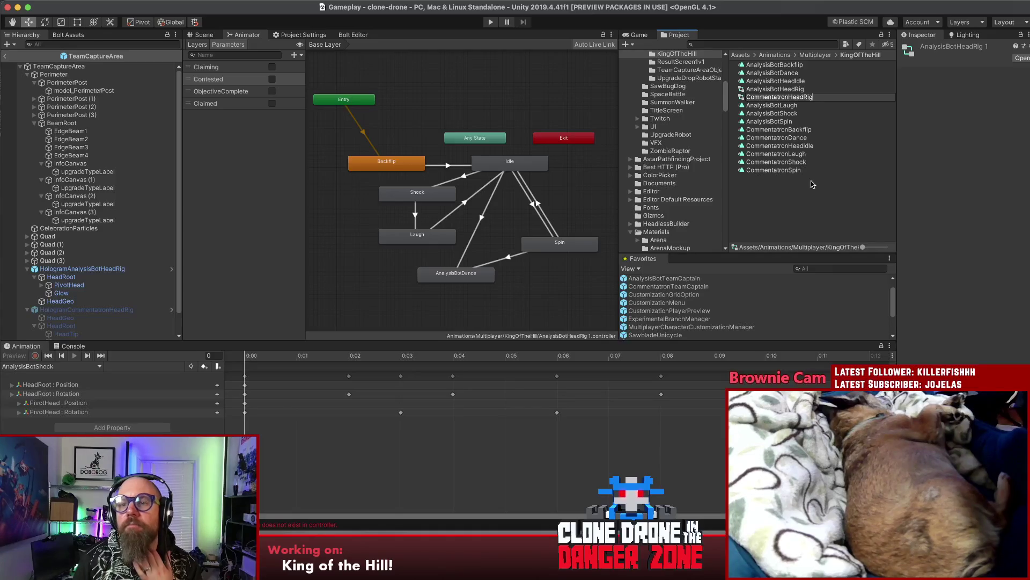
{"action": "key", "text": "Return"}
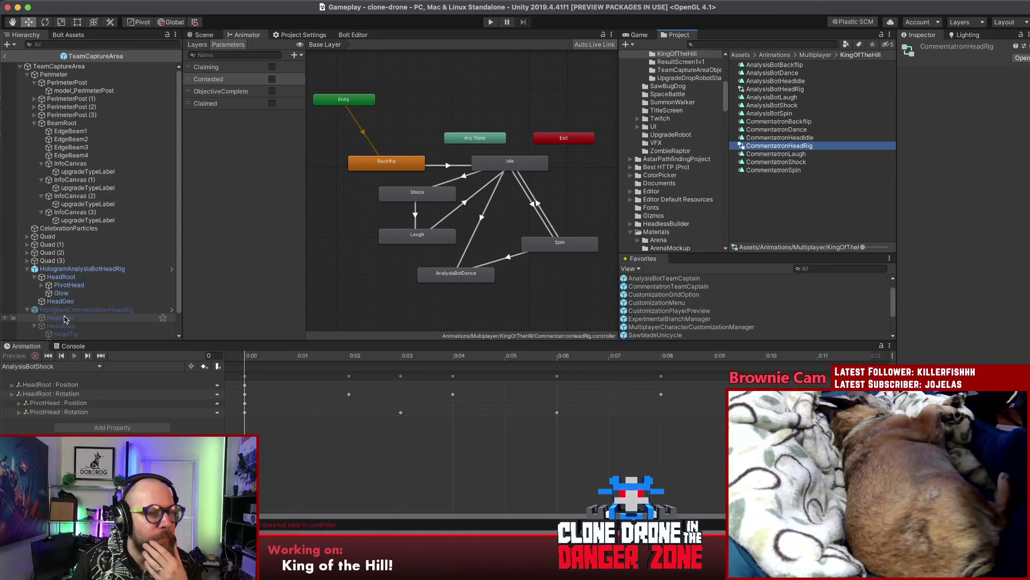
{"action": "left_click", "coordinate": [108, 310]}
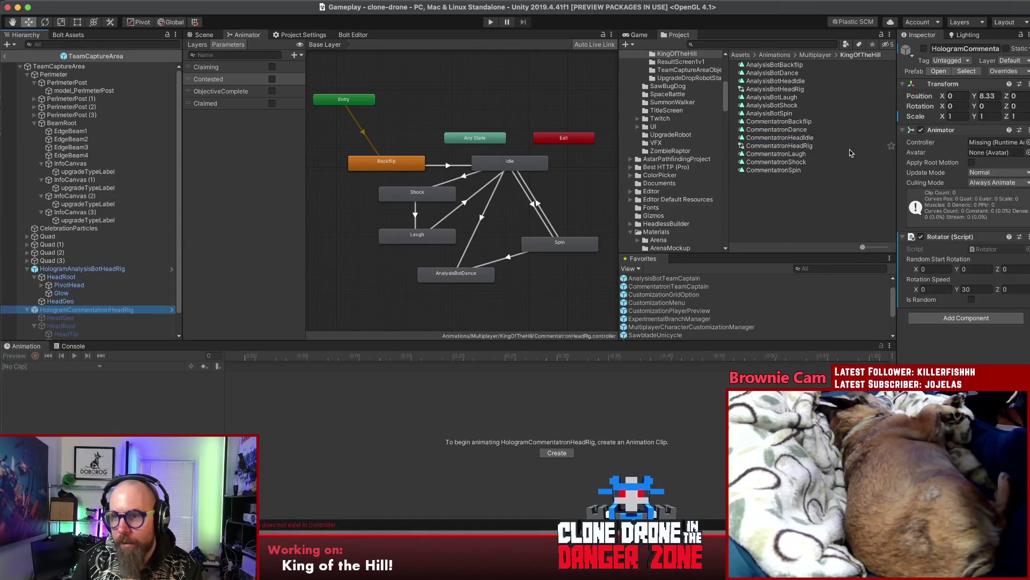
Step: Assign CommentatronHeadRig as the head rig's Animator Controller
{"action": "left_click_drag", "start_coordinate": [767, 146], "coordinate": [998, 142]}
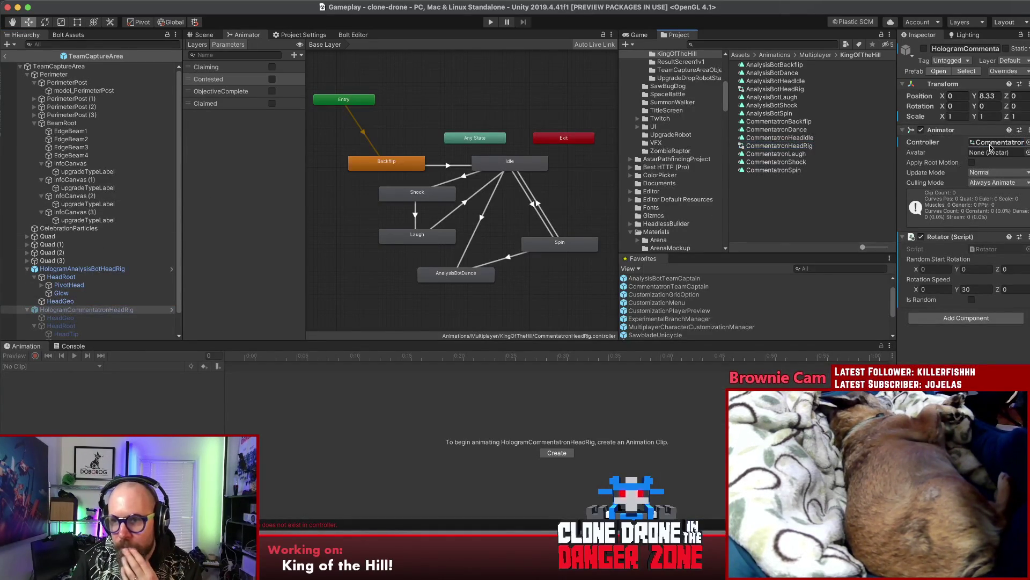
{"action": "left_click", "coordinate": [775, 121]}
{"action": "left_click", "coordinate": [400, 119]}
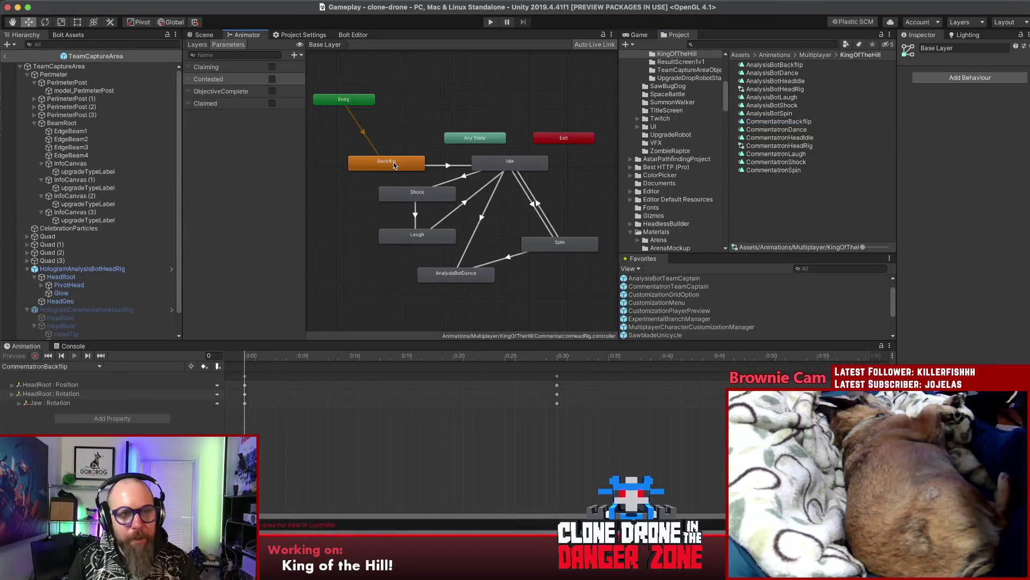
{"action": "left_click", "coordinate": [743, 146]}
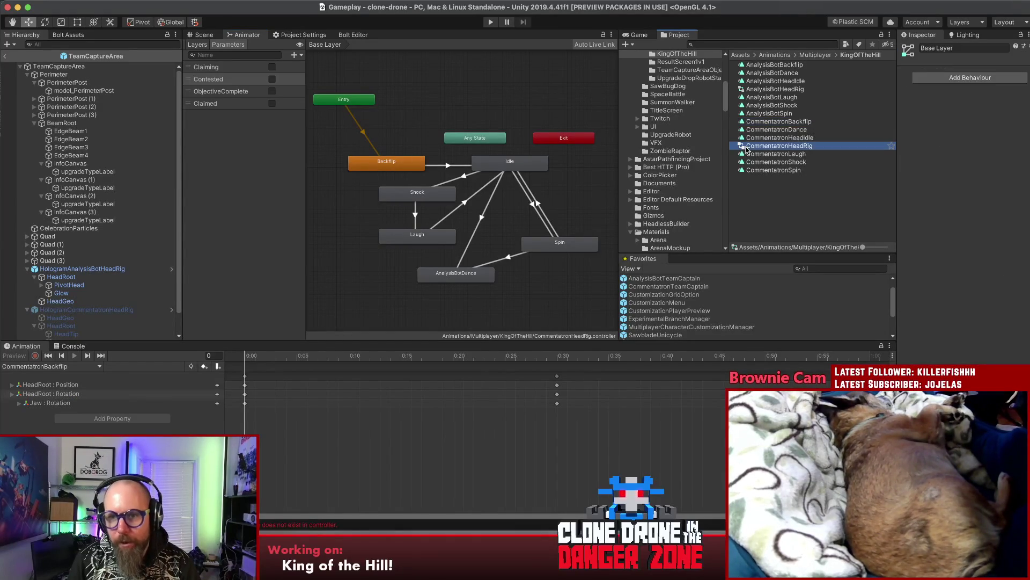
Step: Set the Backflip, Idle, Shock and Laugh states to play their Commentatron clips
{"action": "left_click", "coordinate": [413, 163]}
{"action": "left_click_drag", "start_coordinate": [783, 121], "coordinate": [985, 75]}
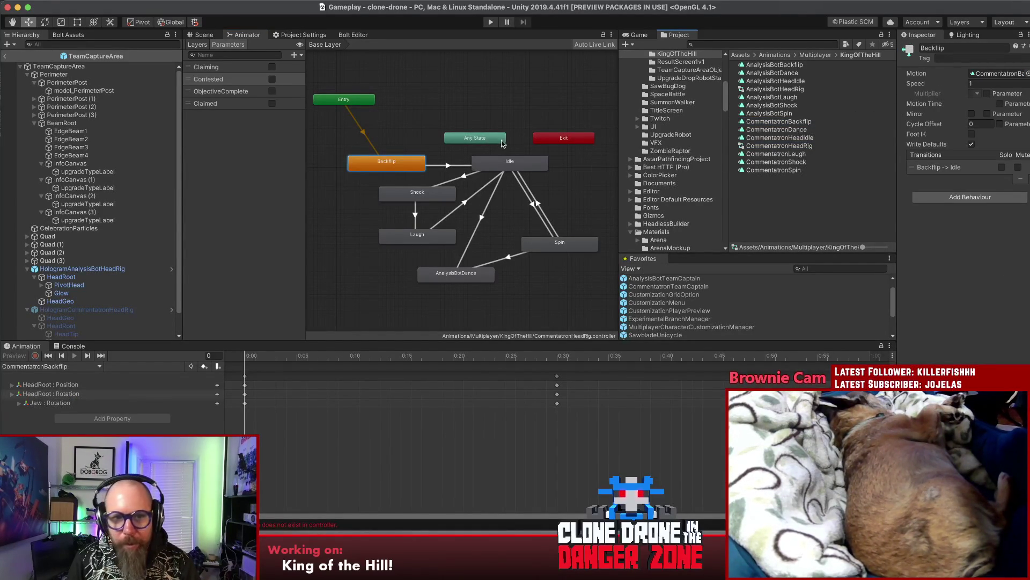
{"action": "left_click", "coordinate": [500, 164]}
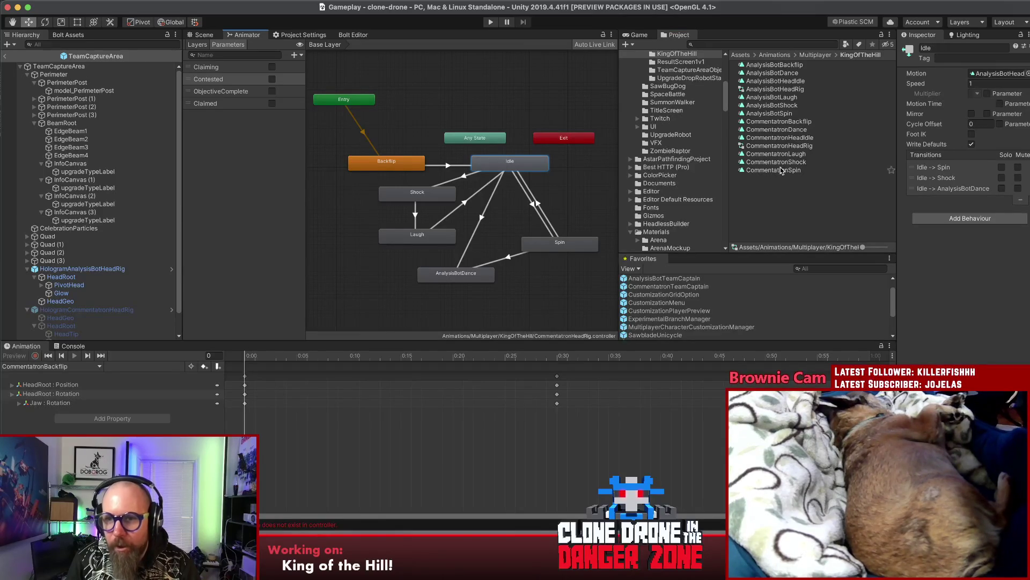
{"action": "mouse_move", "coordinate": [781, 138]}
{"action": "left_mouse_down"}
{"action": "mouse_move", "coordinate": [870, 137]}
{"action": "mouse_move", "coordinate": [993, 75]}
{"action": "left_mouse_up"}
{"action": "left_click", "coordinate": [441, 196]}
{"action": "left_click_drag", "start_coordinate": [777, 161], "coordinate": [1005, 71]}
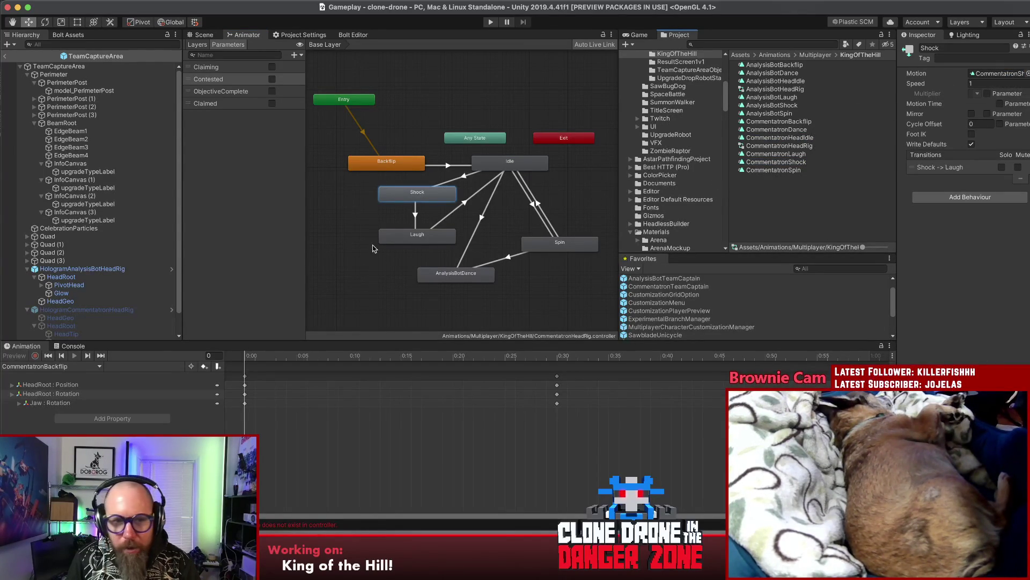
{"action": "left_click", "coordinate": [412, 237]}
{"action": "left_click_drag", "start_coordinate": [777, 154], "coordinate": [998, 73]}
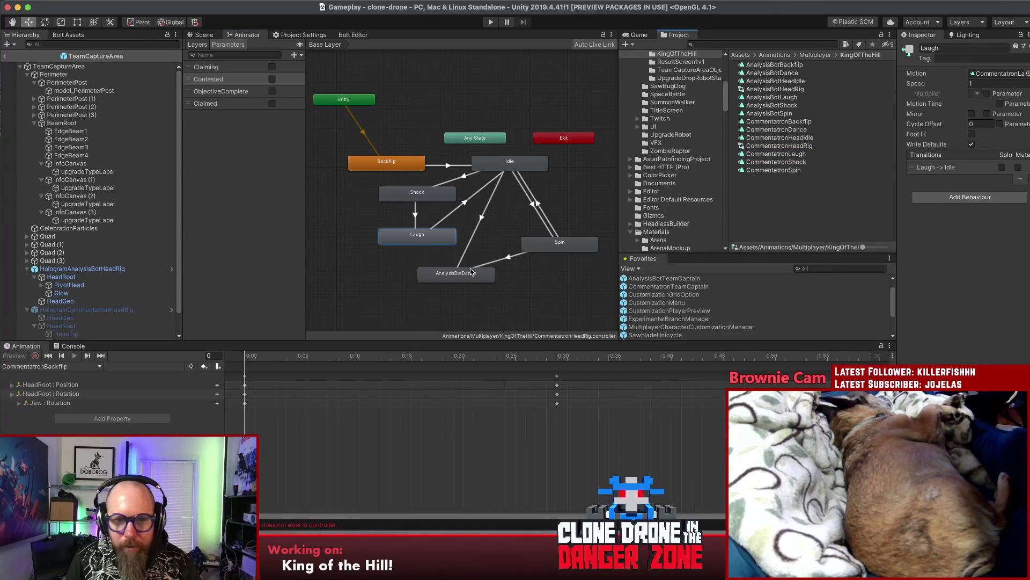
Step: Rename AnalysisBotDance to Dance playing CommentatronDance, and make Spin play CommentatronSpin
{"action": "left_click", "coordinate": [490, 274]}
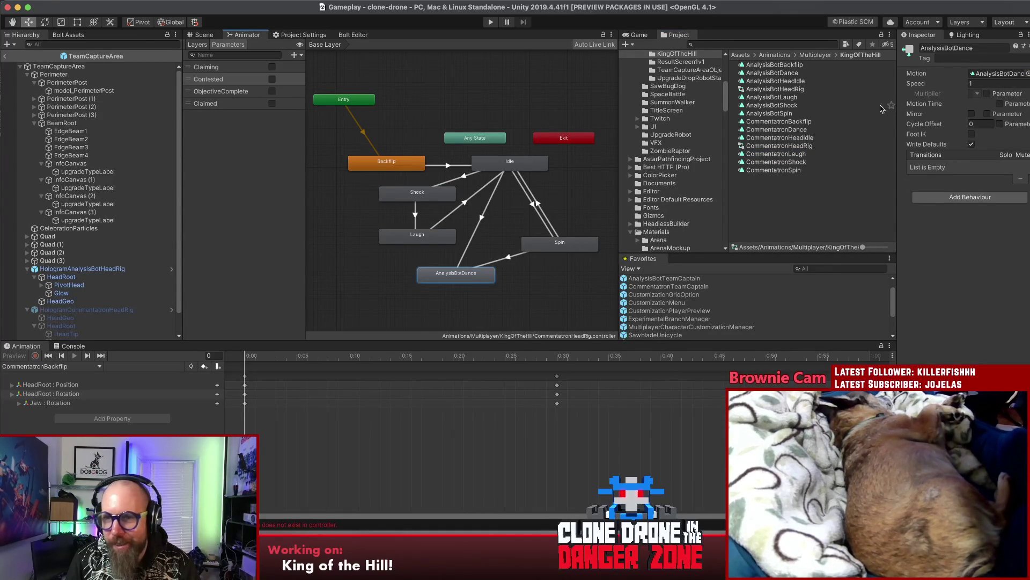
{"action": "double_click", "coordinate": [947, 48]}
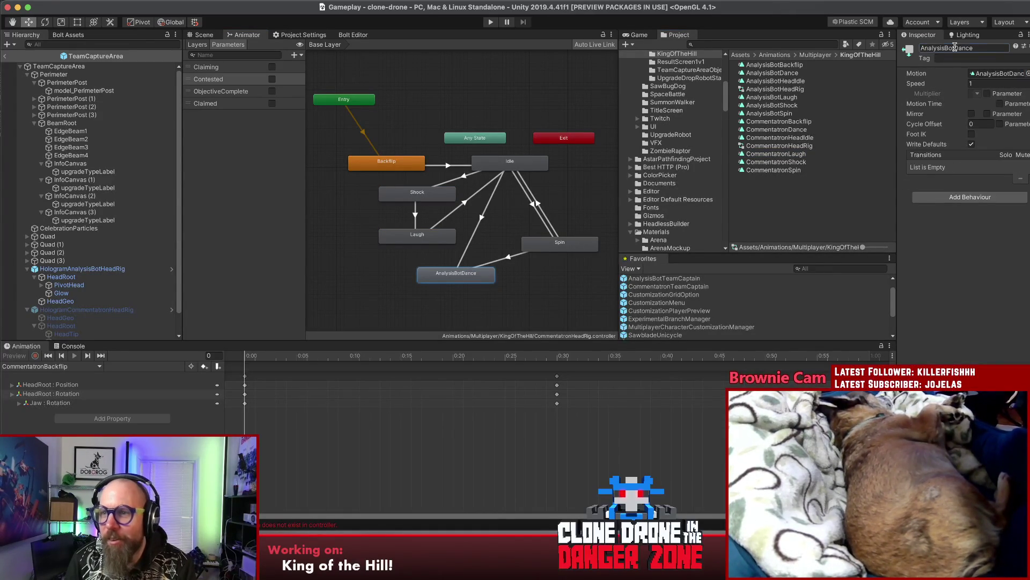
{"action": "type", "text": "Dance"}
{"action": "key", "text": "Return"}
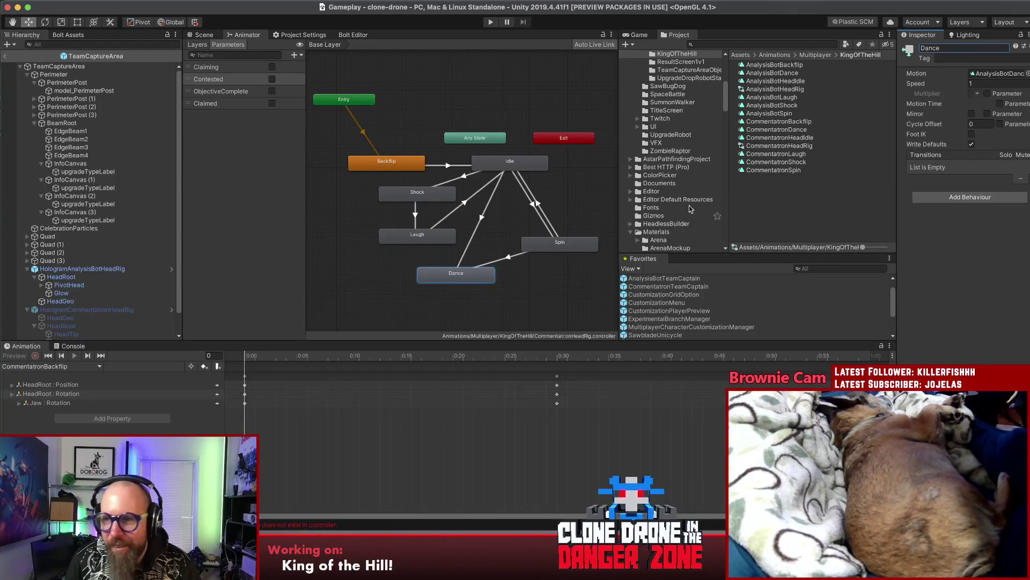
{"action": "mouse_move", "coordinate": [771, 129]}
{"action": "left_mouse_down"}
{"action": "mouse_move", "coordinate": [875, 127]}
{"action": "mouse_move", "coordinate": [999, 74]}
{"action": "left_mouse_up"}
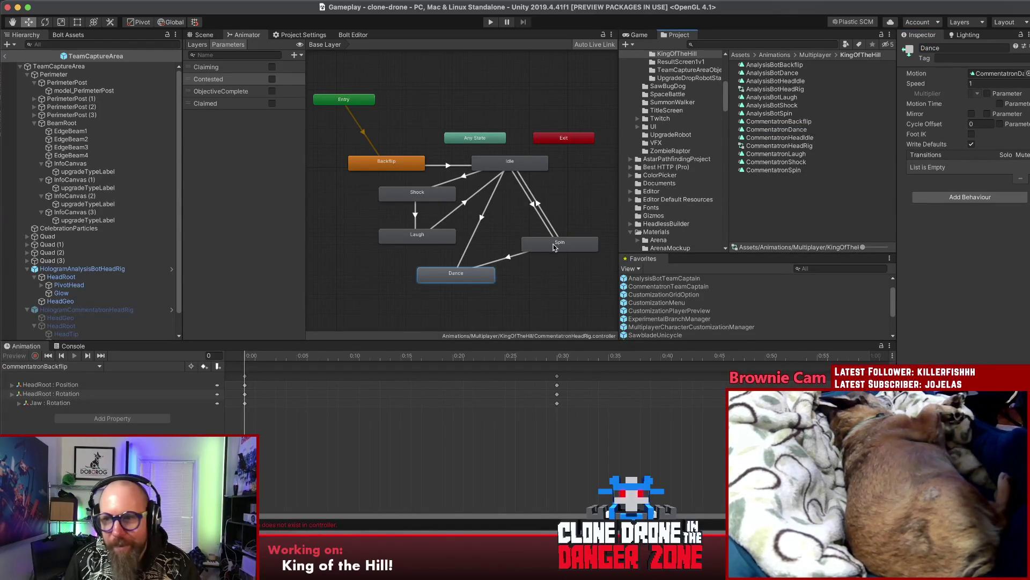
{"action": "left_click", "coordinate": [556, 246]}
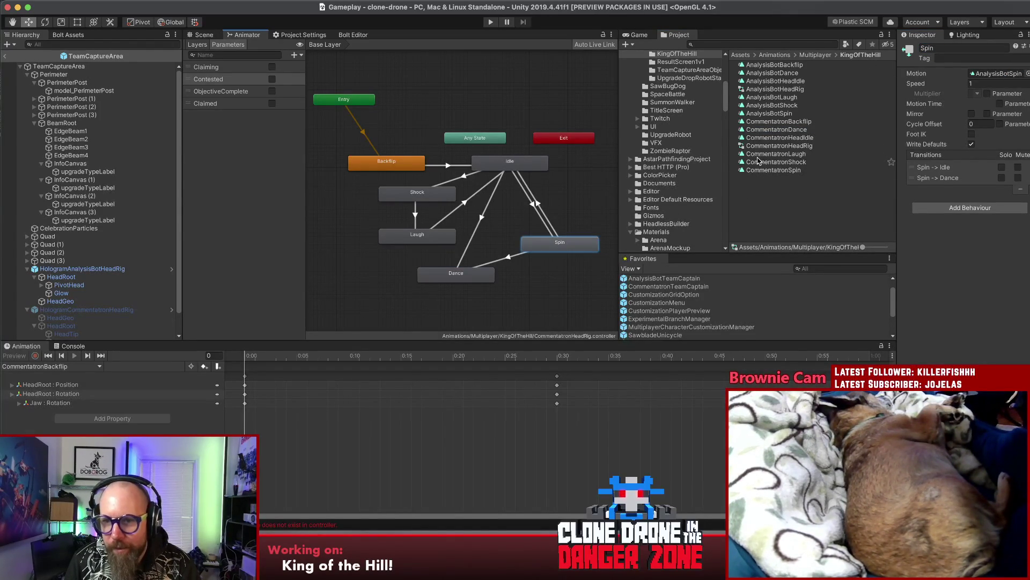
{"action": "left_click_drag", "start_coordinate": [773, 170], "coordinate": [978, 77]}
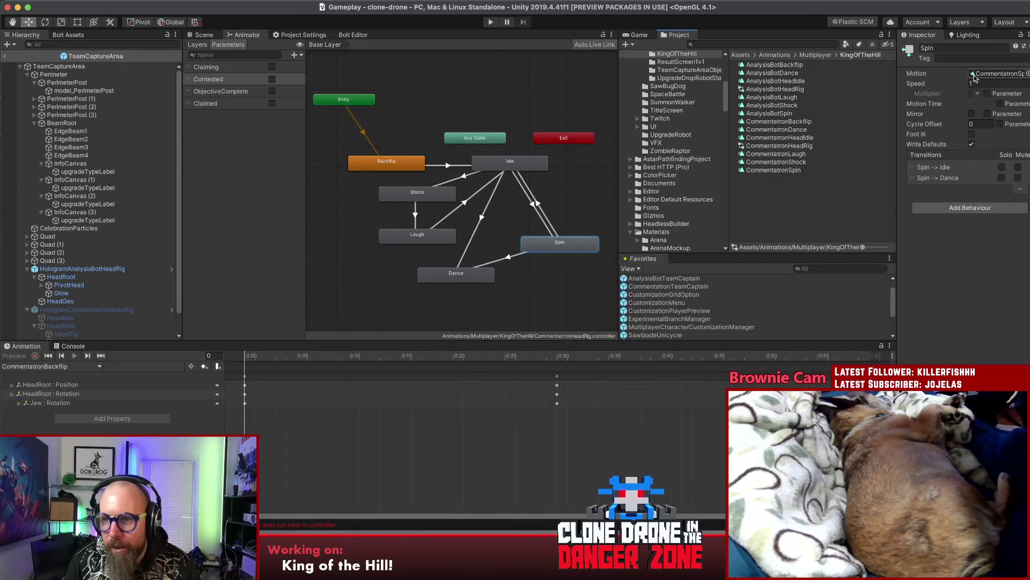
Step: Review each state's assigned clip and the Backflip to Idle transition
{"action": "left_click", "coordinate": [504, 165]}
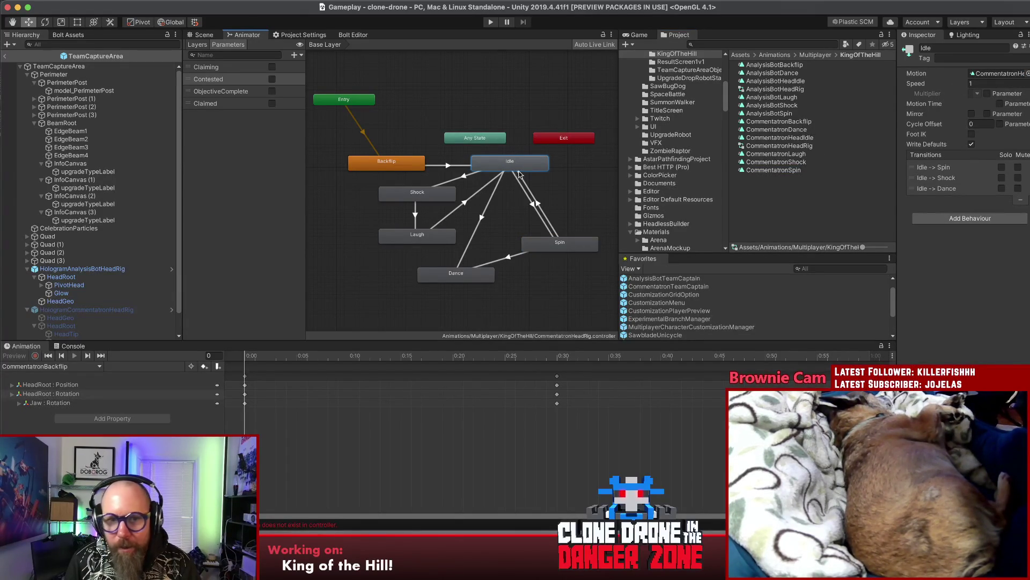
{"action": "left_click", "coordinate": [418, 195]}
{"action": "left_click", "coordinate": [421, 239]}
{"action": "left_click", "coordinate": [456, 275]}
{"action": "left_click", "coordinate": [548, 246]}
{"action": "left_click", "coordinate": [367, 167]}
{"action": "left_click", "coordinate": [443, 167]}
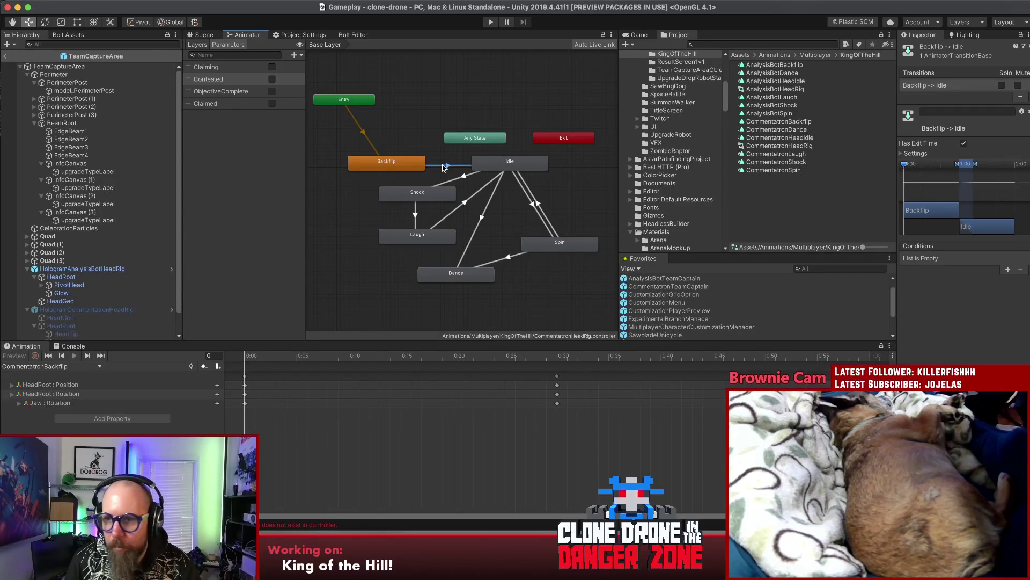
Step: In the AnalysisBotHeadRig controller, change the AnalysisBotDance state's name to Dance
{"action": "left_click", "coordinate": [774, 90]}
{"action": "left_click", "coordinate": [462, 275]}
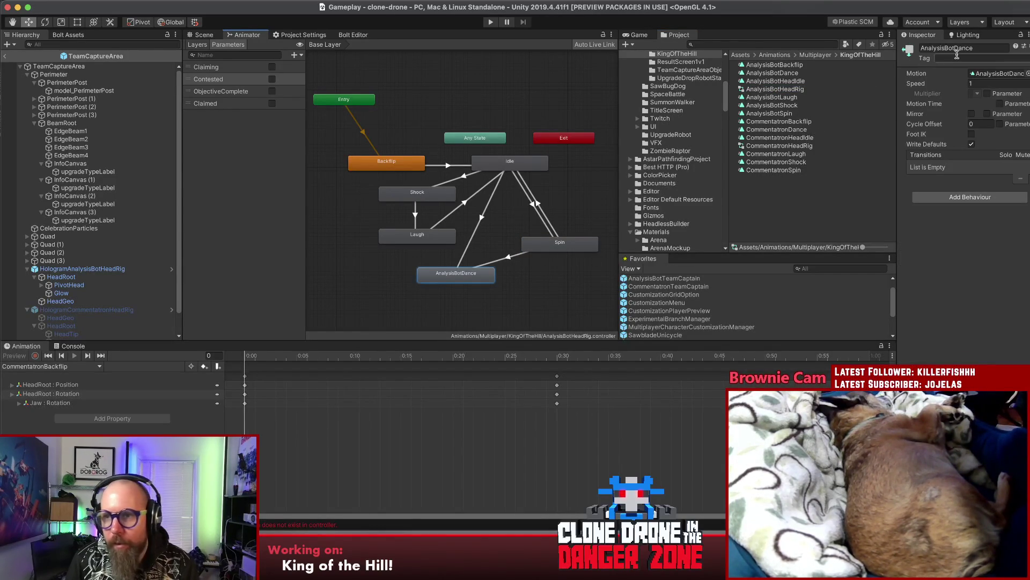
{"action": "left_click_drag", "start_coordinate": [953, 48], "coordinate": [891, 45]}
{"action": "key", "text": "BackSpace"}
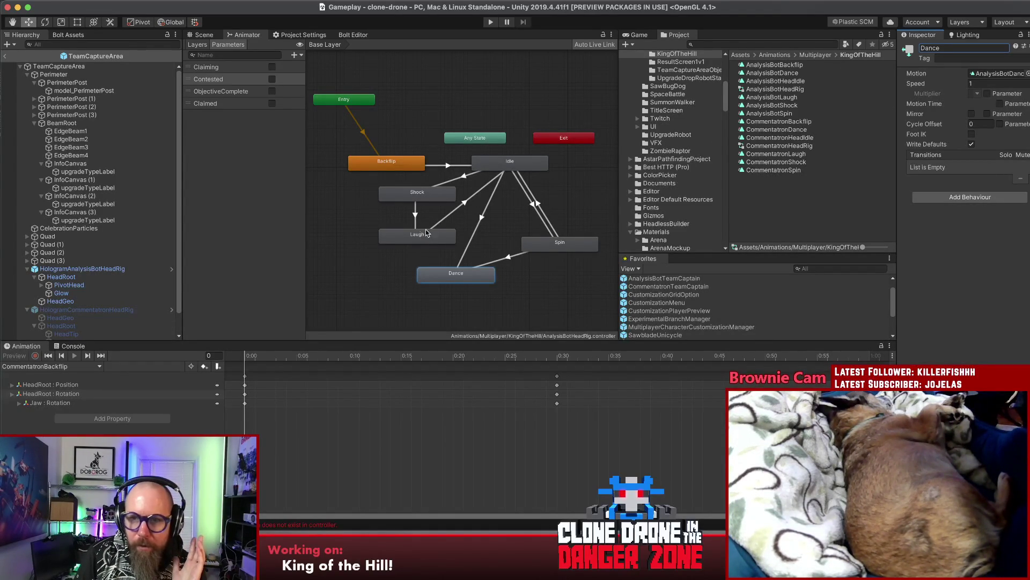
{"action": "left_click", "coordinate": [781, 98]}
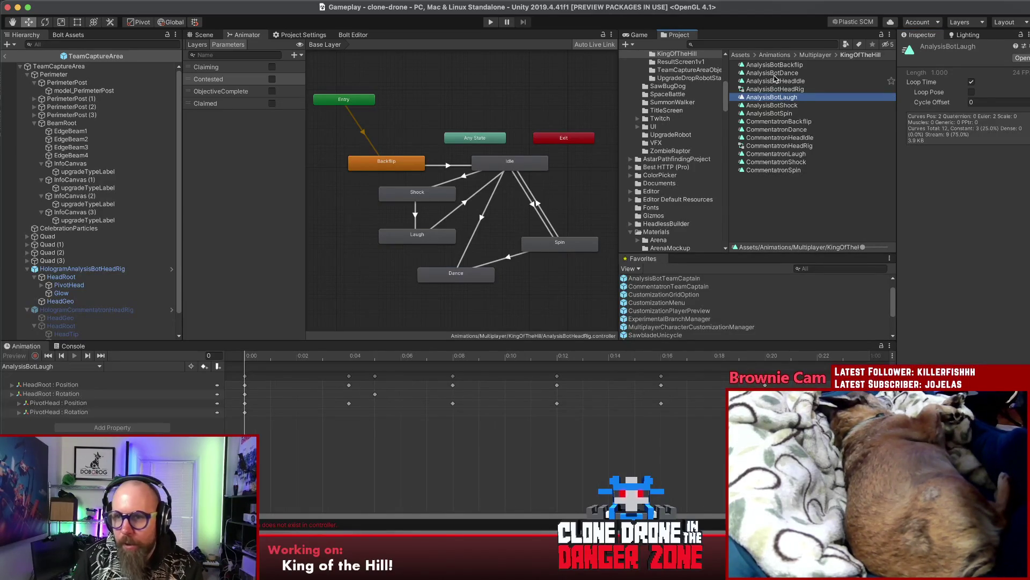
Step: Preview the AnalysisBot and Commentatron animation clips, including Shock and Backflip
{"action": "left_click", "coordinate": [774, 74]}
{"action": "key", "text": "Up"}
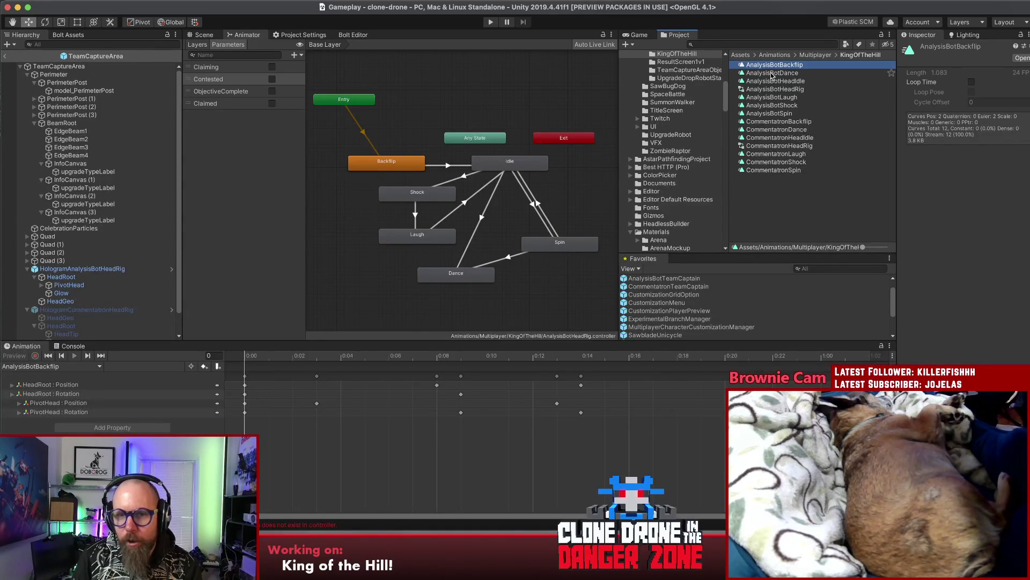
{"action": "left_click", "coordinate": [772, 74]}
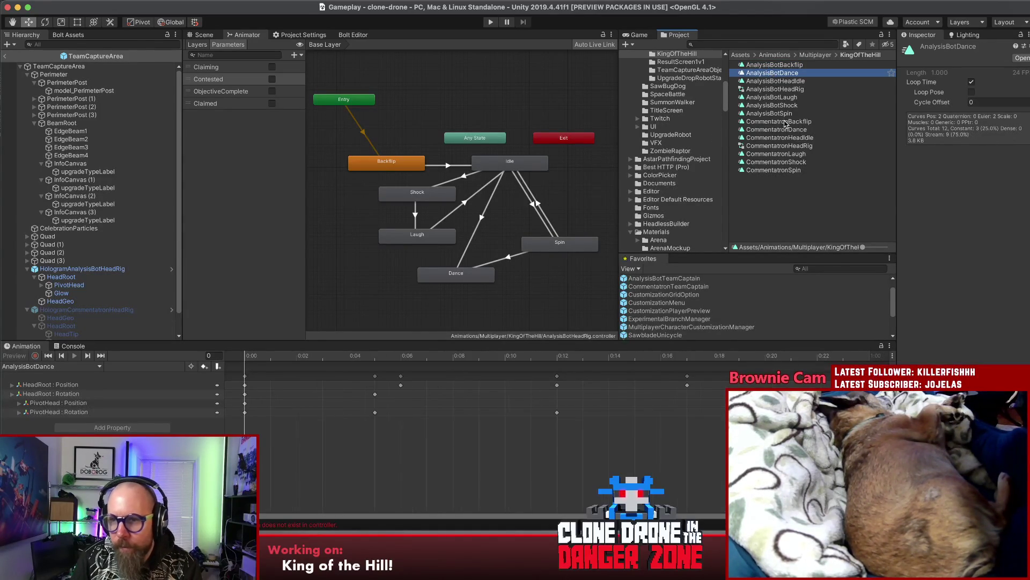
{"action": "left_click", "coordinate": [774, 81]}
{"action": "left_click", "coordinate": [777, 105]}
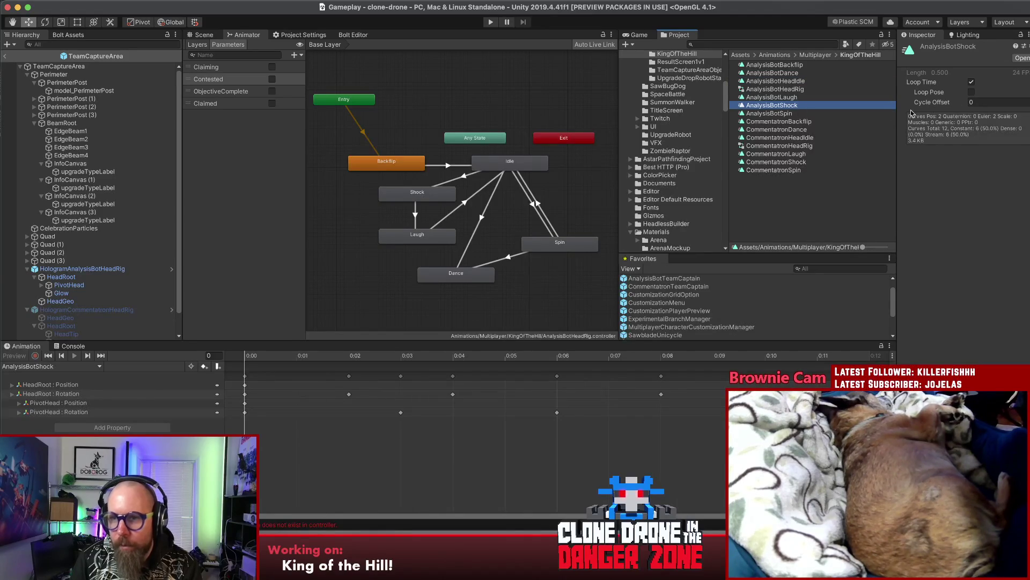
{"action": "left_click", "coordinate": [799, 162]}
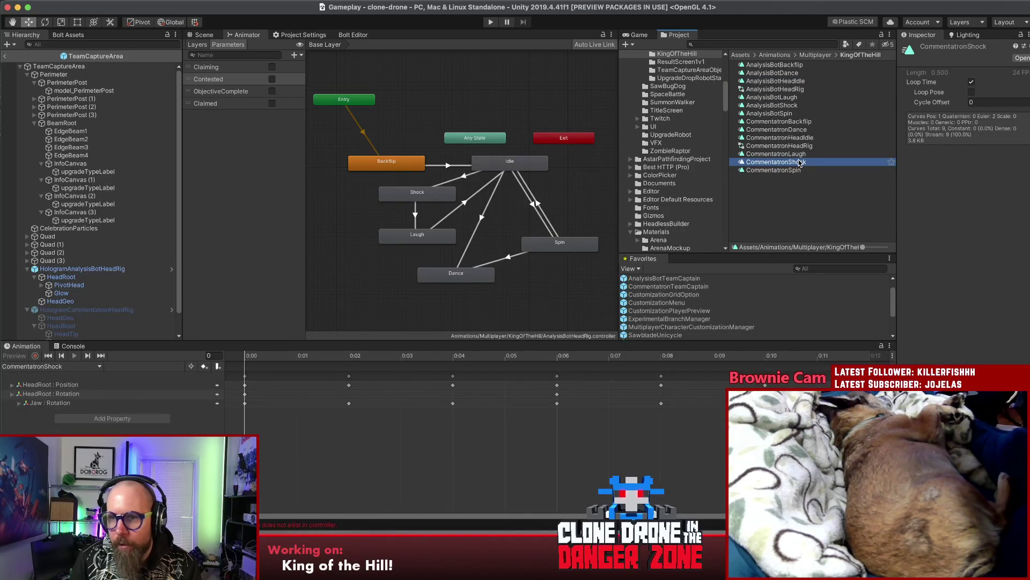
{"action": "left_click", "coordinate": [777, 123]}
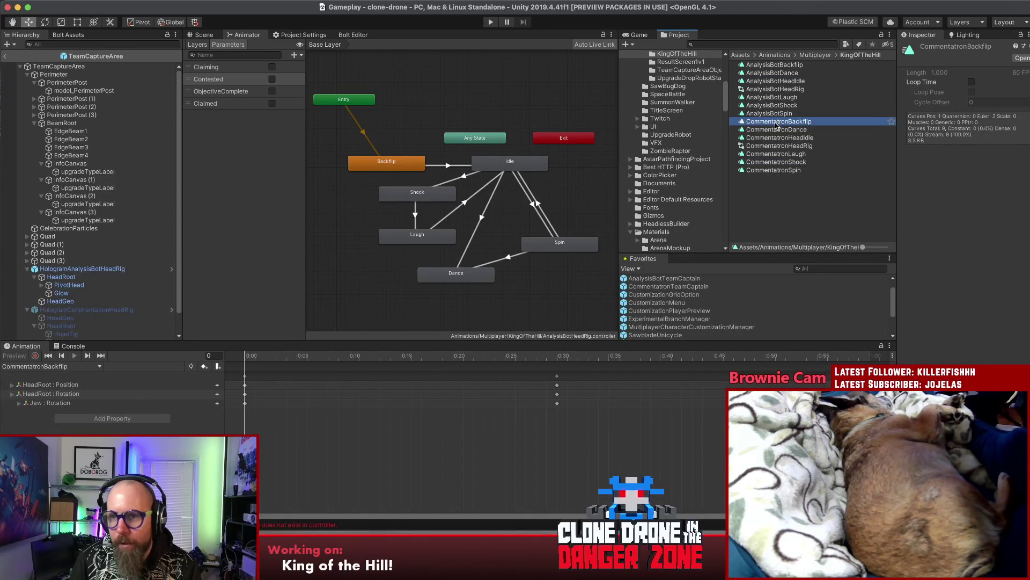
Step: Enable Loop Time on the Commentatron spin clip and the AnalysisBotSpin clip
{"action": "key", "text": "Down"}
{"action": "key", "text": "Down"}
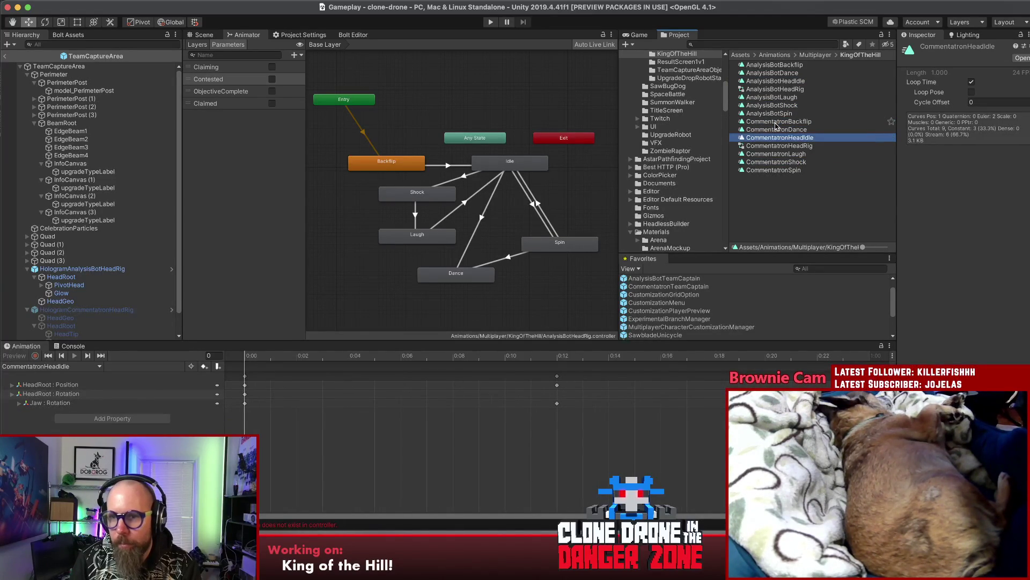
{"action": "key", "text": "Down"}
{"action": "key", "text": "Down"}
{"action": "key", "text": "Down"}
{"action": "key", "text": "Down"}
{"action": "left_click", "coordinate": [971, 82]}
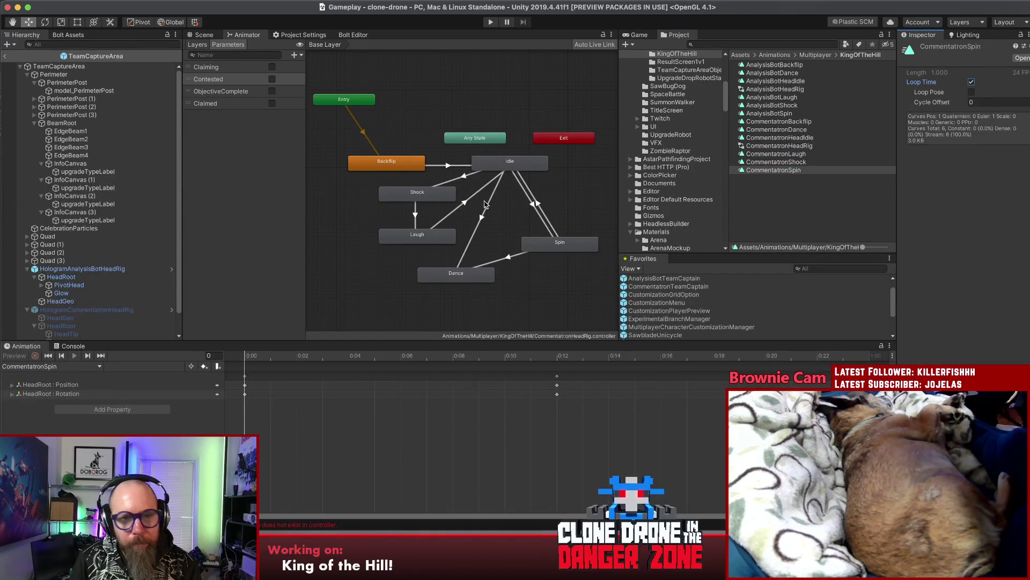
{"action": "left_click", "coordinate": [769, 113]}
{"action": "left_click", "coordinate": [972, 83]}
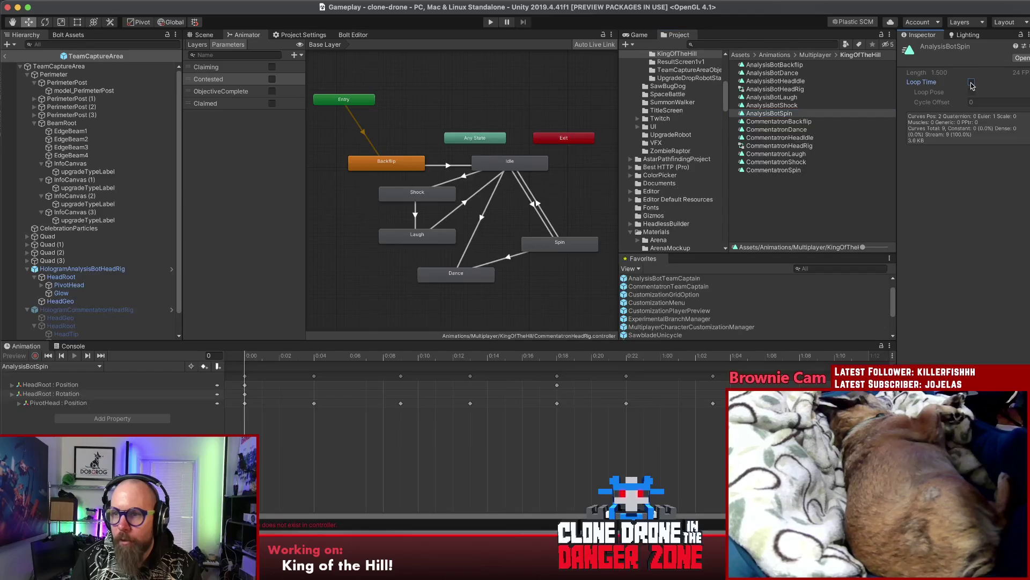
{"action": "left_click", "coordinate": [812, 207]}
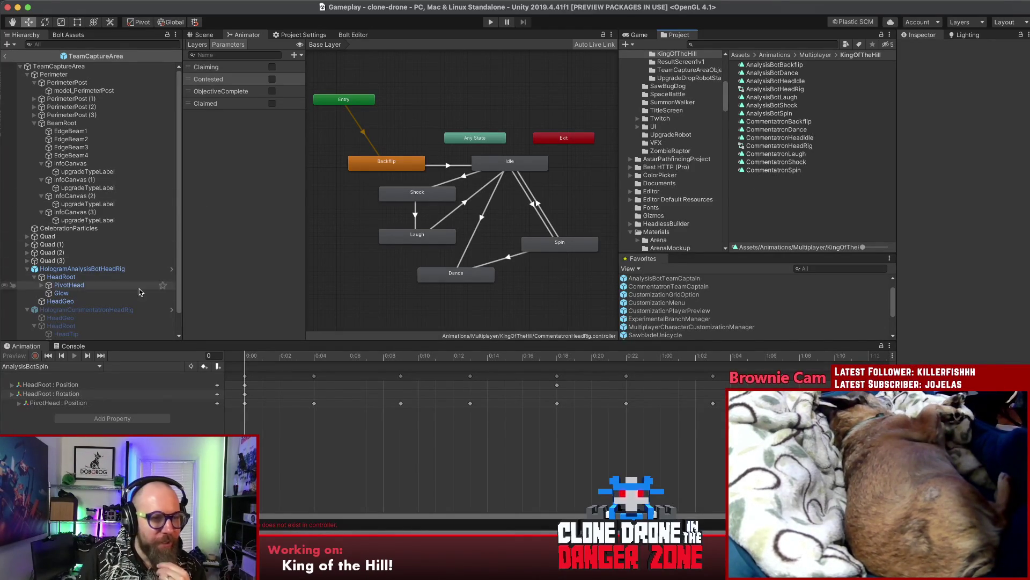
Step: Review the head rig's base layer and TeamCaptureArea's per-team head animators, then return to its script
{"action": "left_click", "coordinate": [263, 241]}
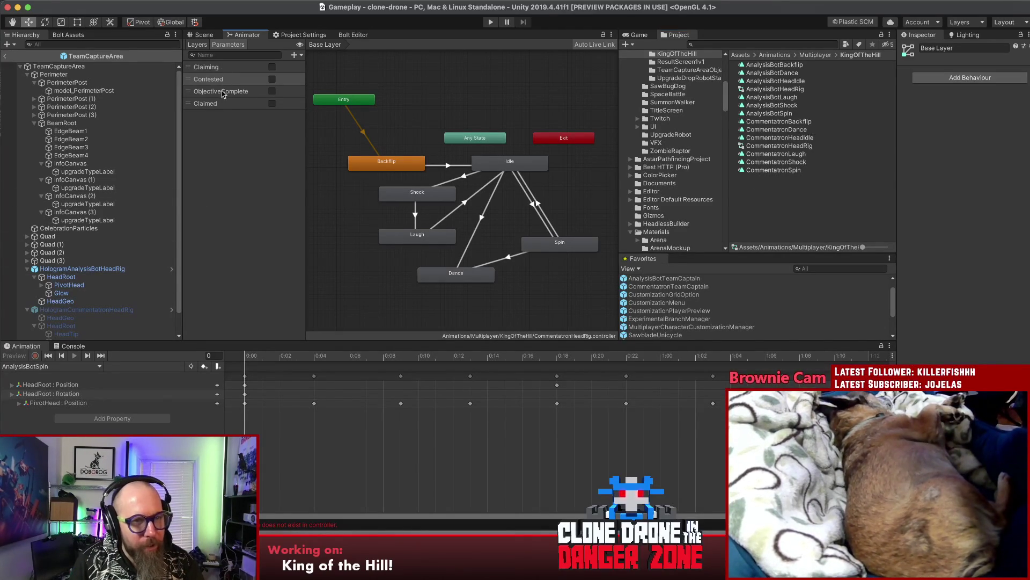
{"action": "left_click", "coordinate": [80, 268]}
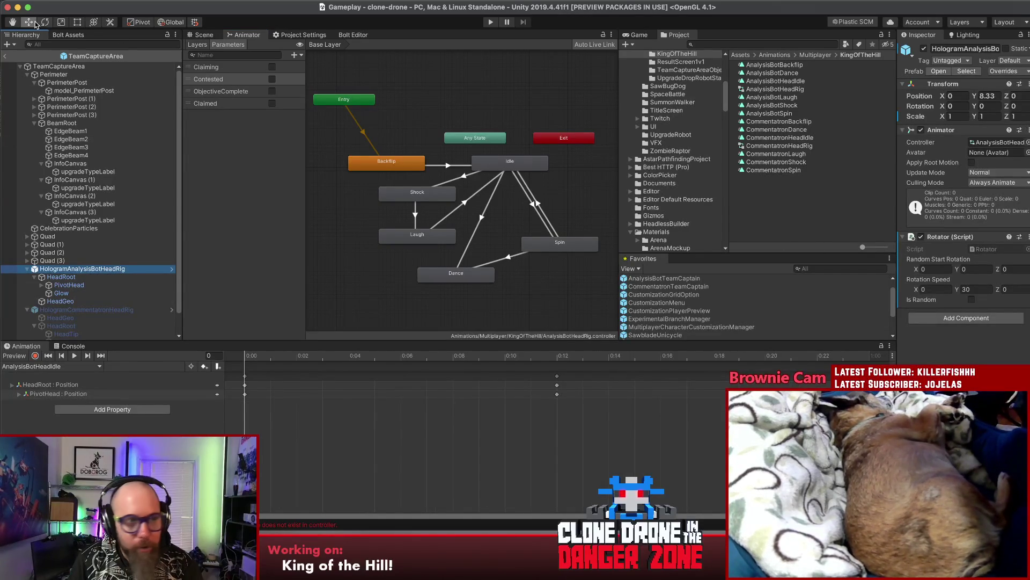
{"action": "left_click", "coordinate": [52, 67]}
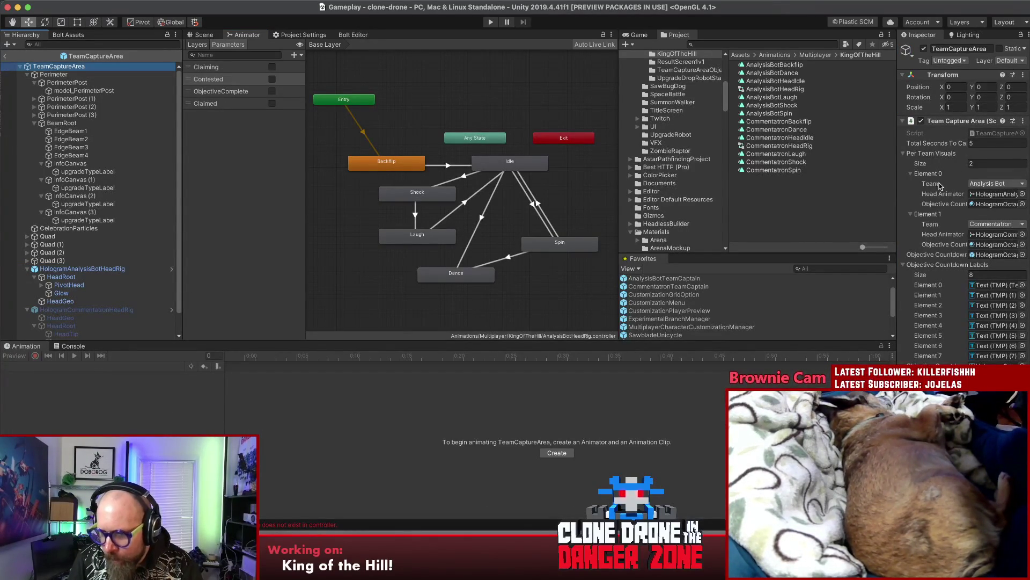
{"action": "key", "text": "super+Tab"}
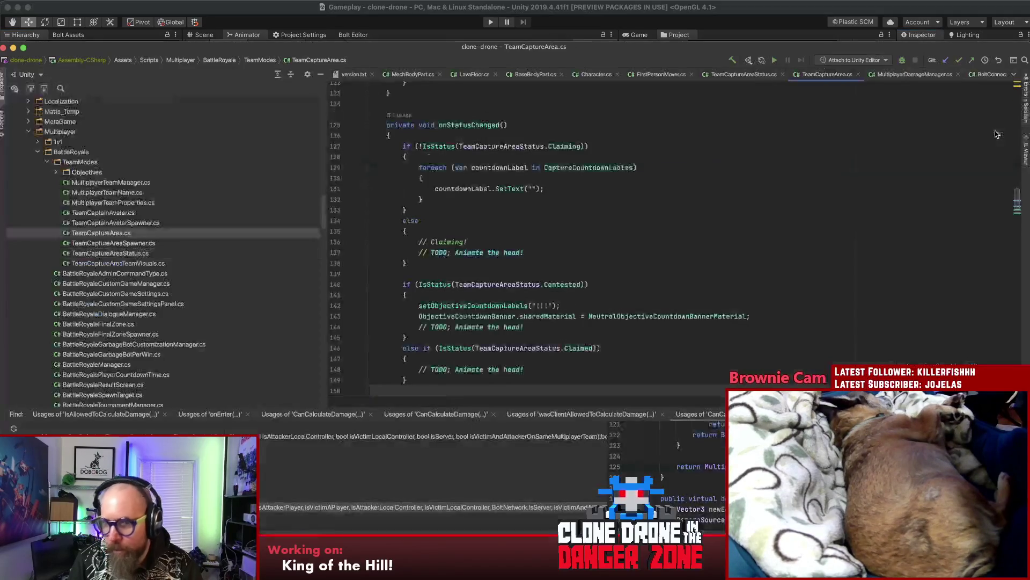
Step: Search TeamCaptureArea.cs for _currentHeadAnimator and step through where it is assigned
{"action": "scroll", "coordinate": [715, 218], "scroll_direction": "up", "scroll_amount": 20}
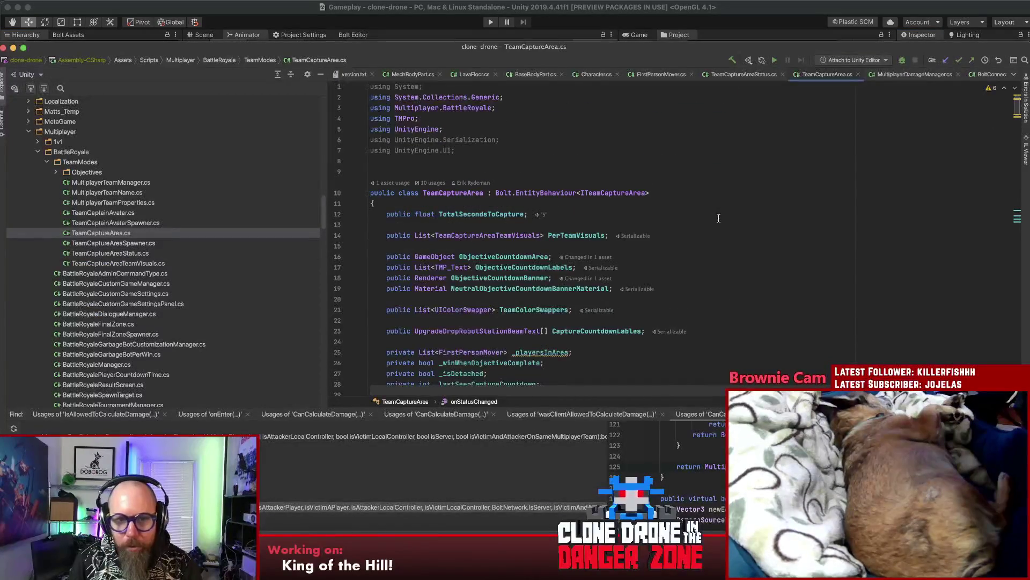
{"action": "scroll", "coordinate": [719, 219], "scroll_direction": "down", "scroll_amount": 1}
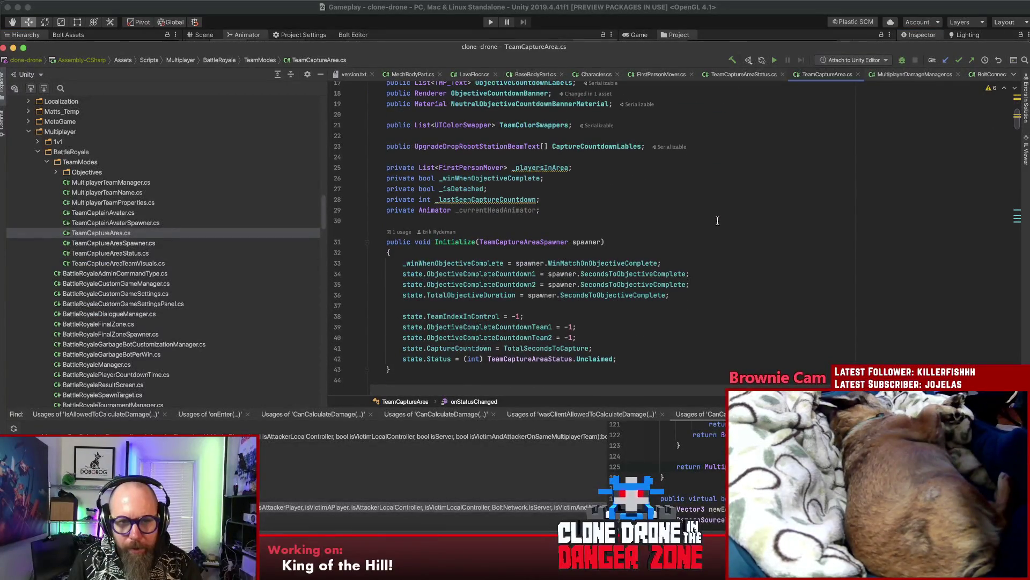
{"action": "double_click", "coordinate": [485, 210]}
{"action": "scroll", "coordinate": [537, 215], "scroll_direction": "down", "scroll_amount": 9}
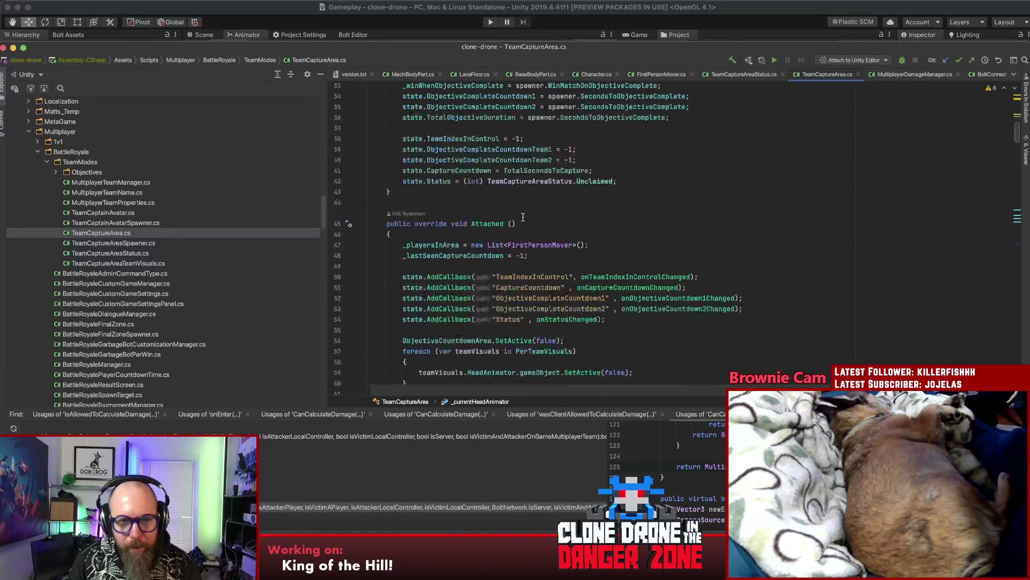
{"action": "scroll", "coordinate": [516, 212], "scroll_direction": "down", "scroll_amount": 10}
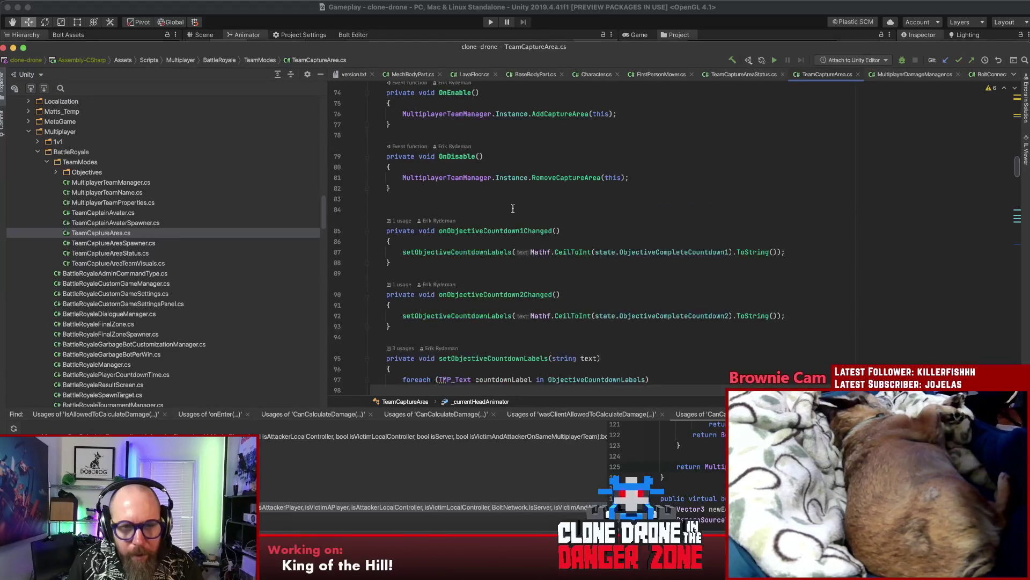
{"action": "scroll", "coordinate": [514, 208], "scroll_direction": "up", "scroll_amount": 2}
{"action": "scroll", "coordinate": [515, 210], "scroll_direction": "down", "scroll_amount": 10}
{"action": "scroll", "coordinate": [517, 212], "scroll_direction": "up", "scroll_amount": 5}
{"action": "scroll", "coordinate": [517, 213], "scroll_direction": "up", "scroll_amount": 20}
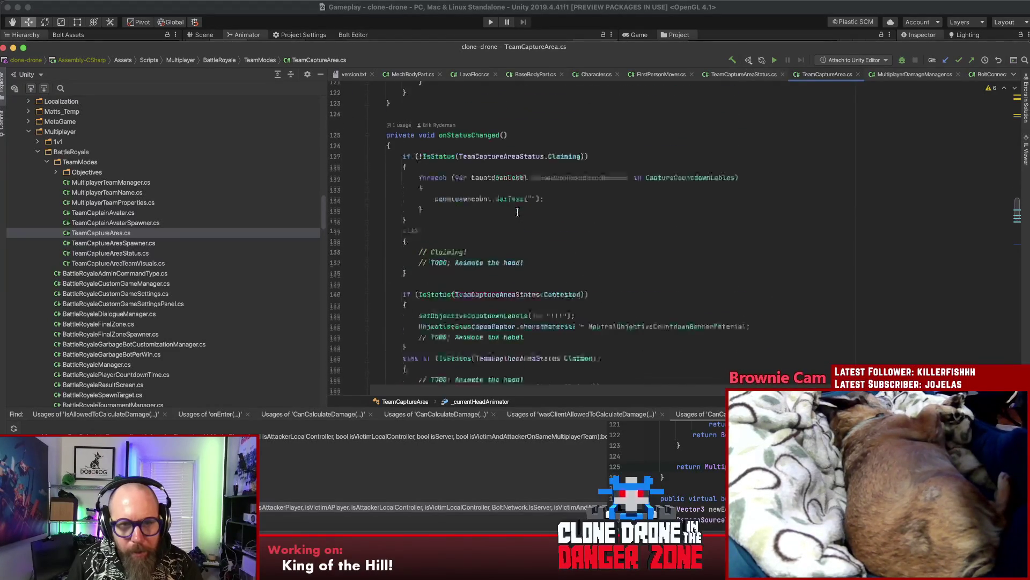
{"action": "scroll", "coordinate": [498, 264], "scroll_direction": "down", "scroll_amount": 3}
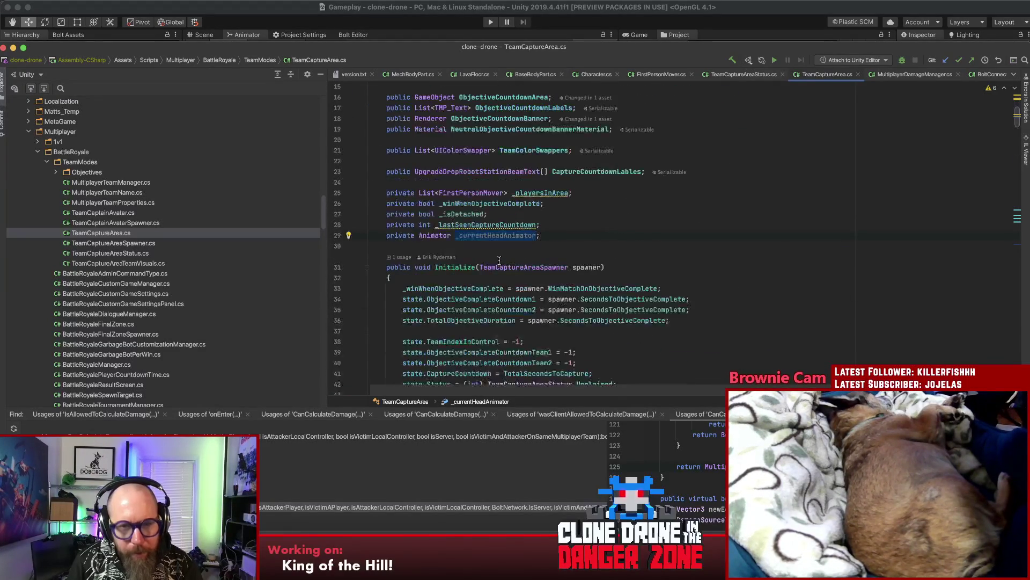
{"action": "key", "text": "super+f"}
{"action": "key", "text": "Return"}
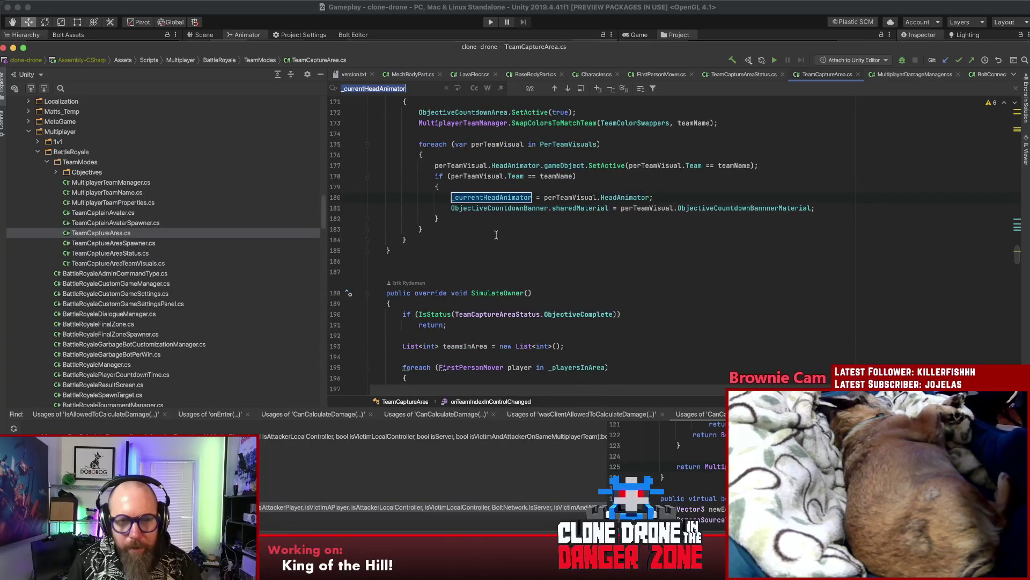
{"action": "key", "text": "Return"}
{"action": "key", "text": "Return"}
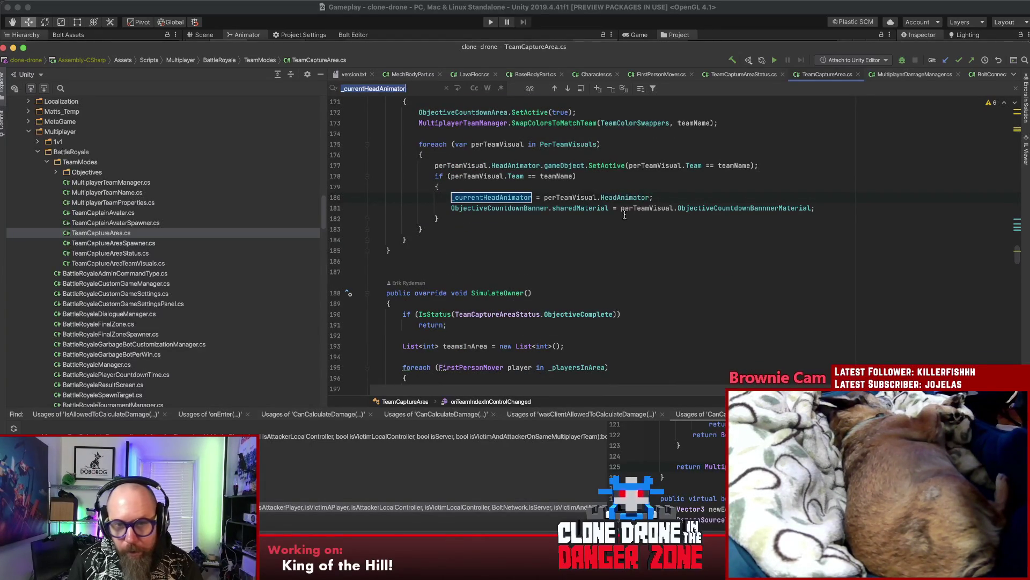
Step: Mark the per-team head animator toggling line and position after onTeamIndexInControlChanged's closing brace
{"action": "scroll", "coordinate": [744, 205], "scroll_direction": "up", "scroll_amount": 1}
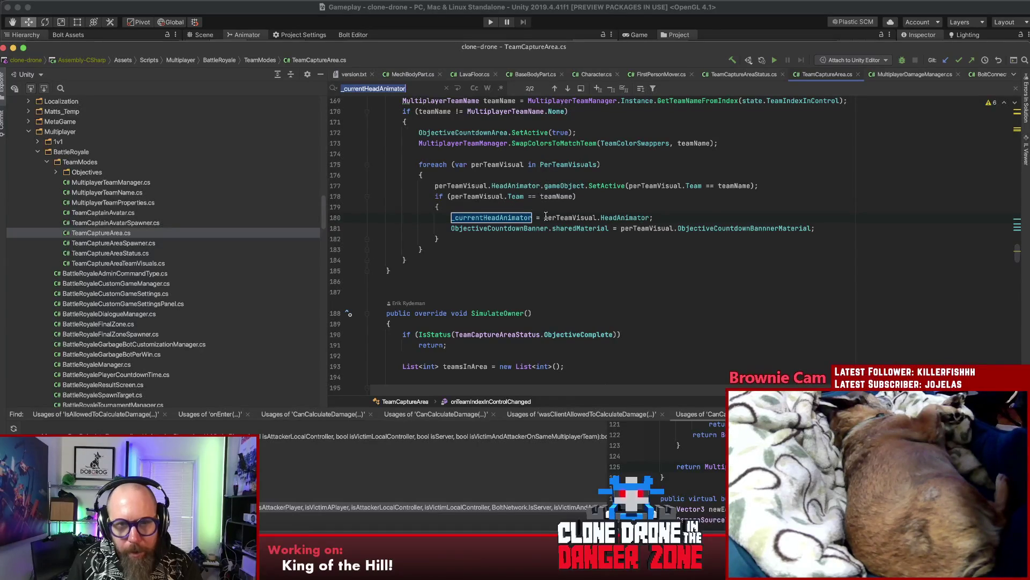
{"action": "scroll", "coordinate": [546, 217], "scroll_direction": "up", "scroll_amount": 3}
{"action": "left_click", "coordinate": [460, 200]}
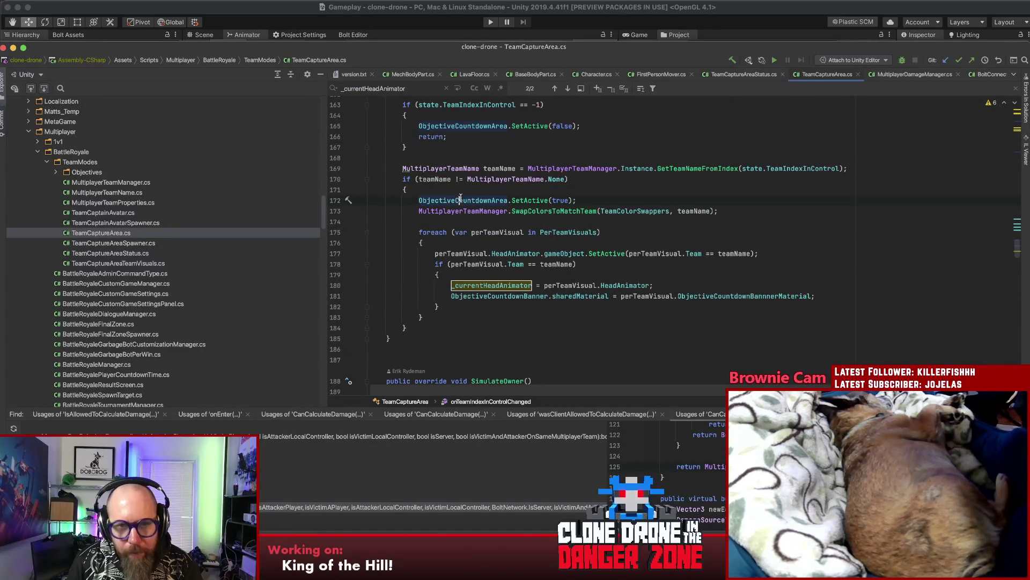
{"action": "scroll", "coordinate": [667, 208], "scroll_direction": "up", "scroll_amount": 5}
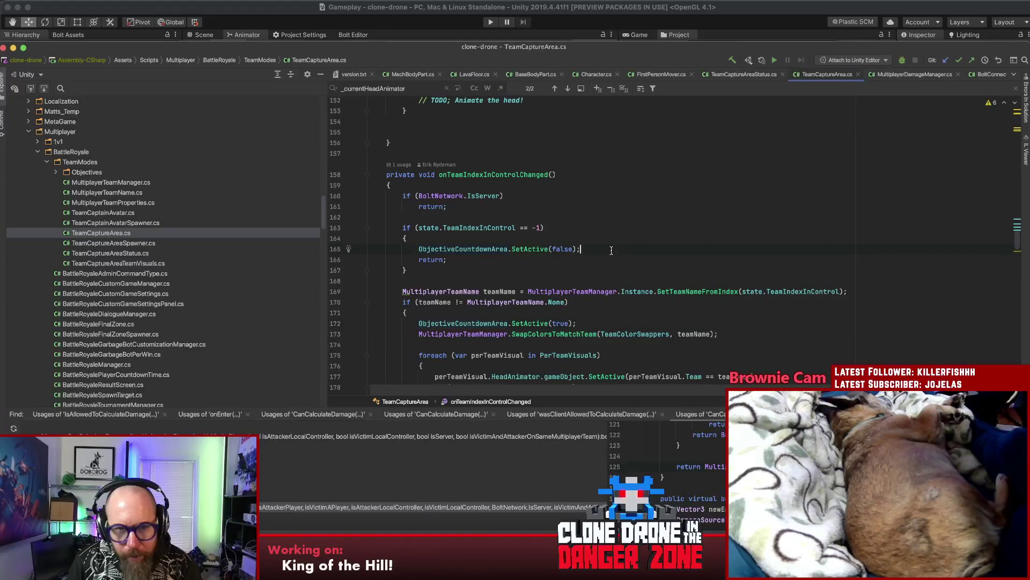
{"action": "scroll", "coordinate": [611, 250], "scroll_direction": "down", "scroll_amount": 5}
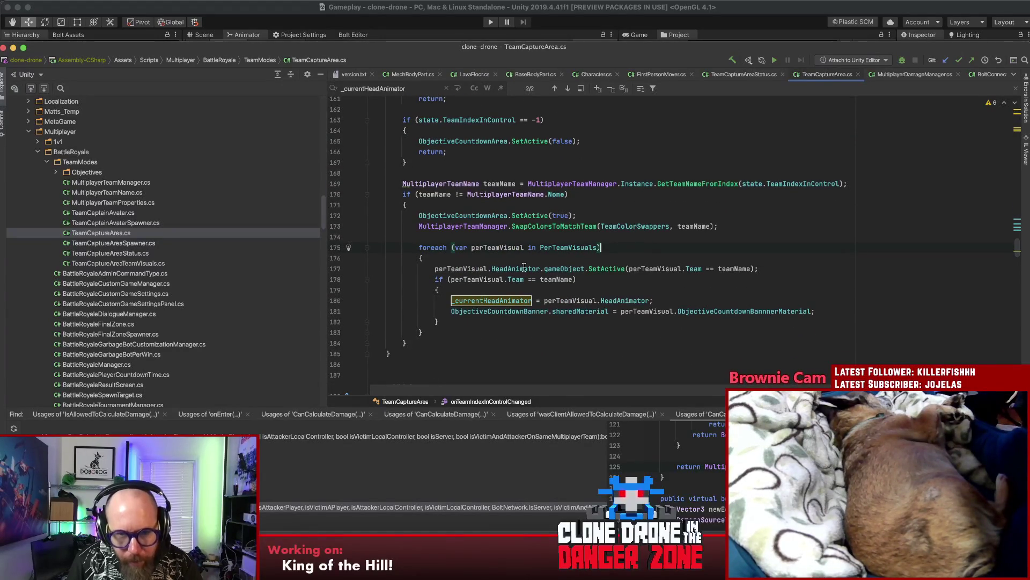
{"action": "left_click_drag", "start_coordinate": [759, 268], "coordinate": [435, 268]}
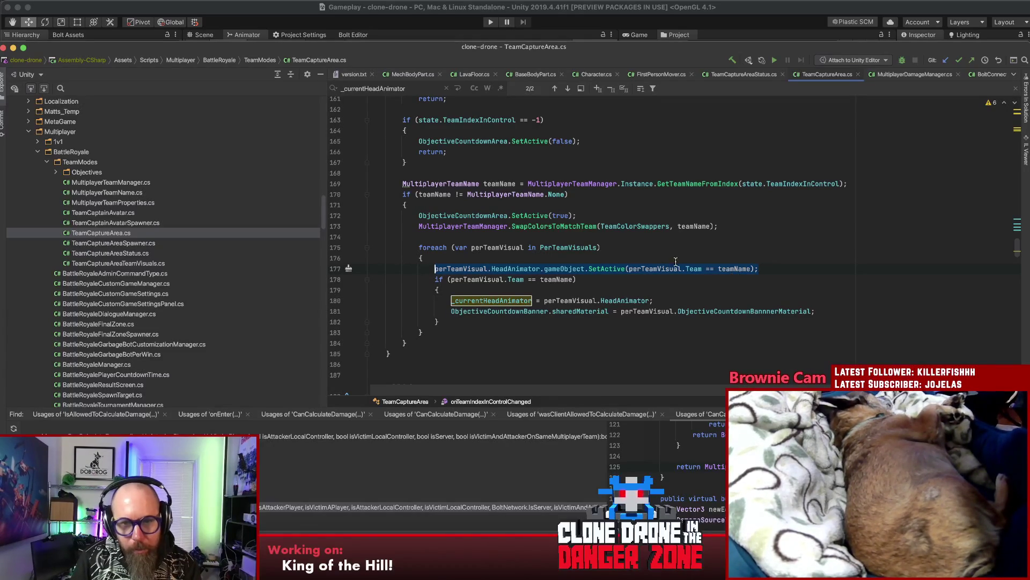
{"action": "scroll", "coordinate": [651, 288], "scroll_direction": "up", "scroll_amount": 5}
{"action": "scroll", "coordinate": [649, 287], "scroll_direction": "down", "scroll_amount": 6}
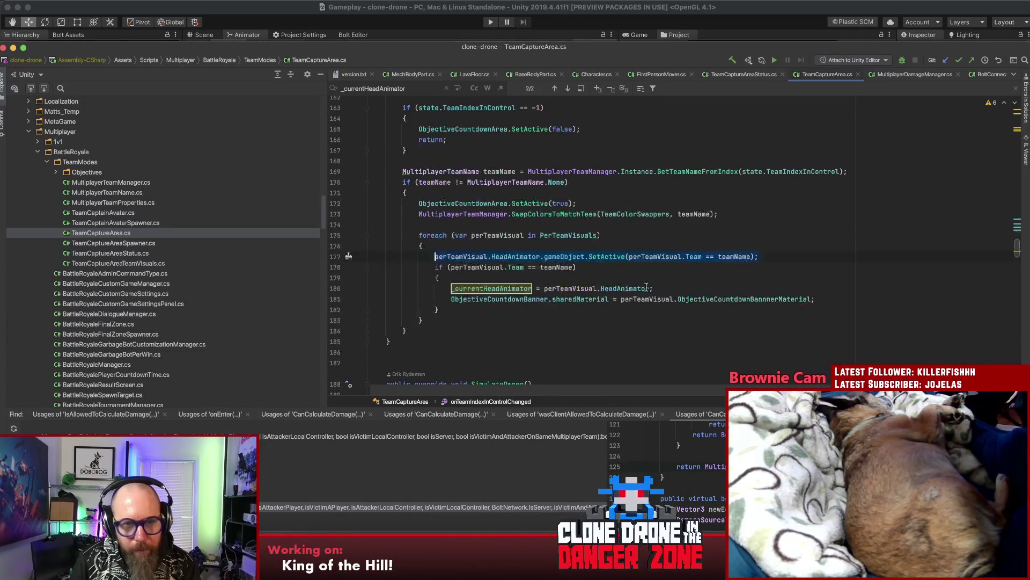
{"action": "left_click", "coordinate": [499, 353]}
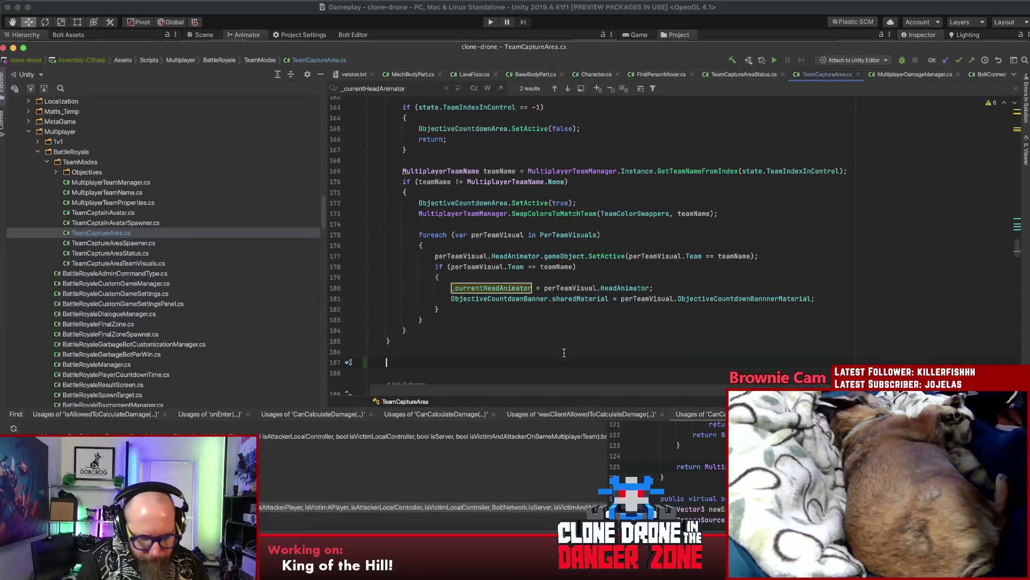
Step: Add an empty private void refreshHeadAnimation() method below onTeamIndexInControlChanged
{"action": "key", "text": "Return"}
{"action": "type", "text": "private void"}
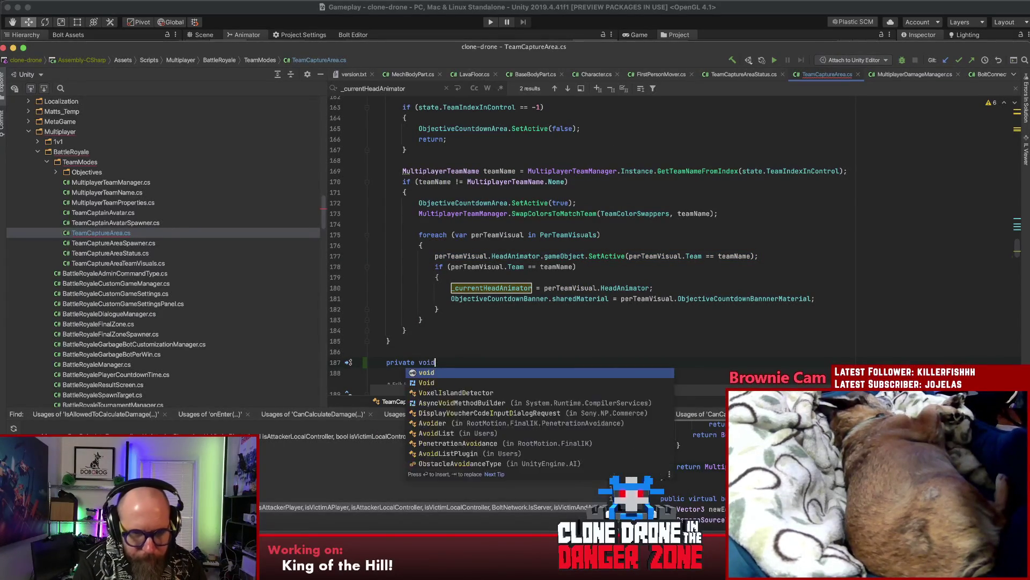
{"action": "type", "text": " setHeadAn"}
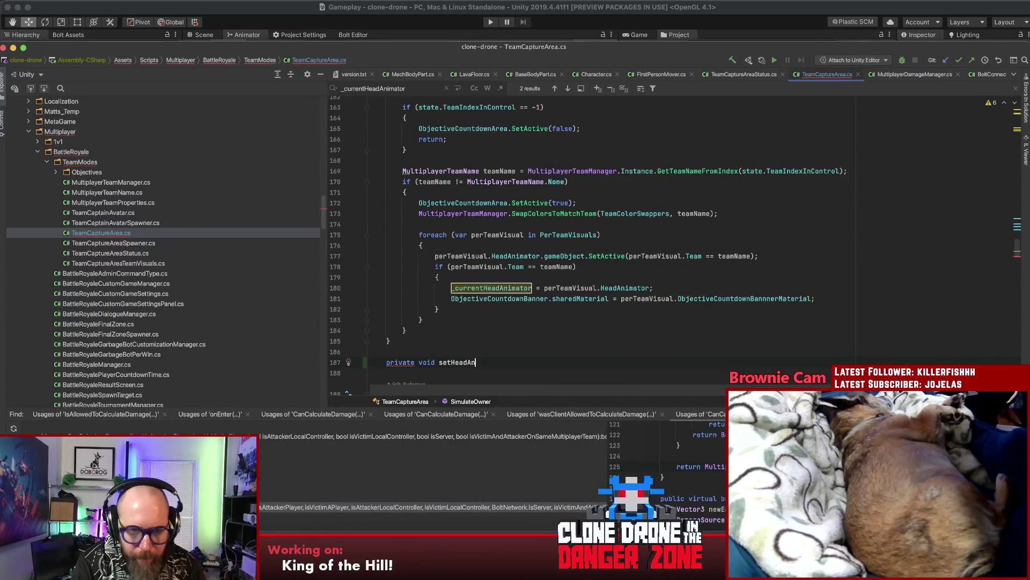
{"action": "type", "text": "imation("}
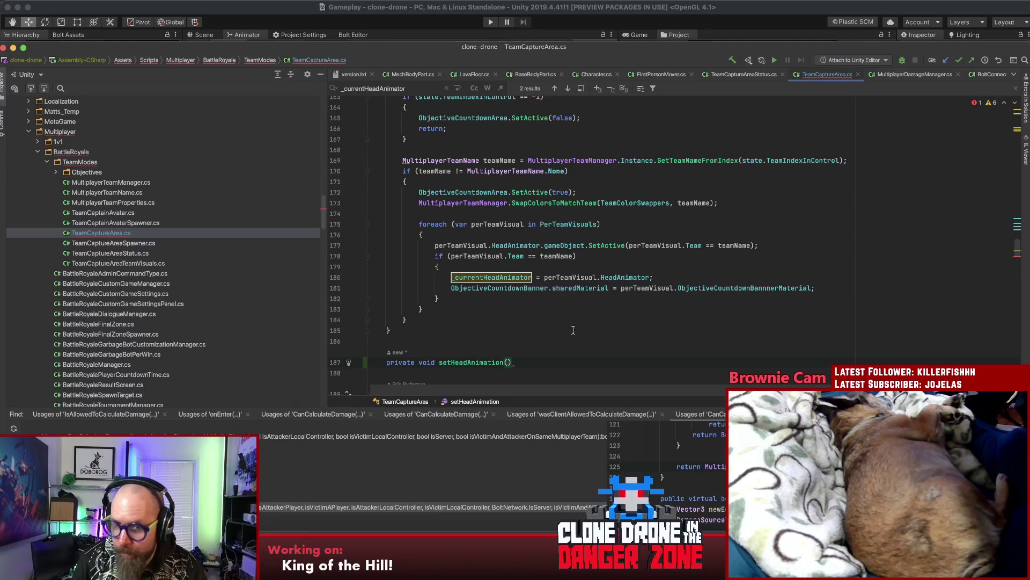
{"action": "left_click", "coordinate": [448, 363]}
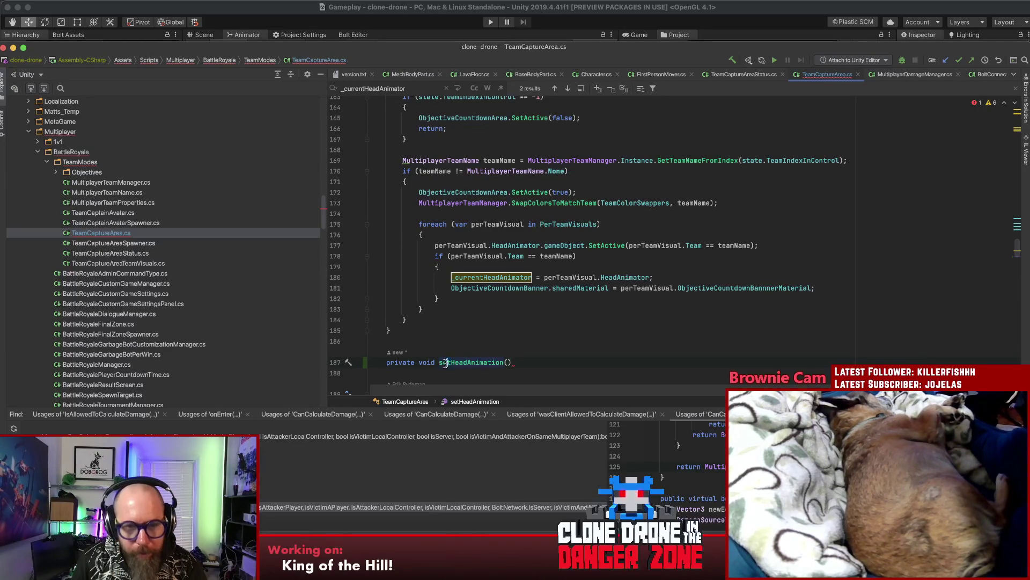
{"action": "type", "text": "refresh"}
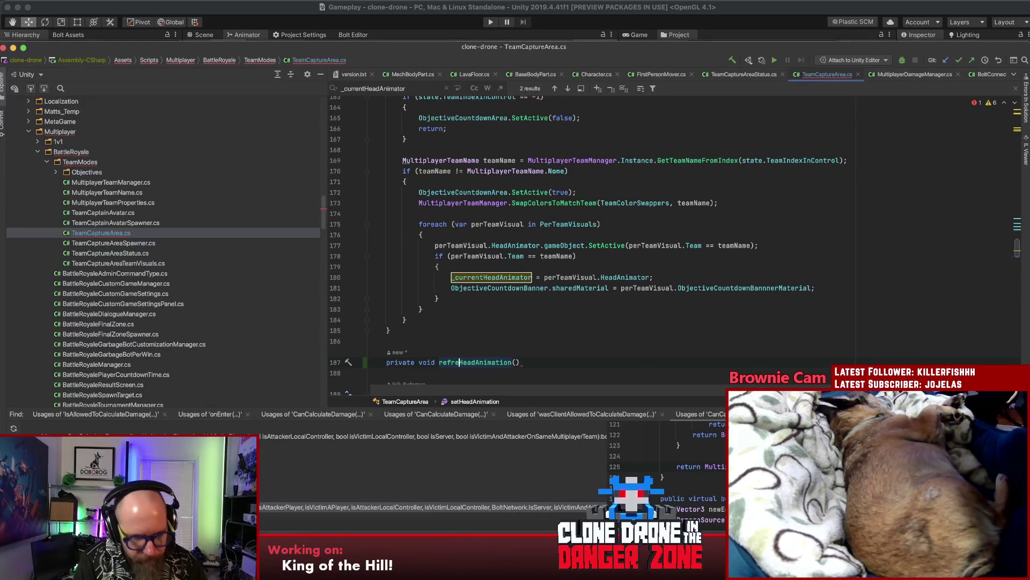
{"action": "key", "text": "End"}
{"action": "key", "text": "Return"}
{"action": "type", "text": "{"}
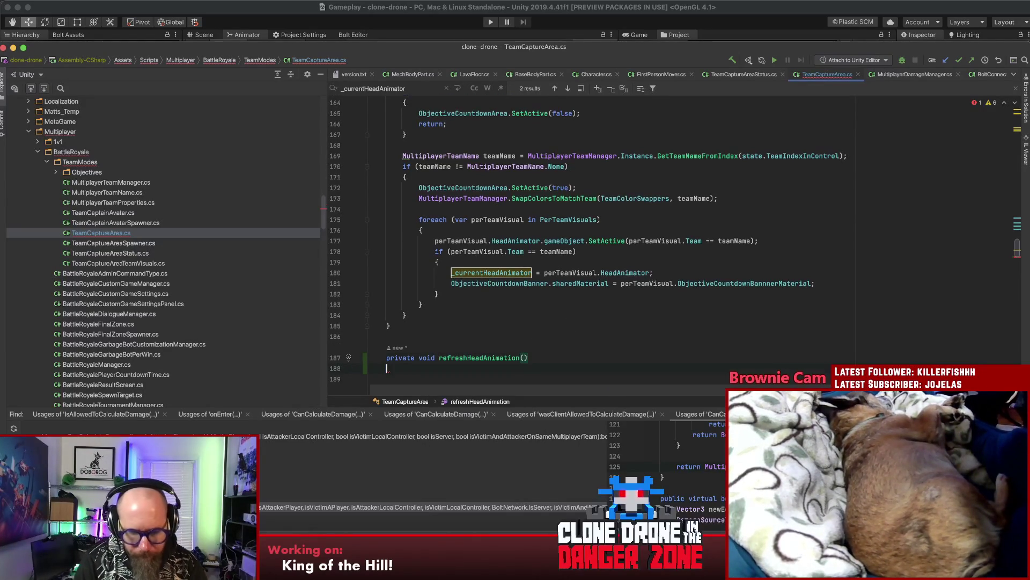
{"action": "key", "text": "Return"}
{"action": "left_click", "coordinate": [519, 347]}
Step: Call refreshHeadAnimation(); right after the per-team visuals foreach loop
{"action": "left_click", "coordinate": [473, 229]}
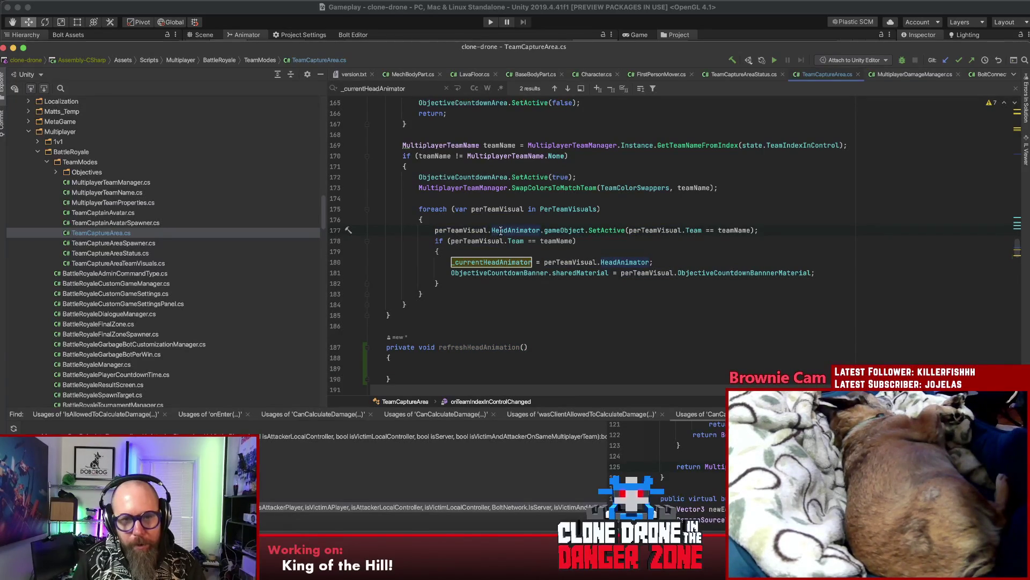
{"action": "left_click", "coordinate": [446, 294]}
{"action": "key", "text": "Return"}
{"action": "type", "text": "refreshHeadAnimation("}
{"action": "key", "text": "Home"}
{"action": "key", "text": "Return"}
{"action": "key", "text": "End"}
Step: Add a refreshHeadAnimation(); call at the end of onStatusChanged
{"action": "type", "text": ";"}
{"action": "double_click", "coordinate": [496, 262]}
{"action": "scroll", "coordinate": [506, 280], "scroll_direction": "down", "scroll_amount": 10}
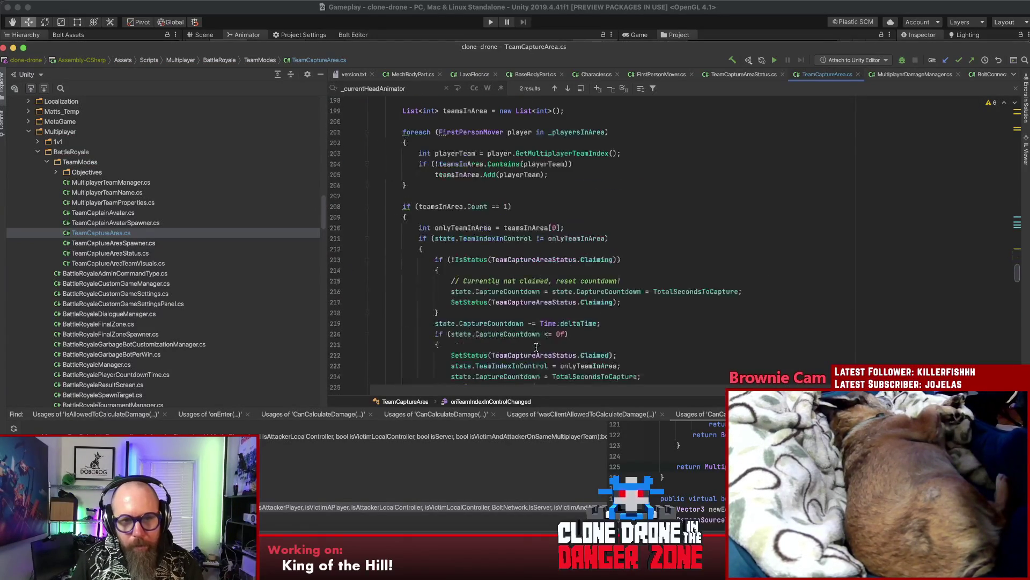
{"action": "scroll", "coordinate": [537, 346], "scroll_direction": "up", "scroll_amount": 15}
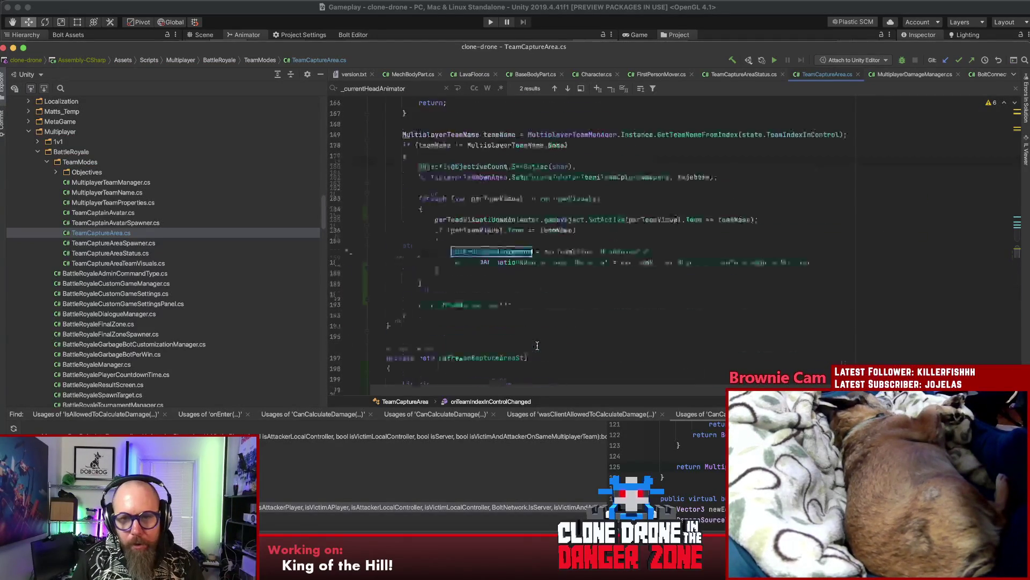
{"action": "scroll", "coordinate": [537, 346], "scroll_direction": "up", "scroll_amount": 5}
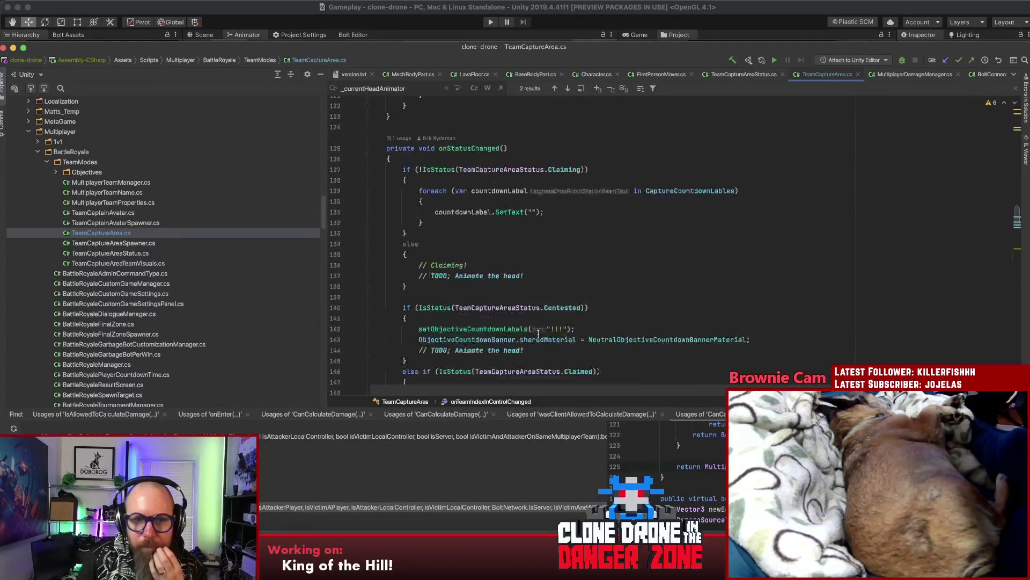
{"action": "left_click", "coordinate": [484, 148]}
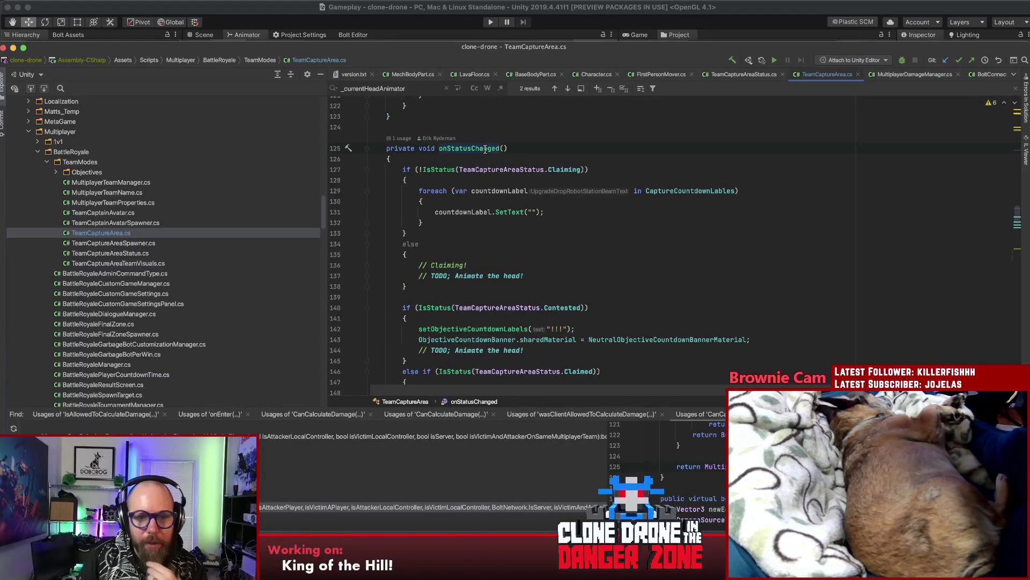
{"action": "scroll", "coordinate": [583, 237], "scroll_direction": "down", "scroll_amount": 4}
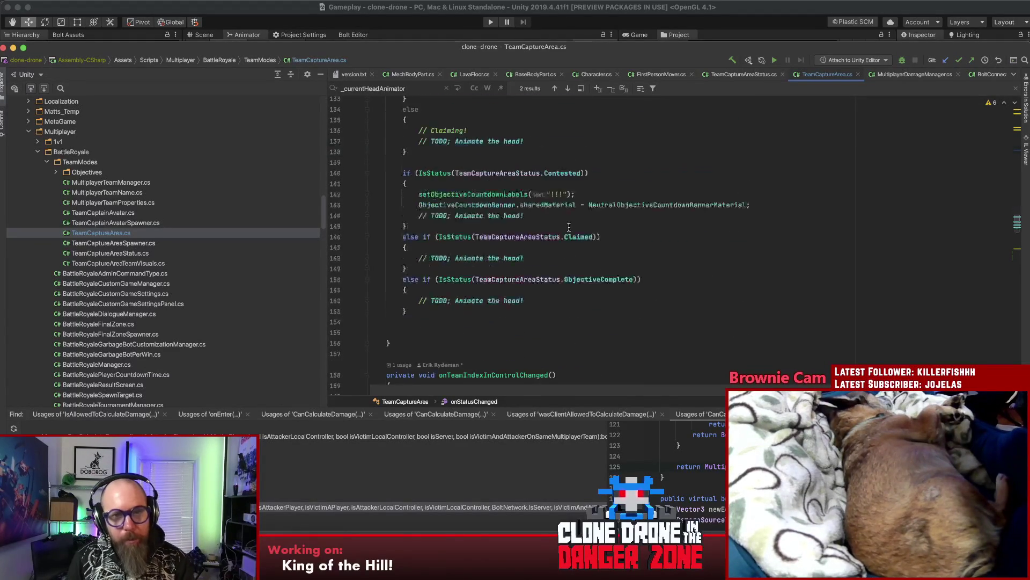
{"action": "left_click", "coordinate": [505, 292]}
{"action": "key", "text": "Return"}
{"action": "type", "text": "r"}
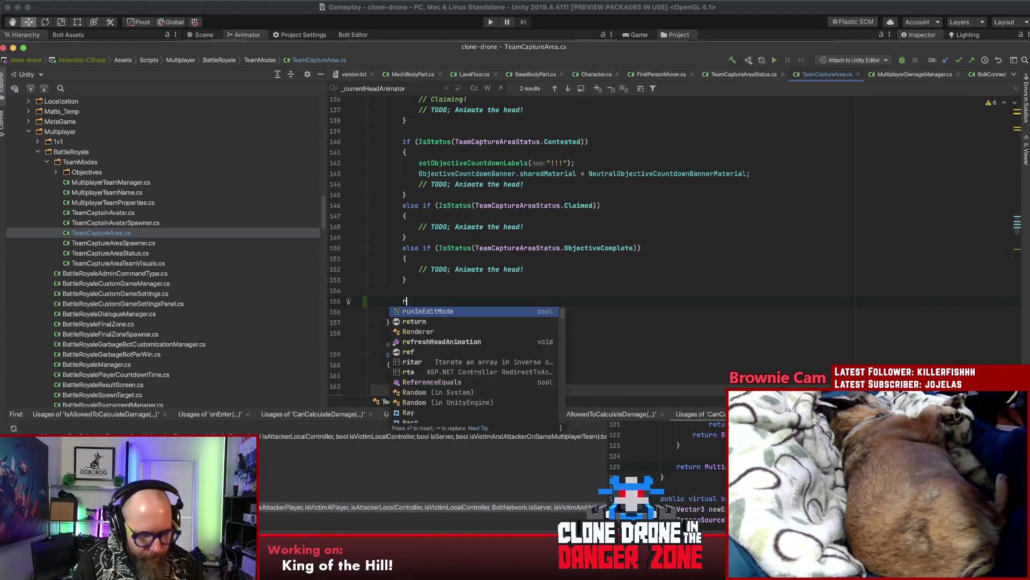
{"action": "type", "text": "efreshHeadAnimation();"}
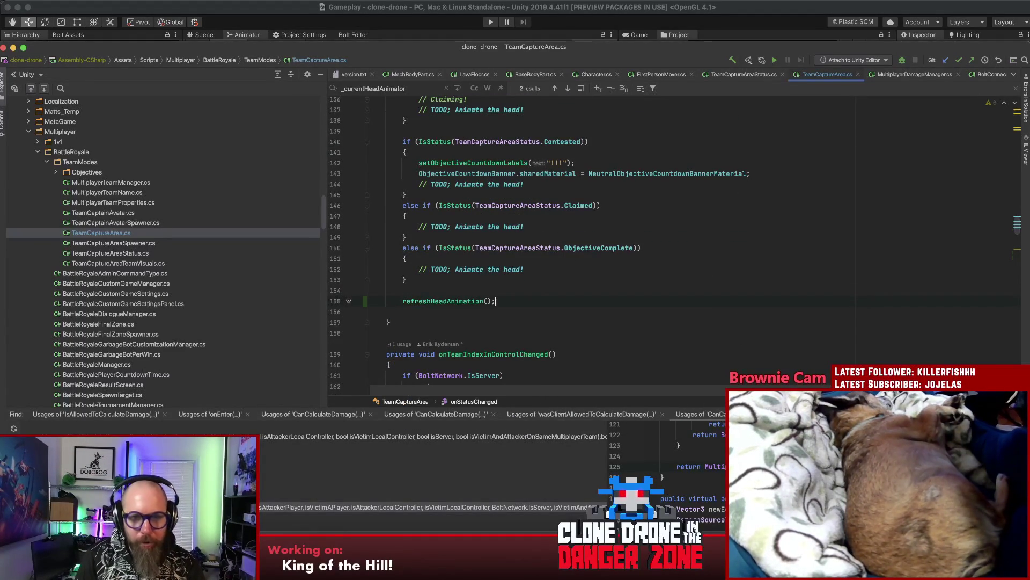
Step: Delete the placeholder Claimed and ObjectiveComplete else-if branches and the leftover TODO comment
{"action": "left_click", "coordinate": [472, 283]}
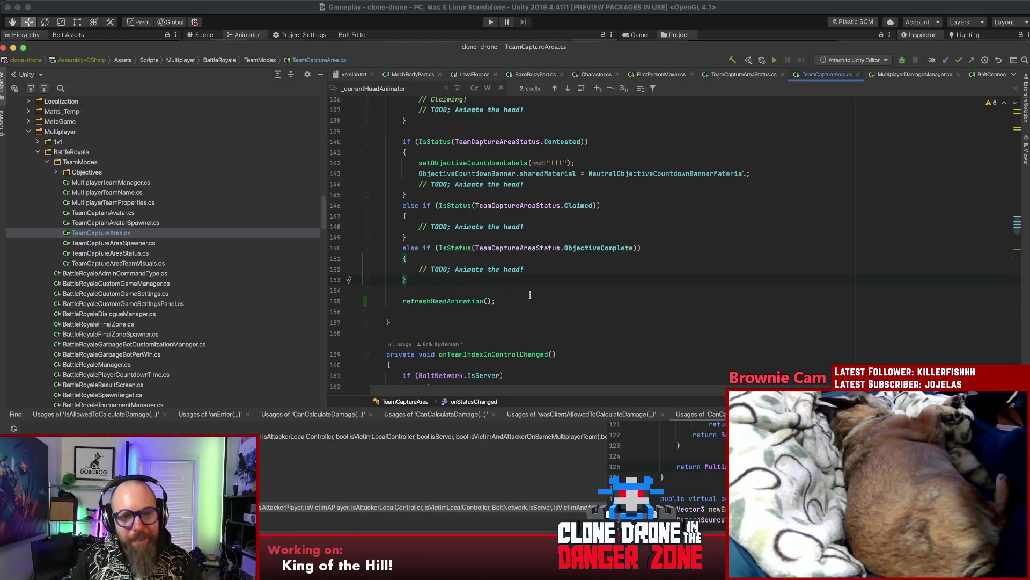
{"action": "scroll", "coordinate": [464, 229], "scroll_direction": "up", "scroll_amount": 2}
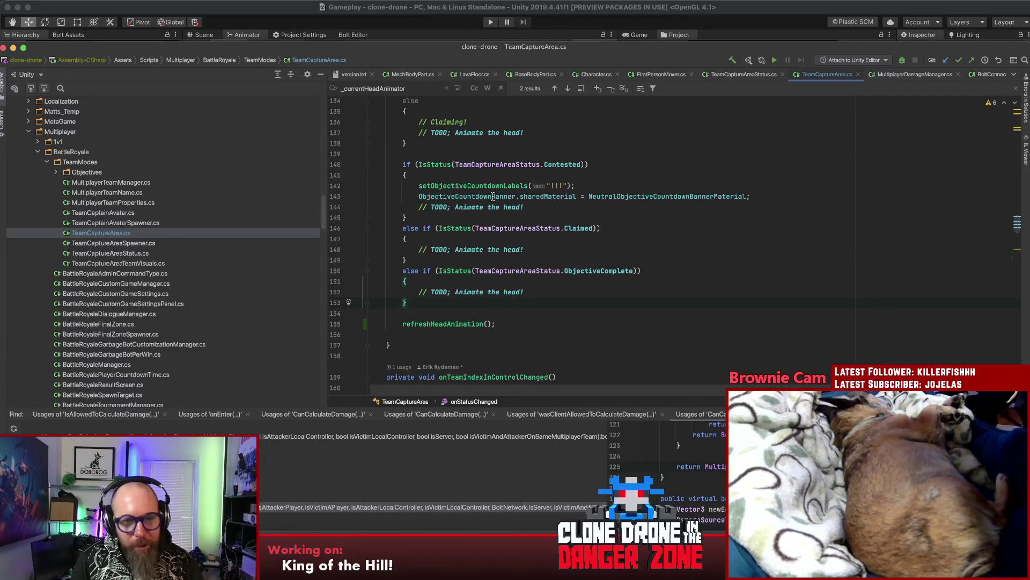
{"action": "scroll", "coordinate": [536, 286], "scroll_direction": "up", "scroll_amount": 5}
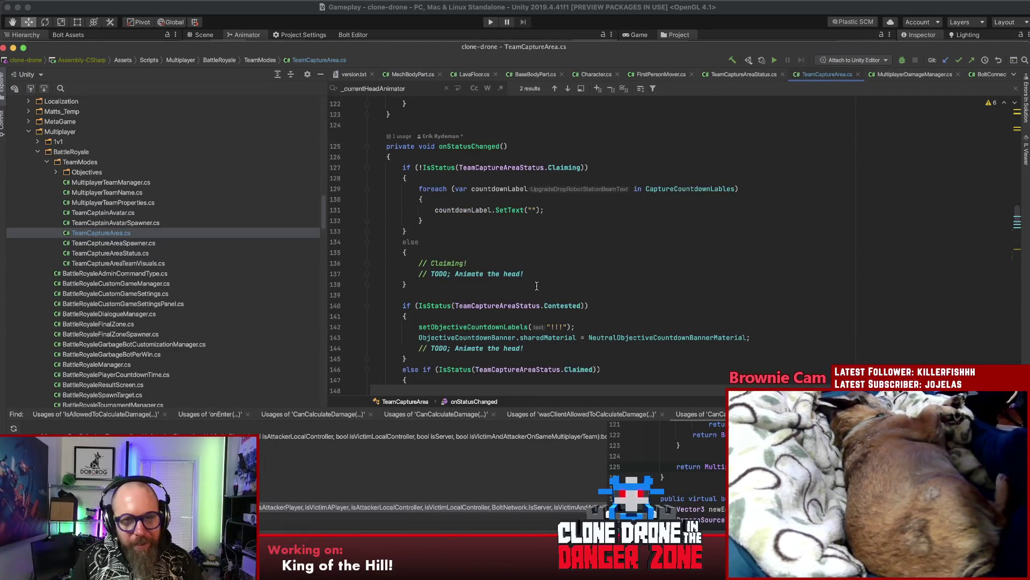
{"action": "scroll", "coordinate": [534, 285], "scroll_direction": "down", "scroll_amount": 3}
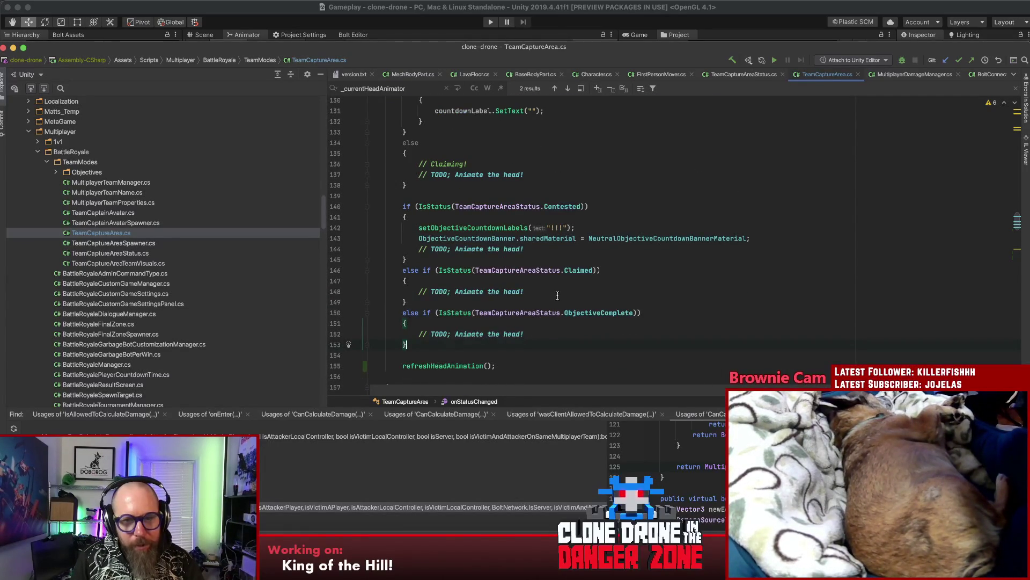
{"action": "scroll", "coordinate": [557, 295], "scroll_direction": "up", "scroll_amount": 5}
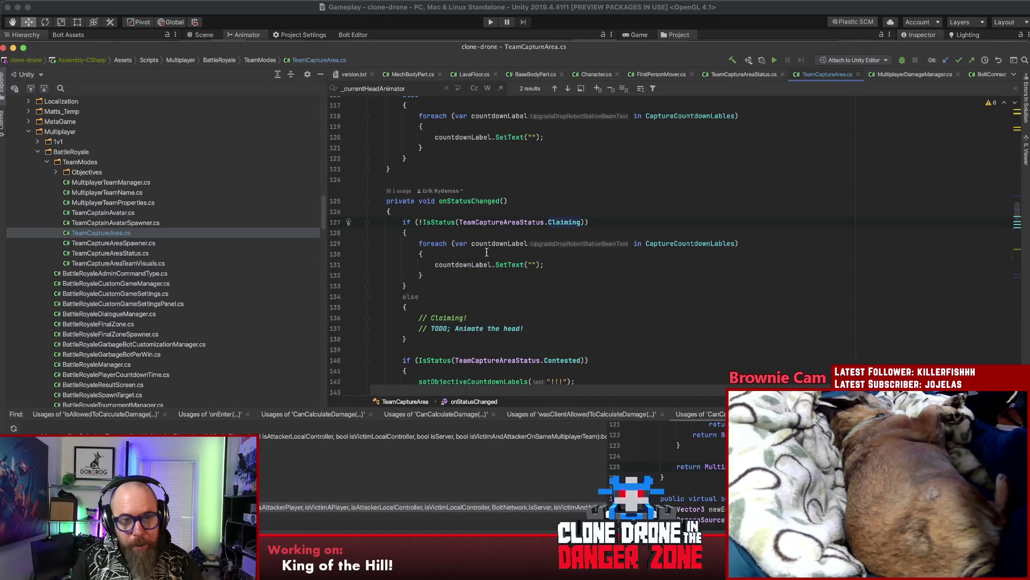
{"action": "scroll", "coordinate": [487, 252], "scroll_direction": "down", "scroll_amount": 4}
{"action": "left_click_drag", "start_coordinate": [388, 317], "coordinate": [352, 293]}
{"action": "key", "text": "BackSpace"}
{"action": "key", "text": "BackSpace"}
{"action": "left_click_drag", "start_coordinate": [548, 262], "coordinate": [373, 262]}
{"action": "key", "text": "BackSpace"}
{"action": "key", "text": "BackSpace"}
Step: In refreshHeadAnimation, write SetBool("Contested", IsStatus(TeamCaptureAreaStatus.Contested))
{"action": "key", "text": "super+shift+BackSpace"}
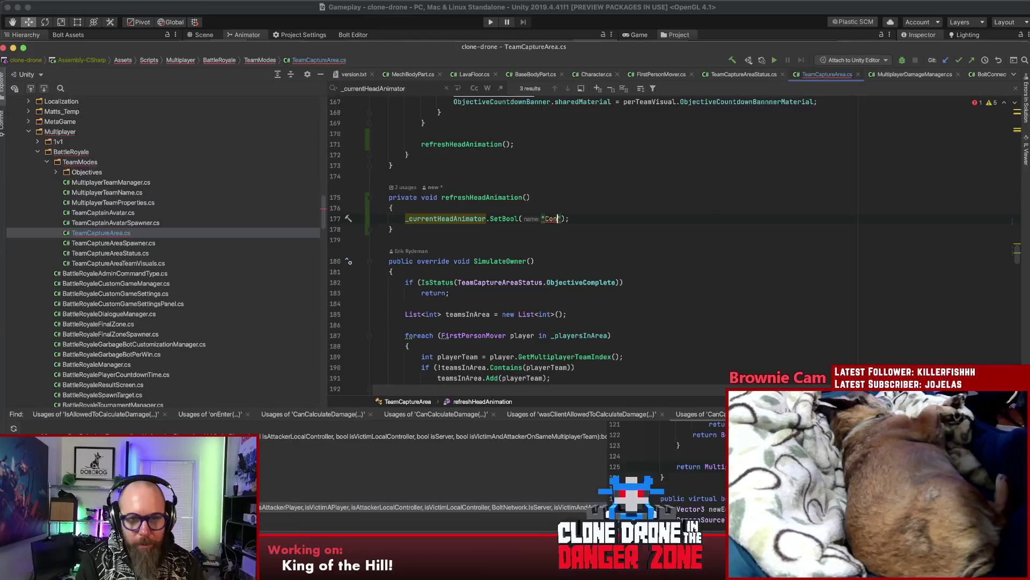
{"action": "type", "text": "tested\", "}
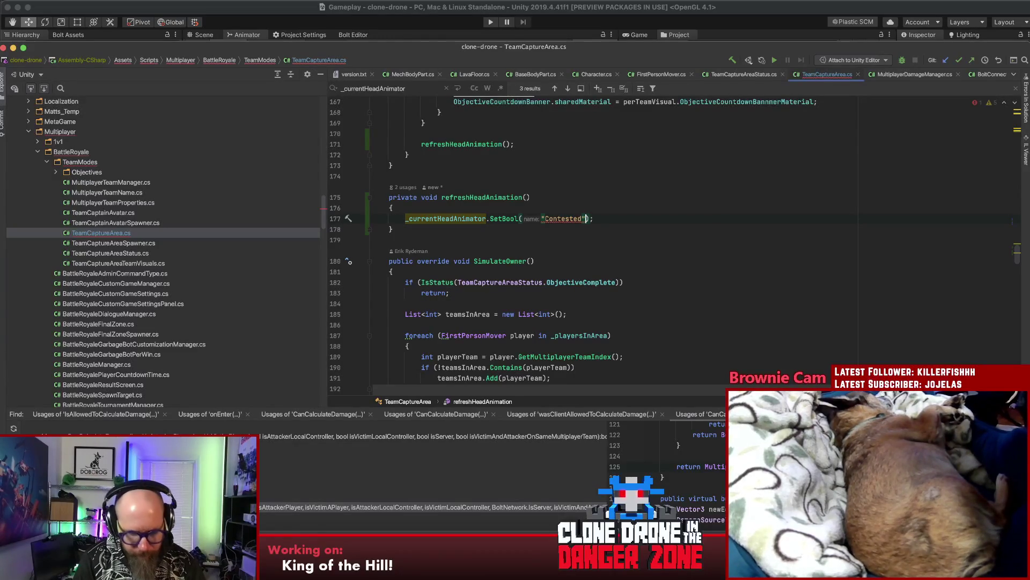
{"action": "type", "text": "false"}
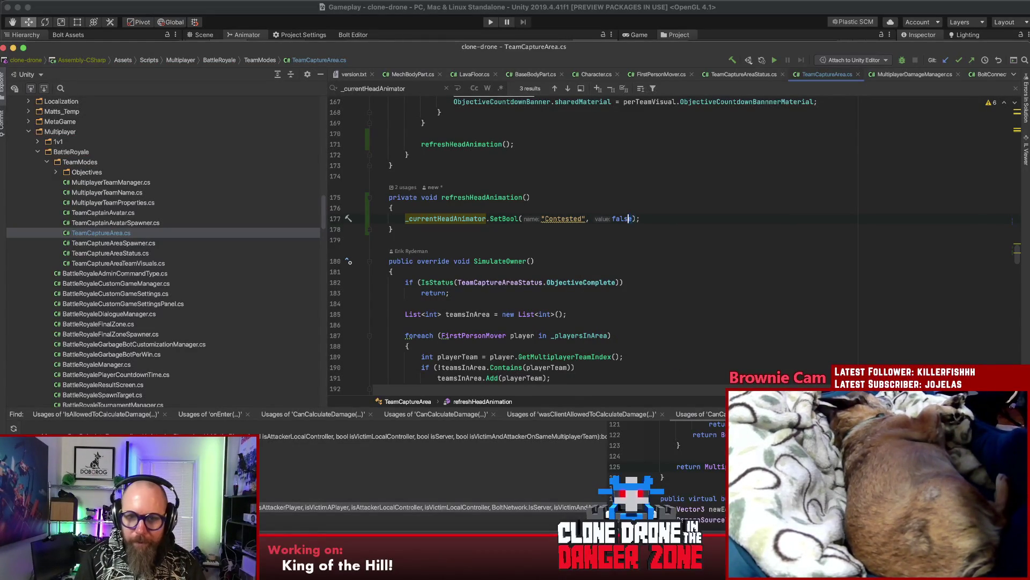
{"action": "type", "text": "state."}
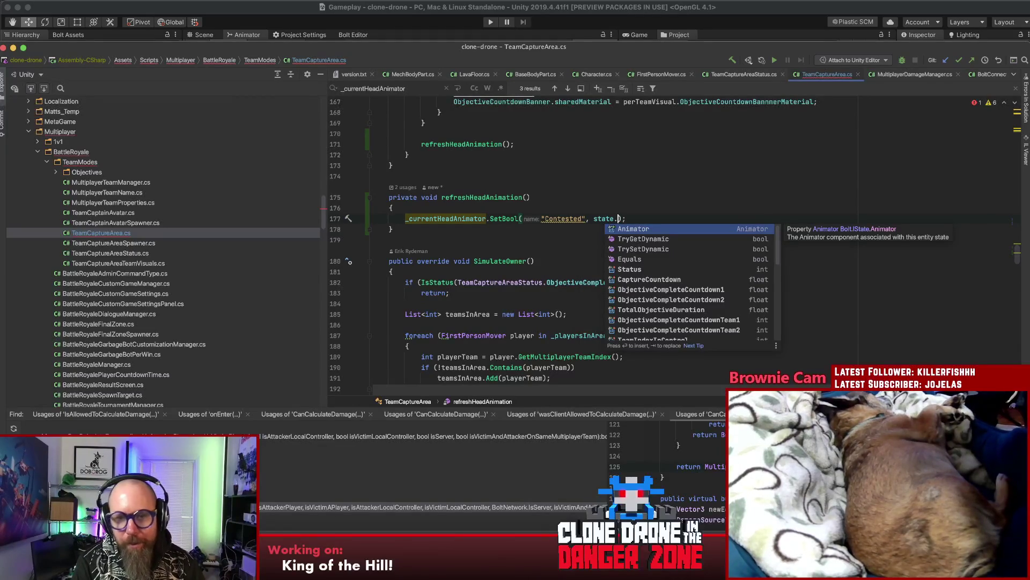
{"action": "type", "text": "Sta"}
{"action": "key", "text": "Return"}
{"action": "type", "text": "=="}
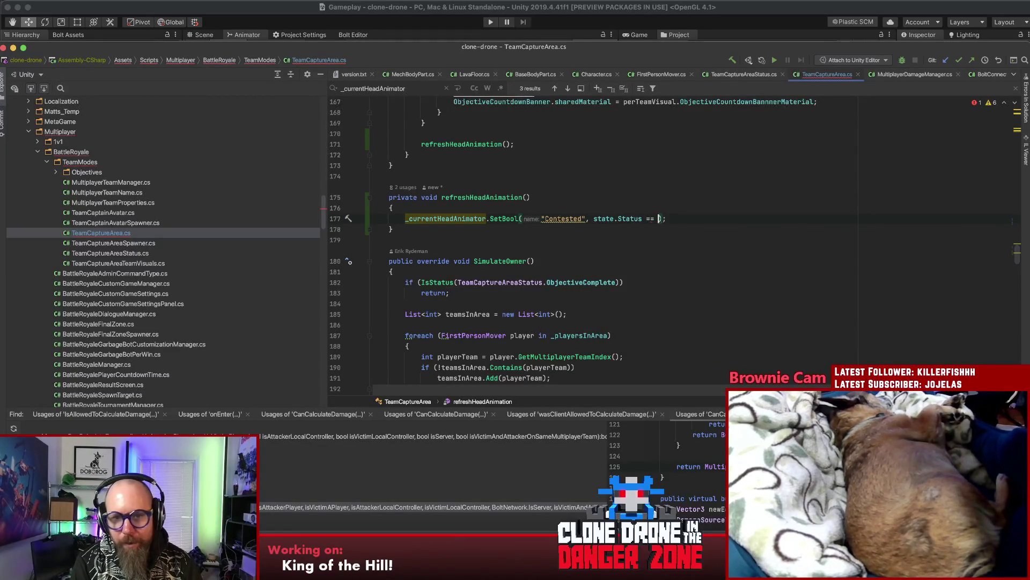
{"action": "key", "text": "BackSpace"}
{"action": "key", "text": "BackSpace"}
{"action": "key", "text": "BackSpace"}
{"action": "key", "text": "BackSpace"}
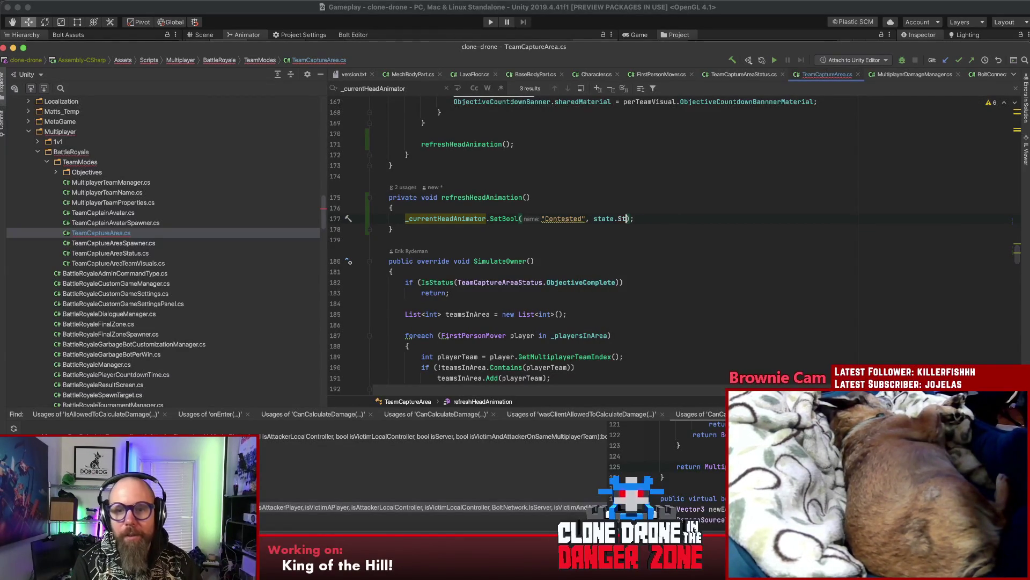
{"action": "key", "text": "BackSpace"}
{"action": "type", "text": "IsS"}
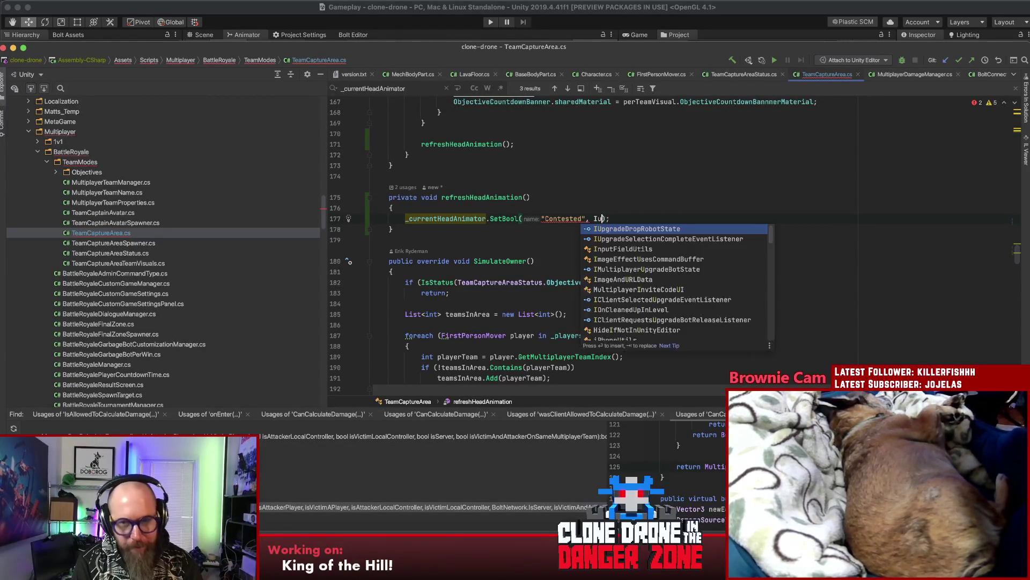
{"action": "key", "text": "Return"}
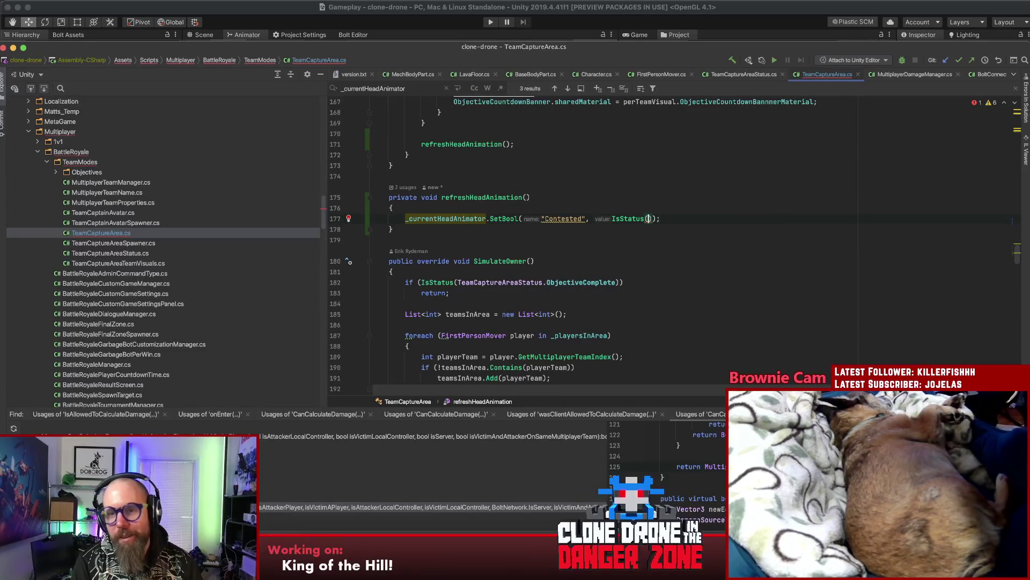
{"action": "type", "text": "T"}
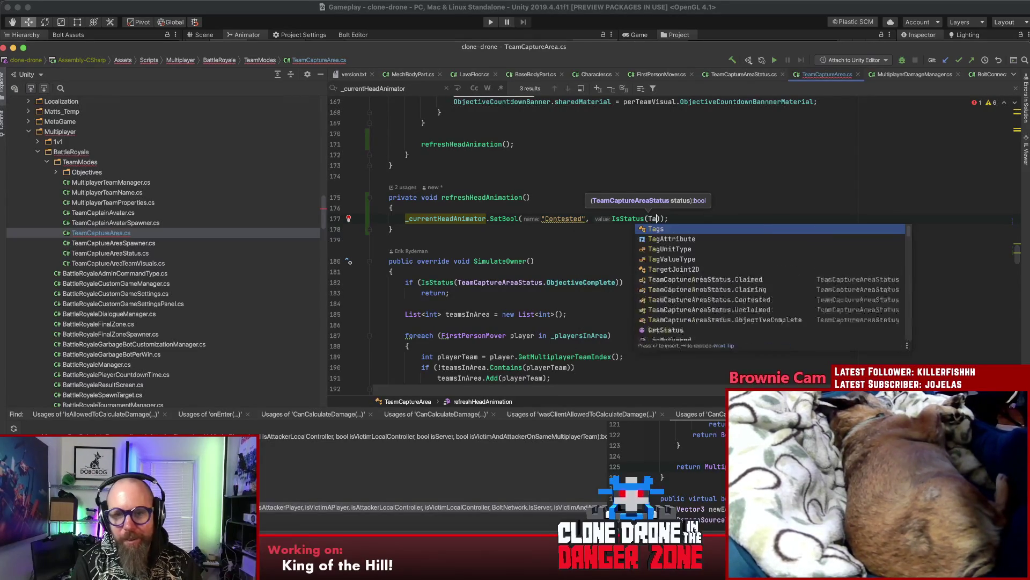
{"action": "key", "text": "Down"}
{"action": "key", "text": "Down"}
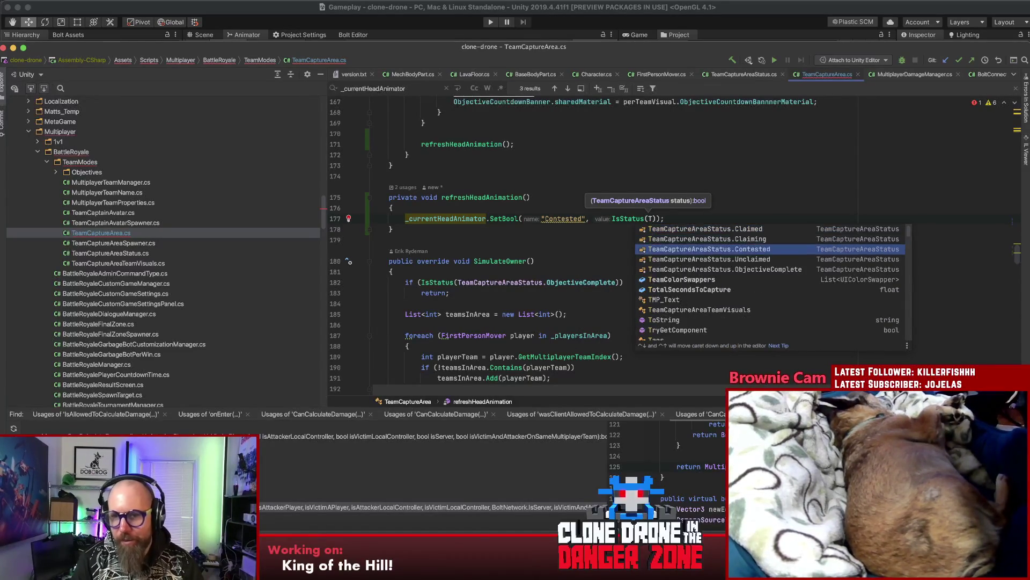
{"action": "key", "text": "Return"}
Step: Duplicate that line three times and adapt the copies to Claiming, Claimed and ObjectiveComplete
{"action": "key", "text": "super+d"}
{"action": "key", "text": "super+d"}
{"action": "key", "text": "super+d"}
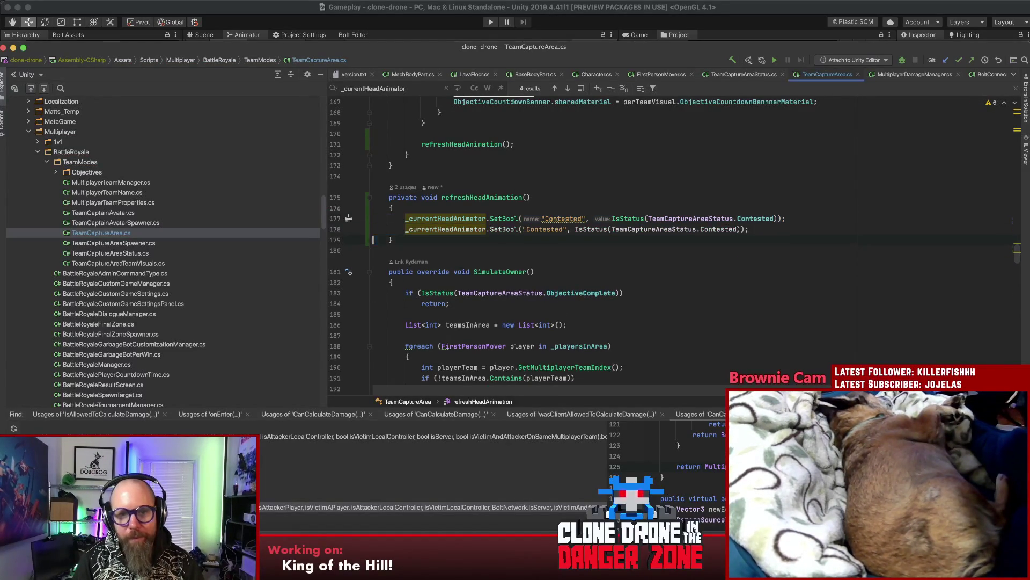
{"action": "double_click", "coordinate": [557, 229]}
{"action": "type", "text": "Claiming"}
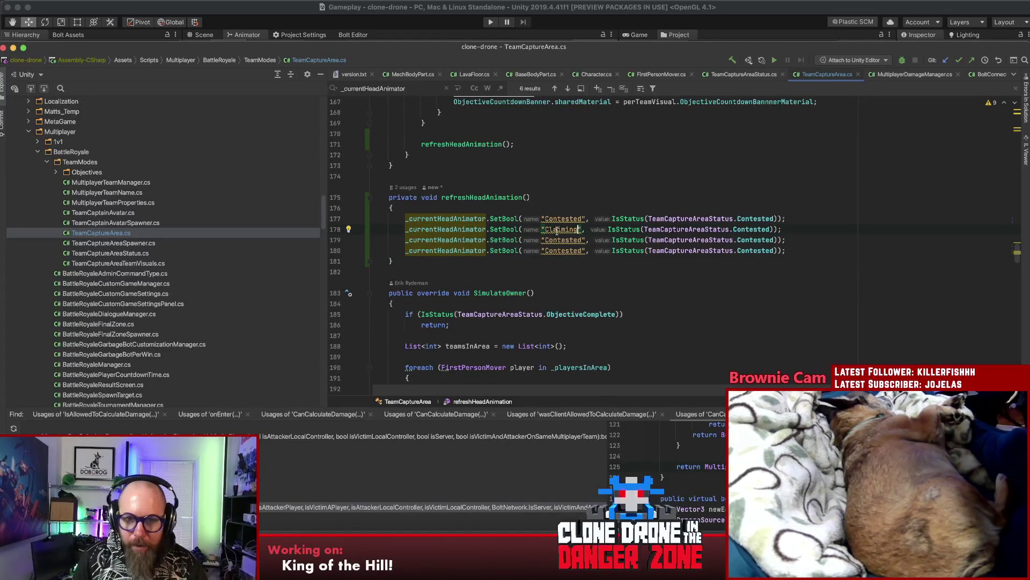
{"action": "type", "text": "Claimed"}
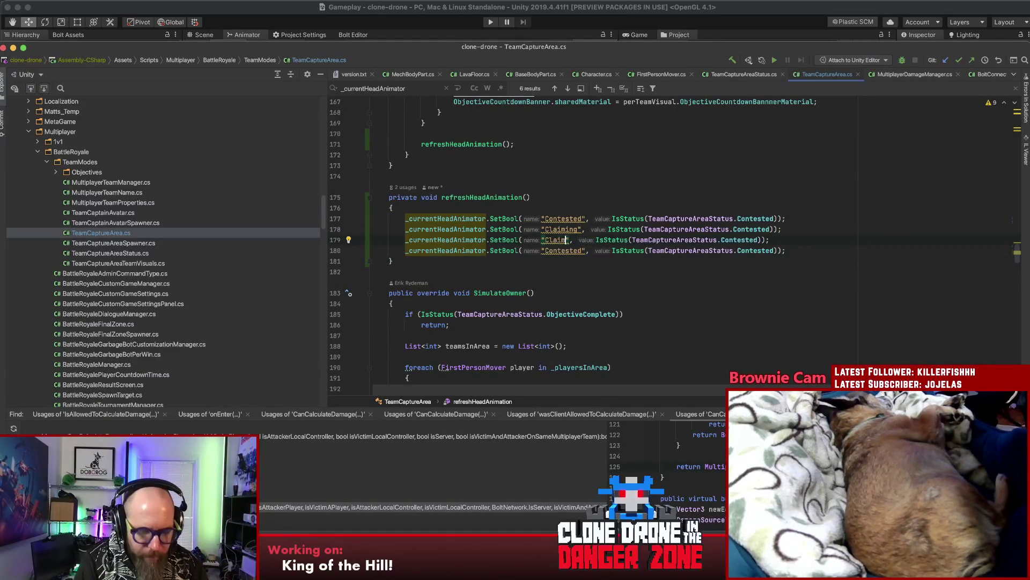
{"action": "type", "text": "Objective"}
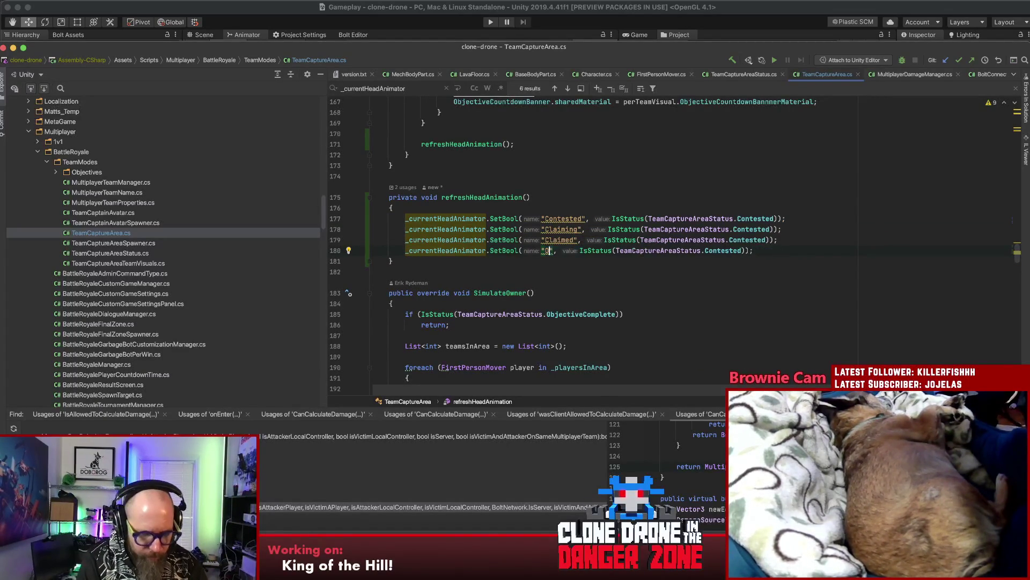
{"action": "type", "text": "Complete"}
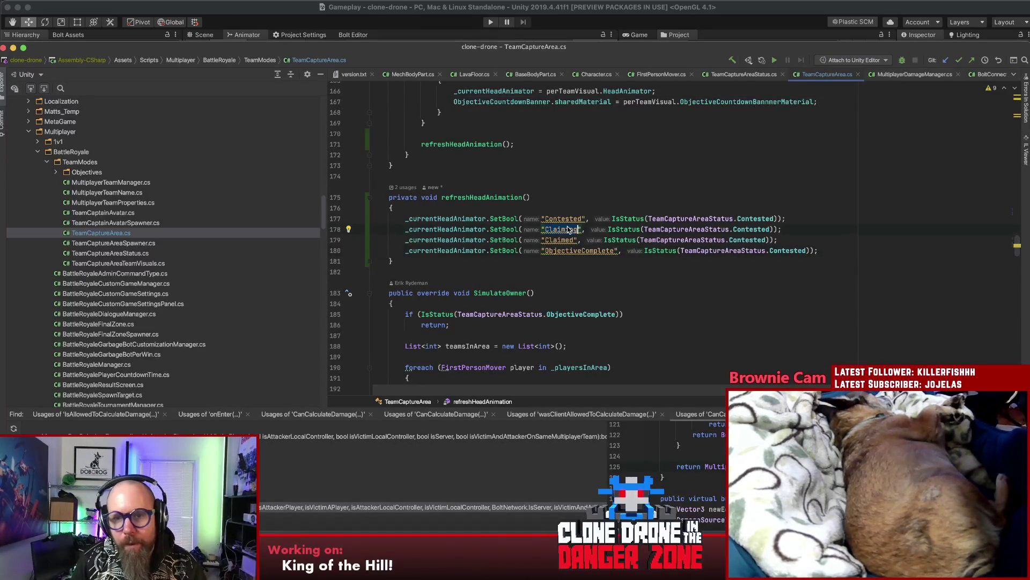
{"action": "double_click", "coordinate": [750, 229]}
{"action": "type", "text": "Claiming"}
{"action": "key", "text": "Down"}
{"action": "key", "text": "alt+BackSpace"}
{"action": "type", "text": "Claimed"}
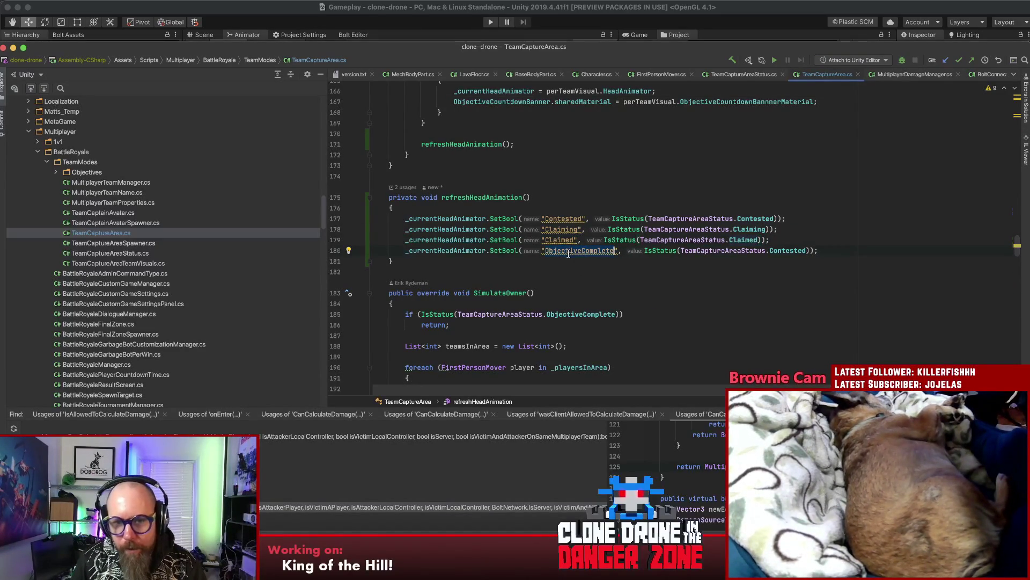
{"action": "type", "text": "ObjectiveComplete"}
{"action": "left_click", "coordinate": [793, 239]}
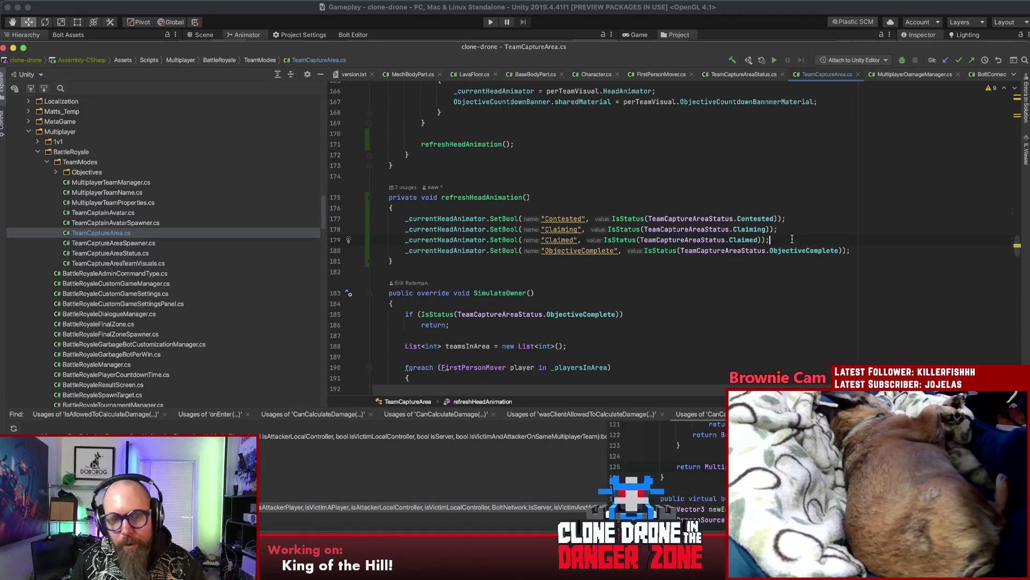
{"action": "left_click", "coordinate": [685, 261]}
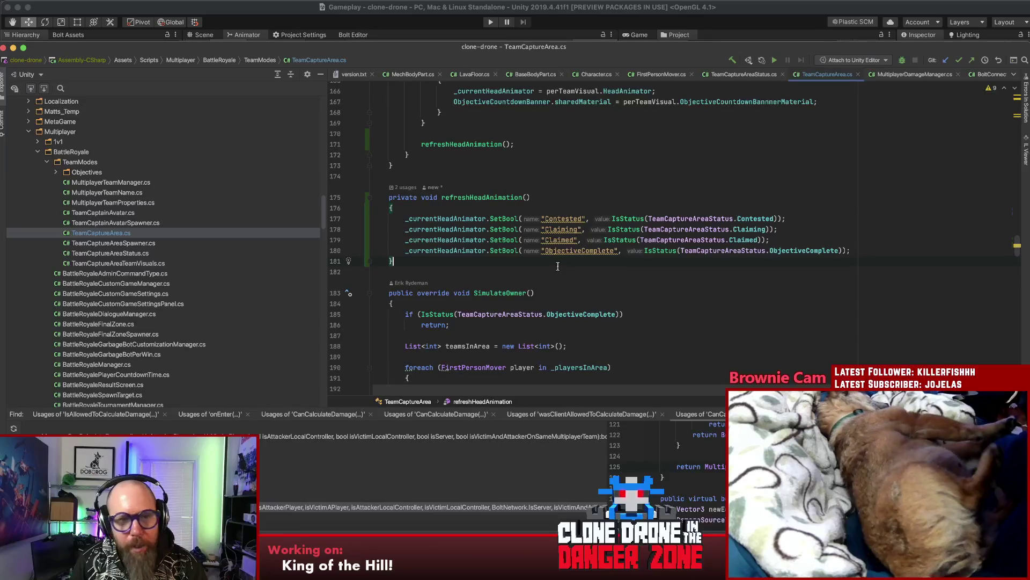
Step: Check the refreshHeadAnimation() call near lines 148–151 of TeamCaptureArea.cs, then return to Unity
{"action": "scroll", "coordinate": [579, 269], "scroll_direction": "up", "scroll_amount": 10}
{"action": "left_click", "coordinate": [606, 270]}
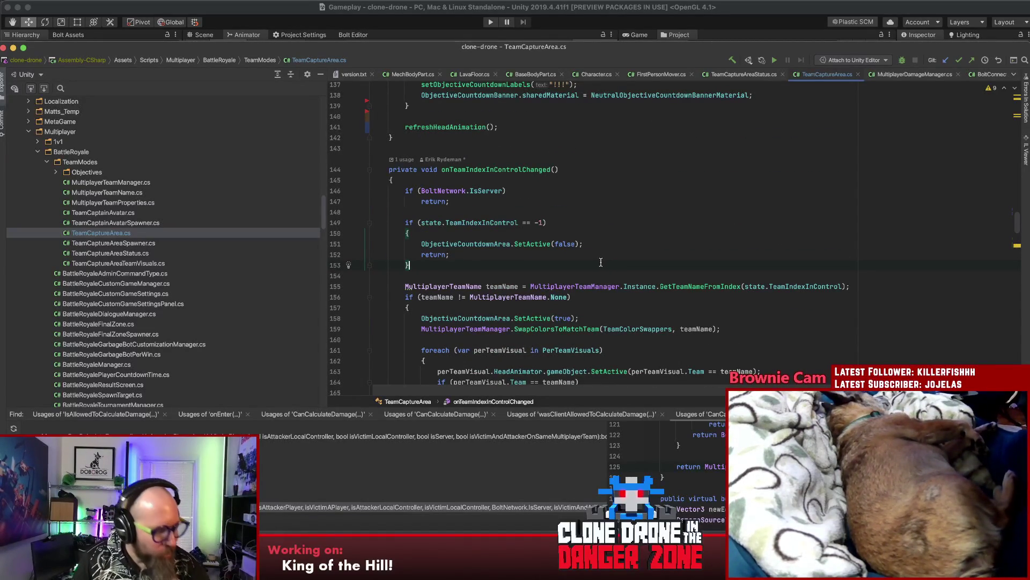
{"action": "left_click", "coordinate": [610, 212]}
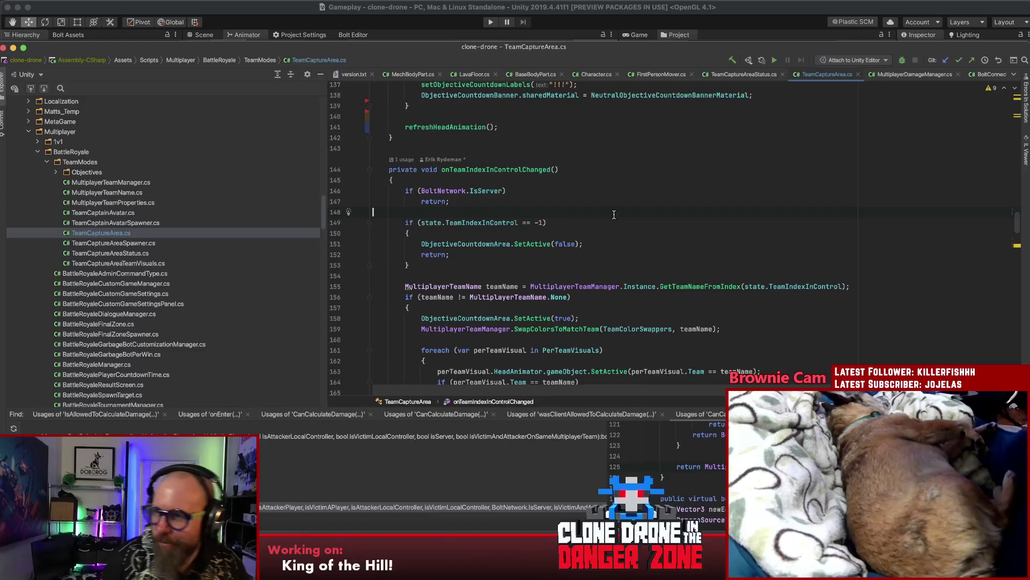
{"action": "left_click", "coordinate": [615, 244]}
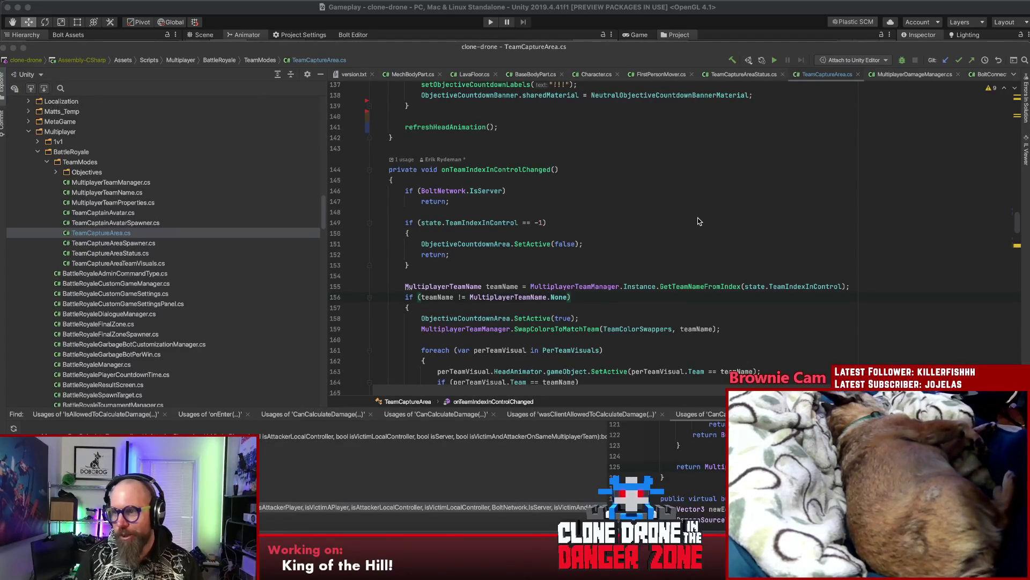
{"action": "key", "text": "super+Tab"}
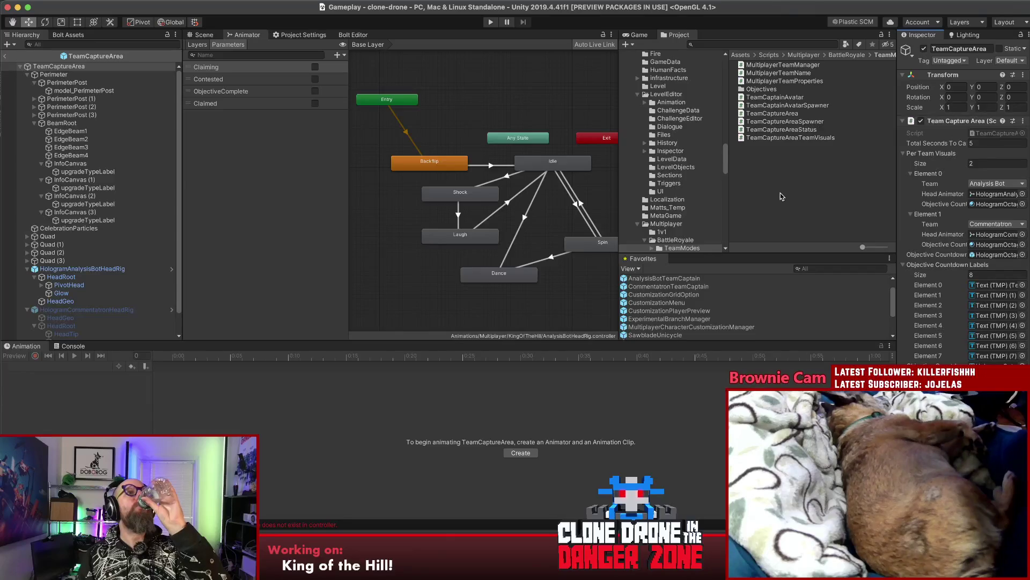
Step: Exit TeamCaptureArea prefab mode back to the Gameplay scene and enter play mode
{"action": "left_click", "coordinate": [203, 35]}
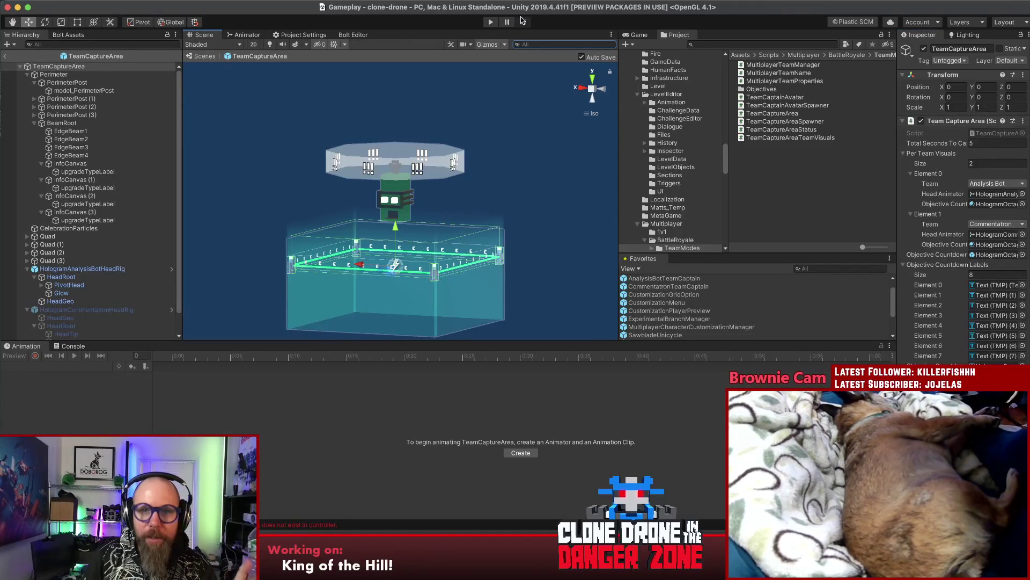
{"action": "left_click", "coordinate": [4, 58]}
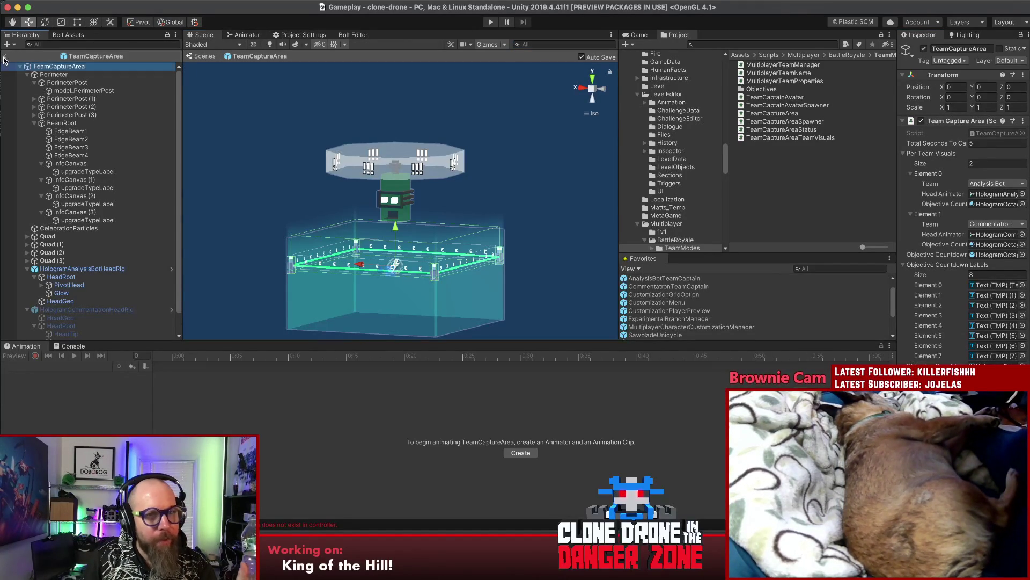
{"action": "left_click", "coordinate": [5, 57]}
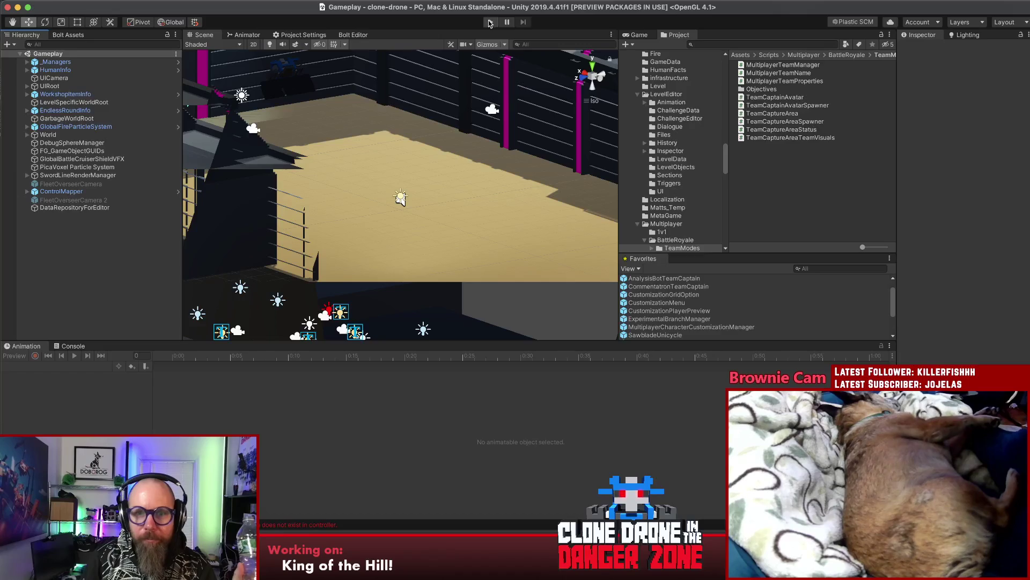
{"action": "left_click", "coordinate": [490, 22]}
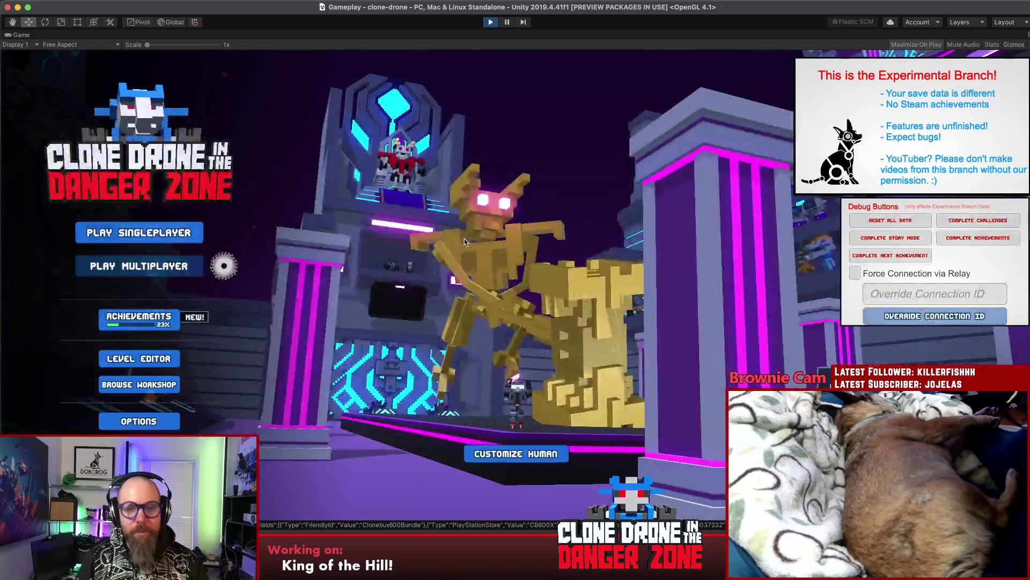
Step: Choose Play Multiplayer and pick a game mode card to open a lobby
{"action": "left_click", "coordinate": [170, 270]}
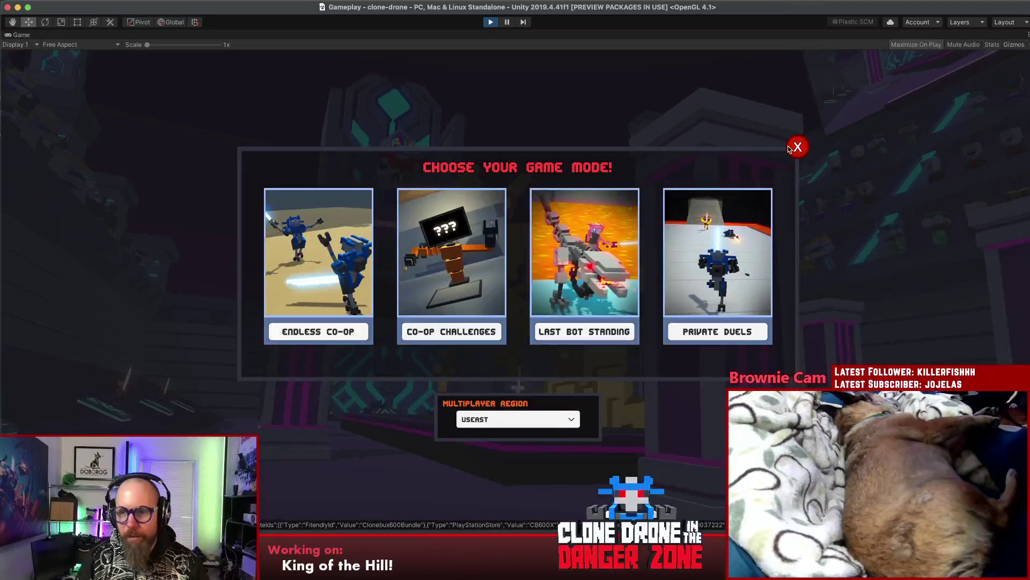
{"action": "left_click", "coordinate": [453, 239]}
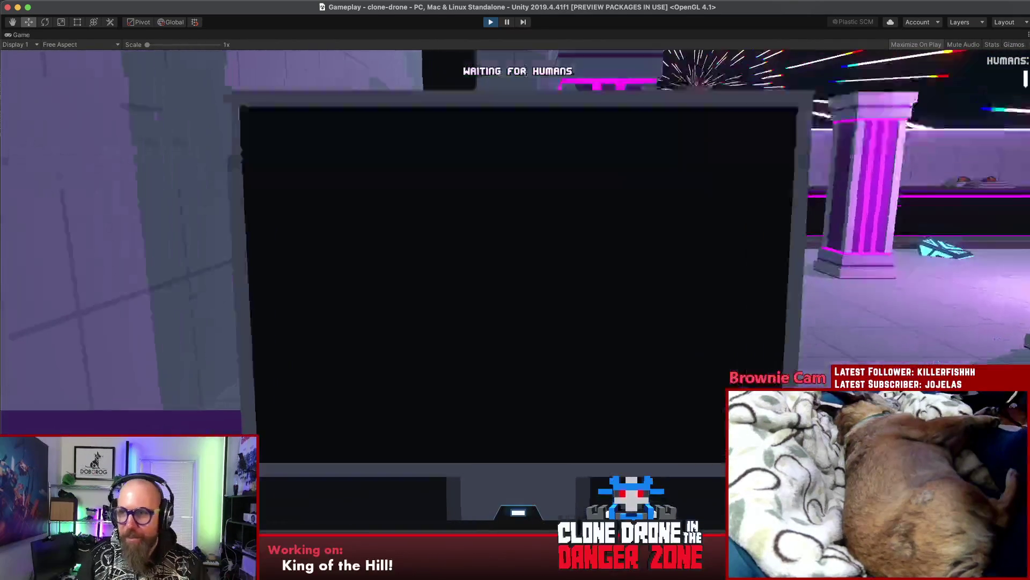
Step: Show the lobby's invite code from the pause menu, then resume the game
{"action": "key", "text": "Escape"}
{"action": "left_click", "coordinate": [38, 79]}
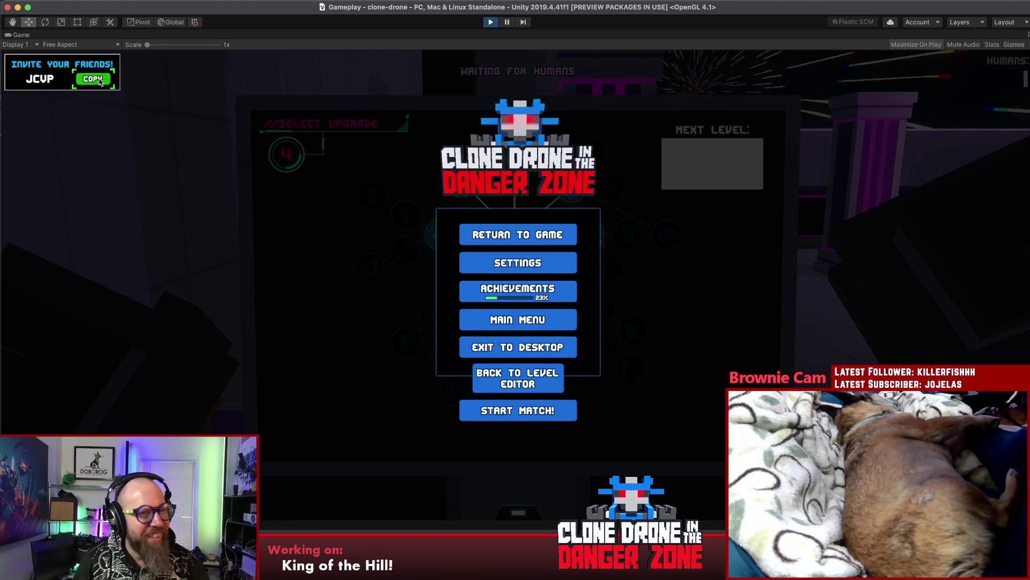
{"action": "key", "text": "super+Tab"}
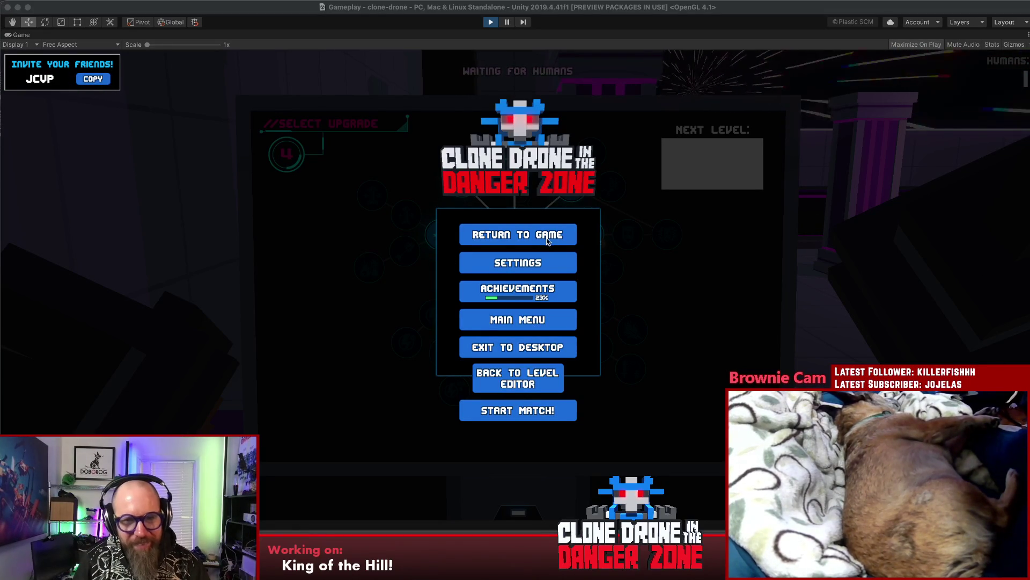
{"action": "left_click", "coordinate": [514, 235]}
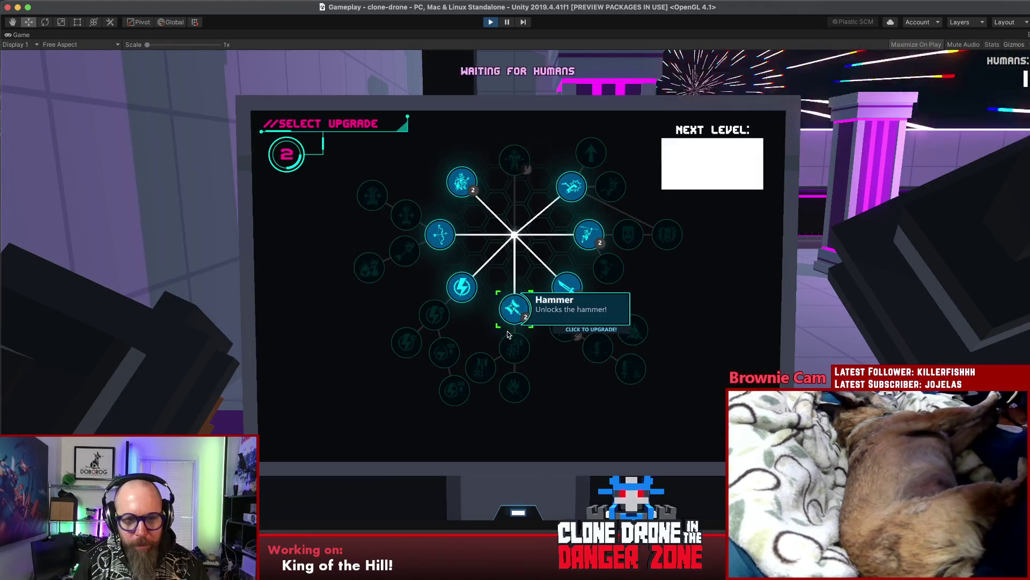
Step: Choose the Hammer upgrade and play the Hello emote from the emote wheel
{"action": "left_click", "coordinate": [461, 288]}
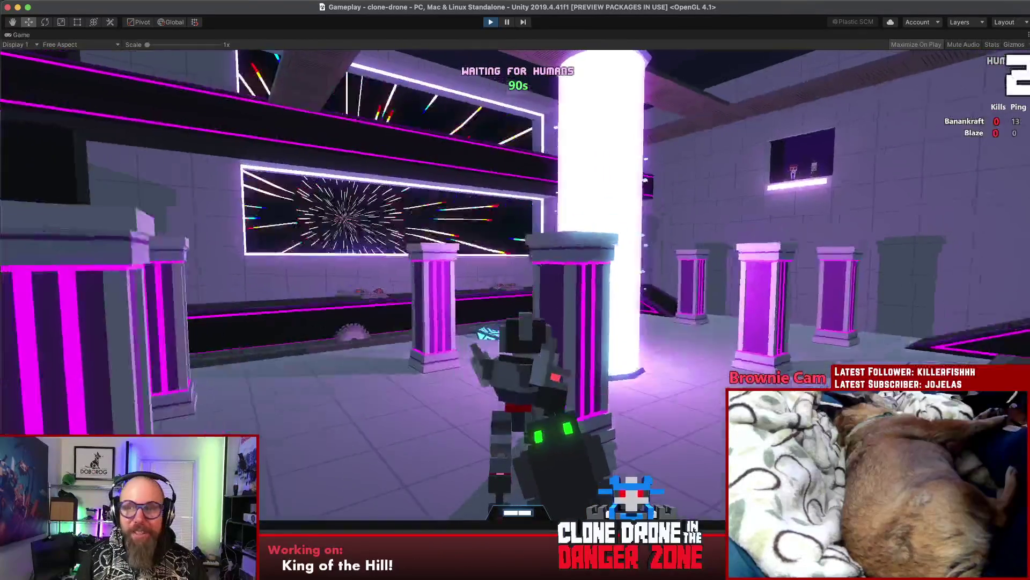
{"action": "key", "text": "alt"}
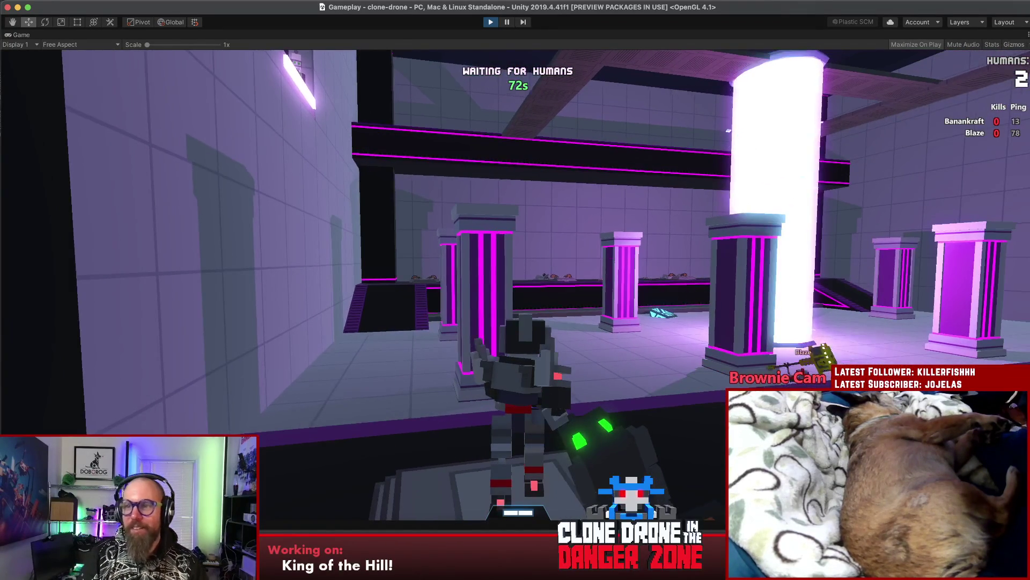
{"action": "key", "text": "alt"}
{"action": "key", "text": "alt"}
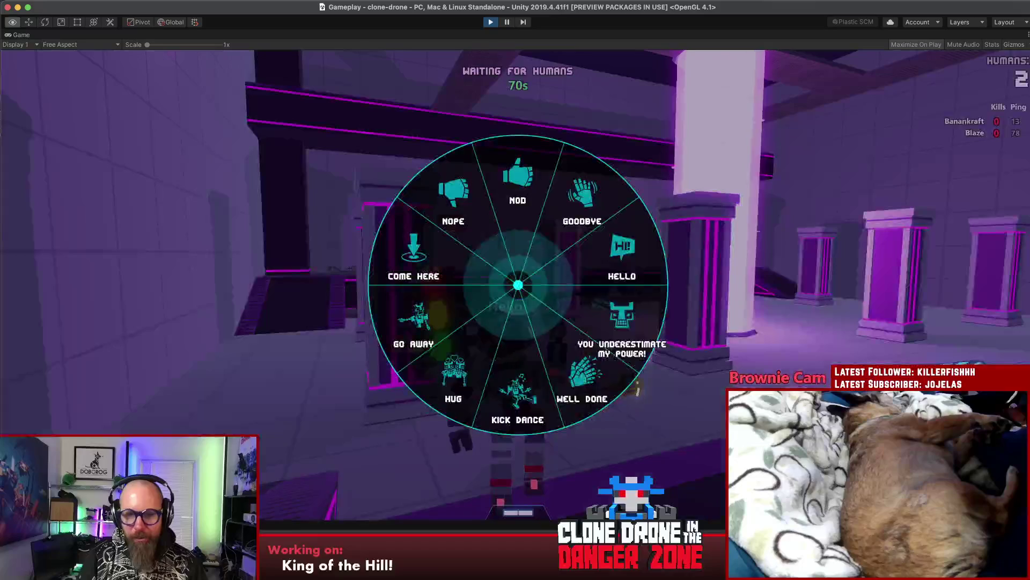
{"action": "key", "text": "alt"}
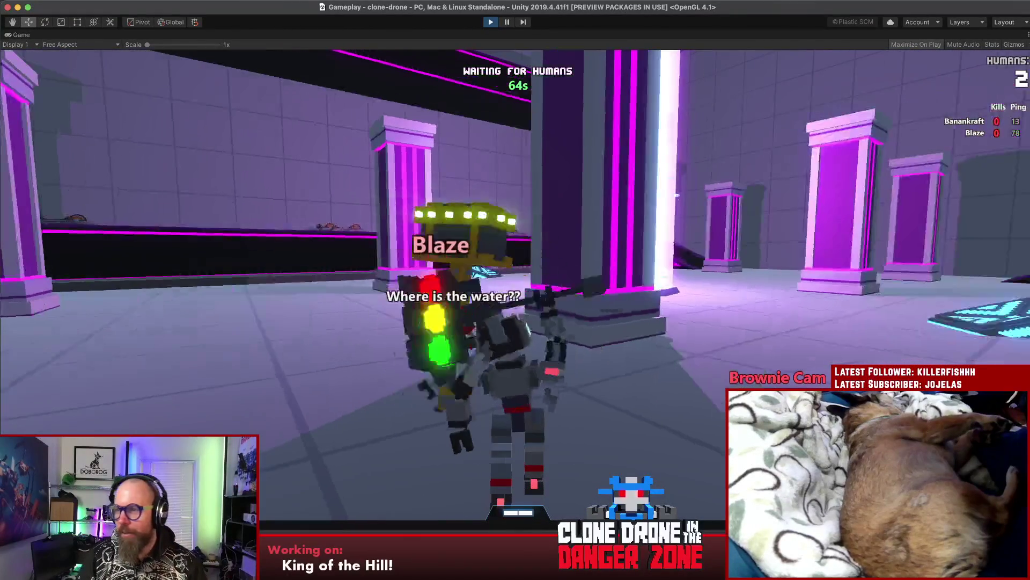
Step: Greet joining players with Nod, Hug and Goodbye emotes, then bring up the pause menu
{"action": "key", "text": "alt"}
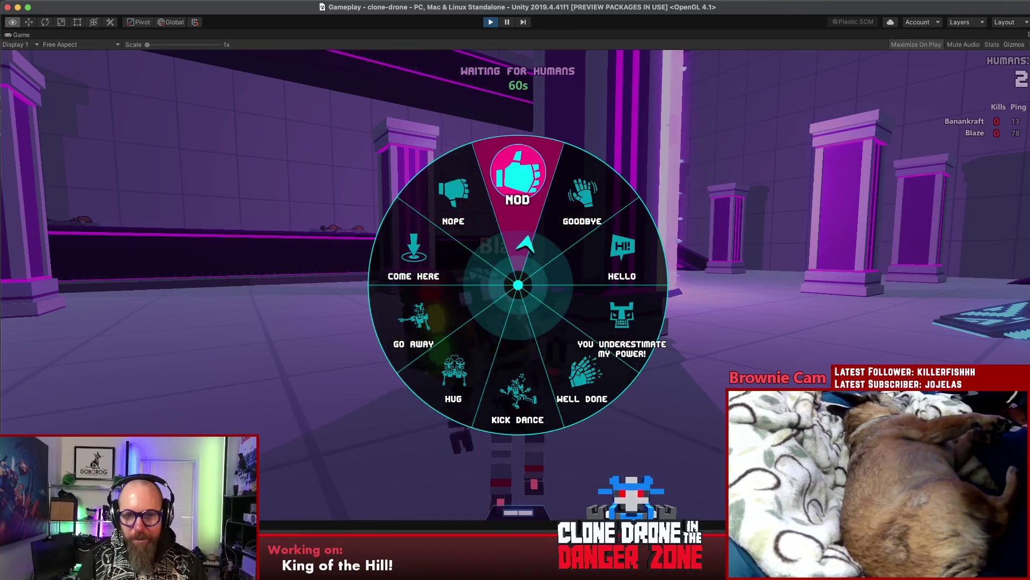
{"action": "key", "text": "alt"}
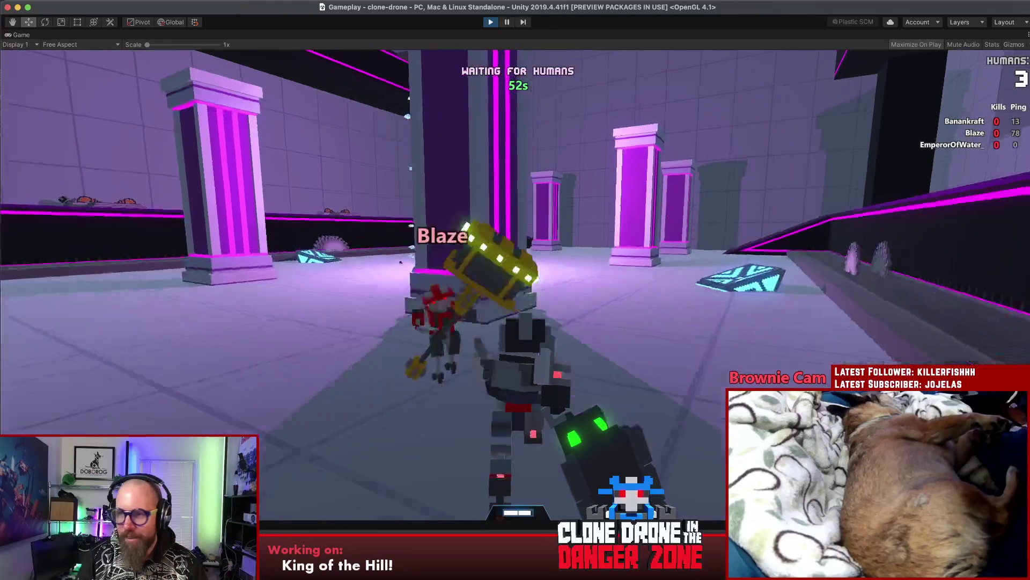
{"action": "key", "text": "t"}
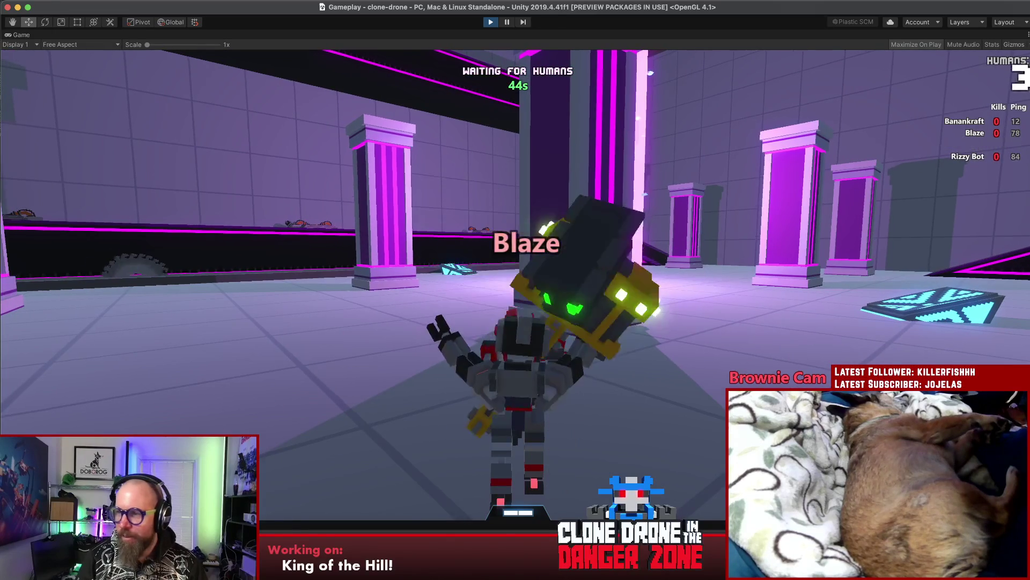
{"action": "key", "text": "alt"}
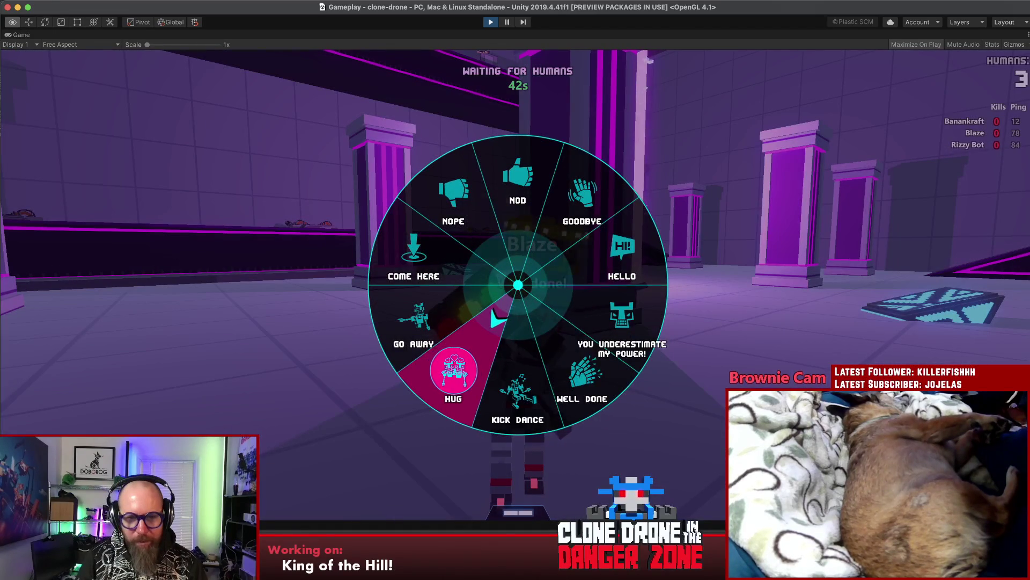
{"action": "key", "text": "alt"}
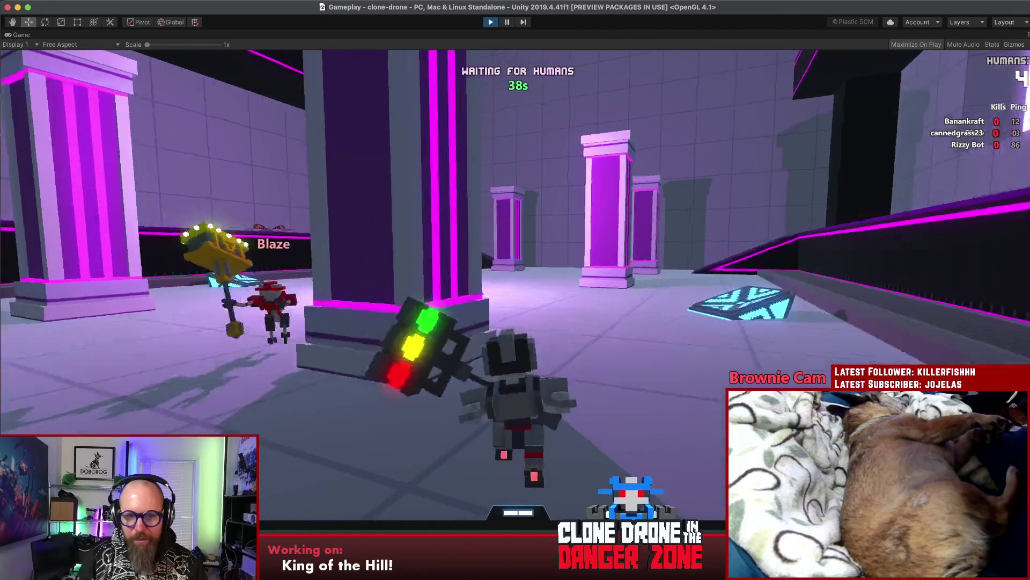
{"action": "key", "text": "alt"}
{"action": "left_click", "coordinate": [545, 257]}
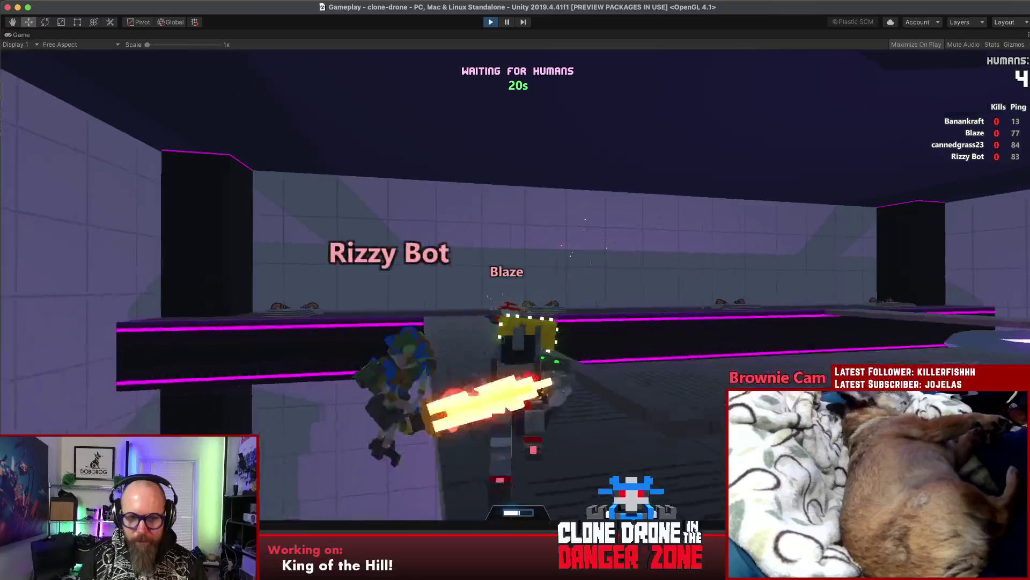
{"action": "key", "text": "Escape"}
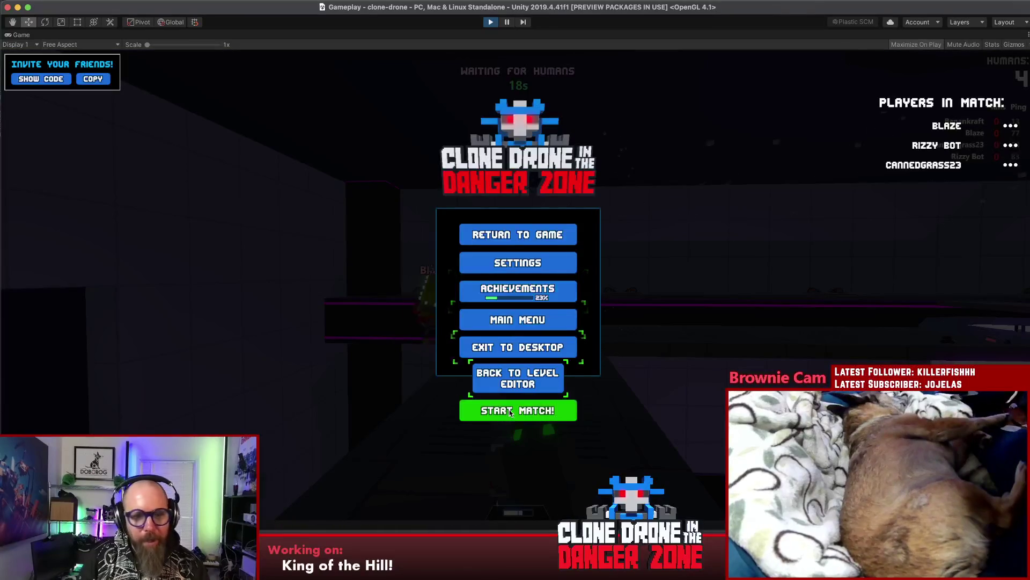
Step: Start the match and run the robot with W onto the capture area
{"action": "left_click", "coordinate": [510, 408]}
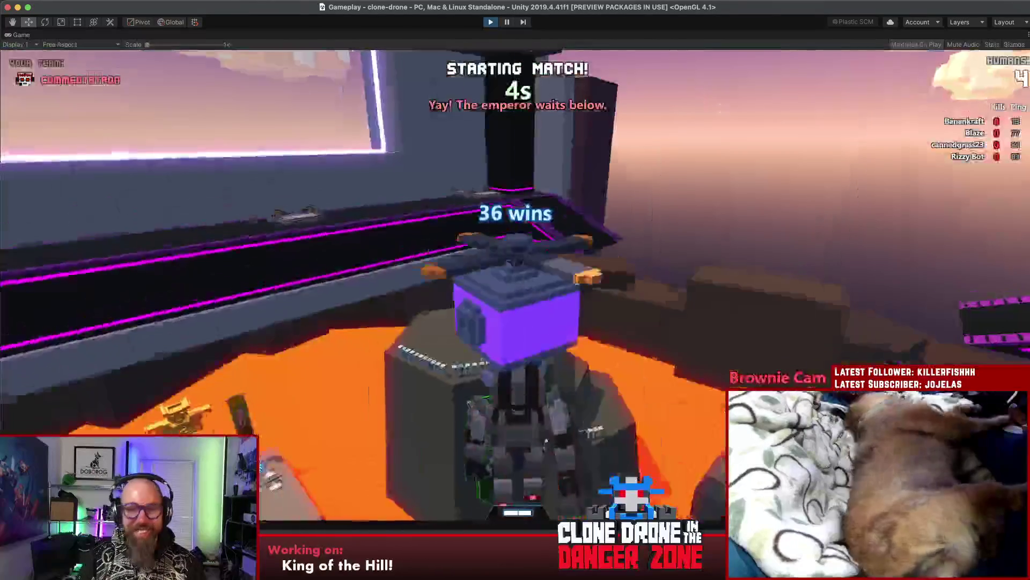
{"action": "key", "text": "alt"}
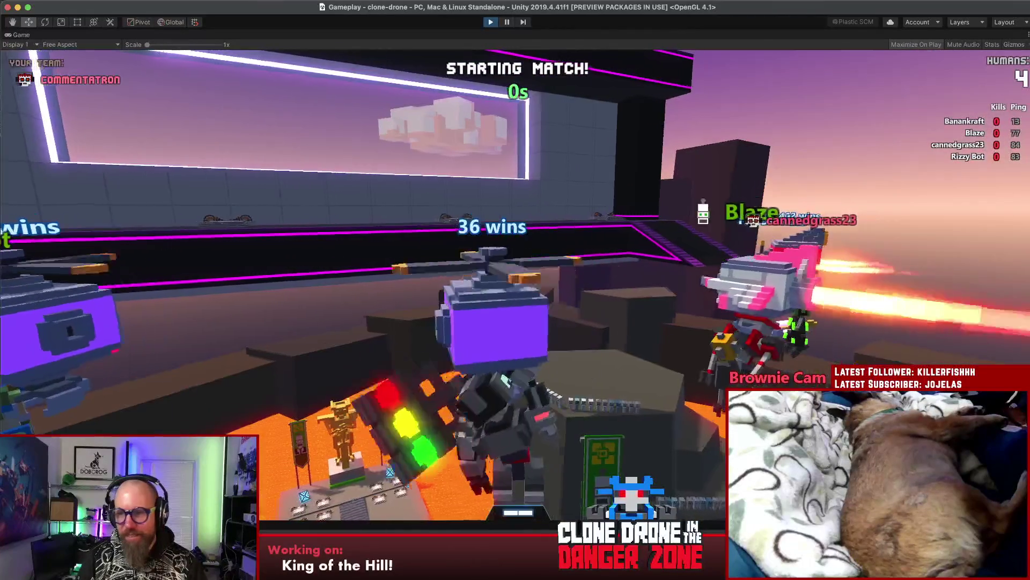
{"action": "key", "text": "w"}
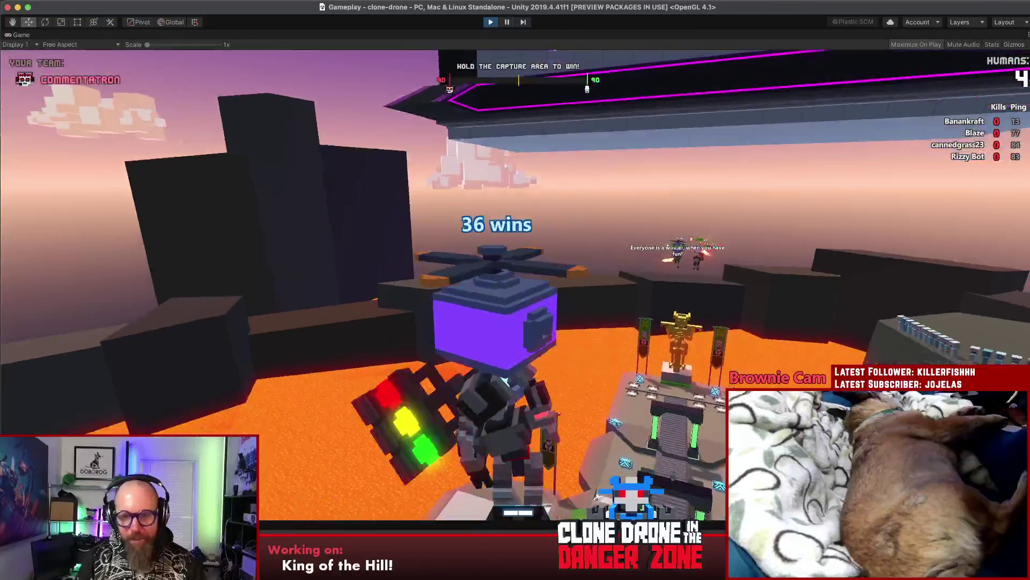
{"action": "key", "text": "w"}
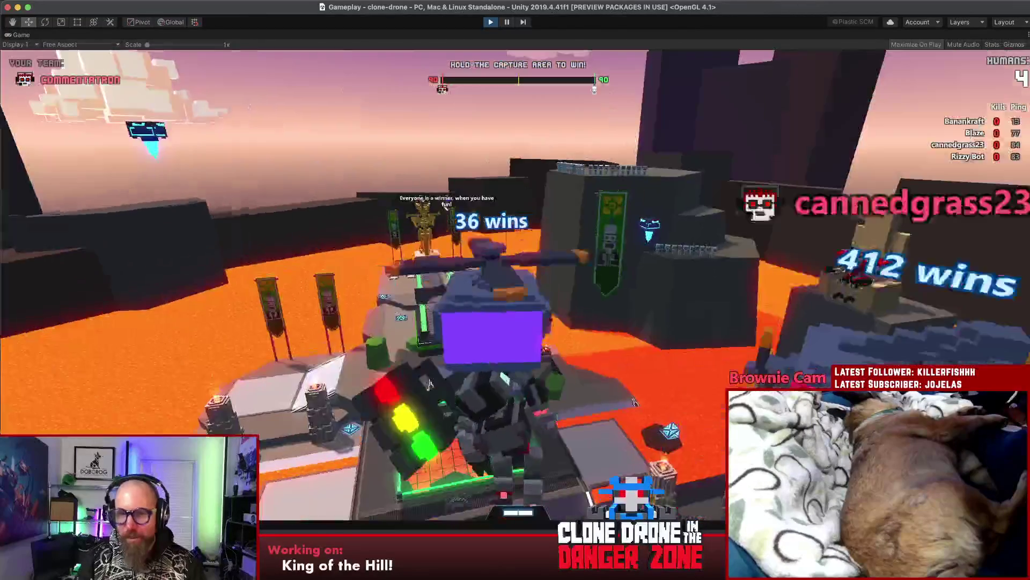
{"action": "key", "text": "w"}
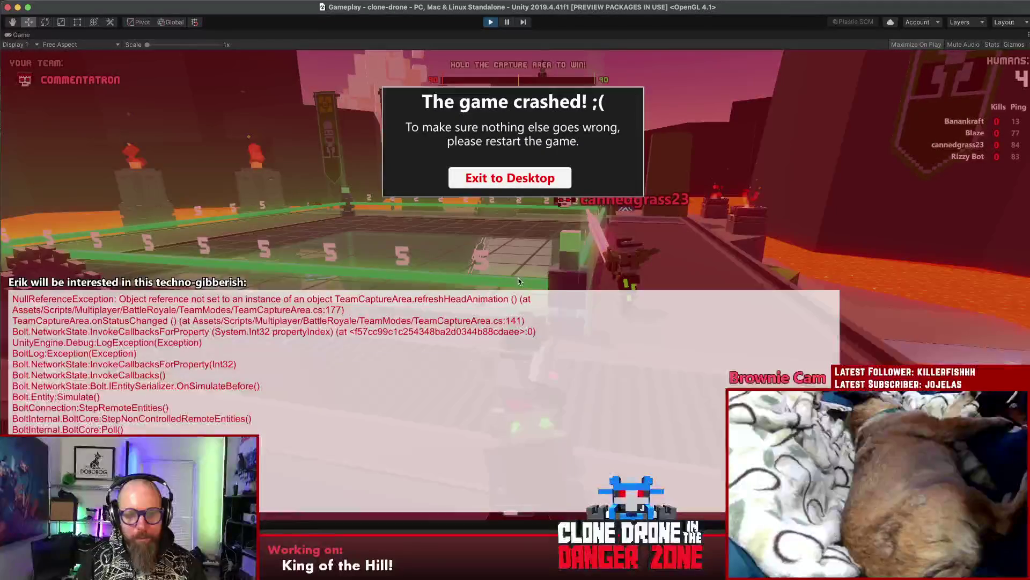
Step: Pause, view the NullReferenceException in the Console, stop play mode and return to Rider
{"action": "key", "text": "super+shift+p"}
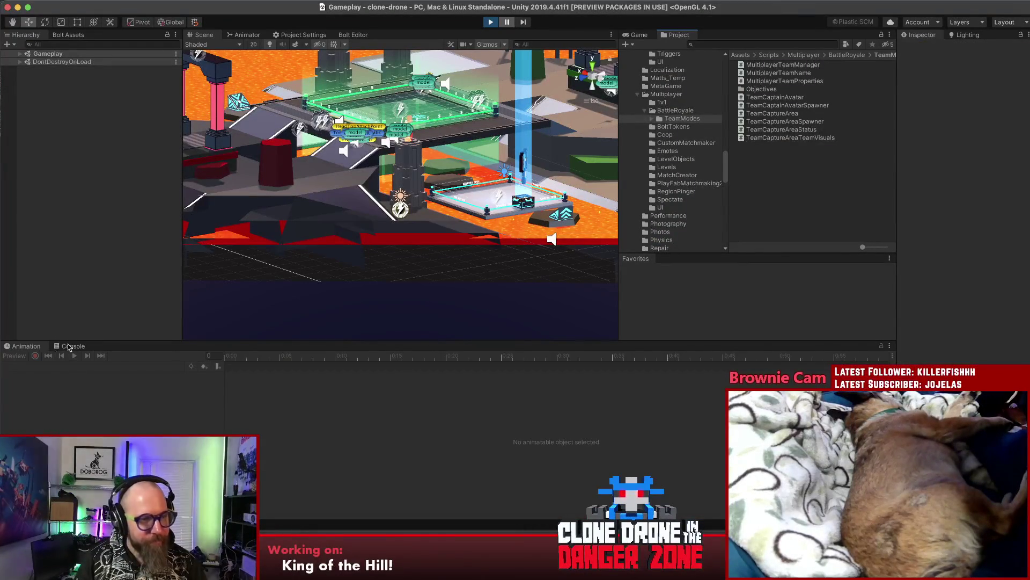
{"action": "left_click", "coordinate": [70, 347]}
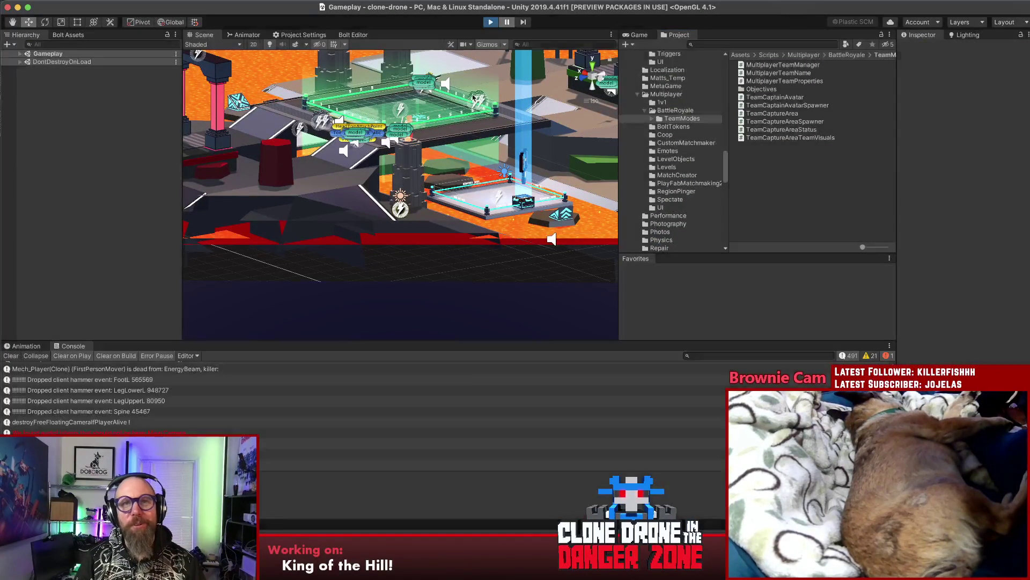
{"action": "key", "text": "super+p"}
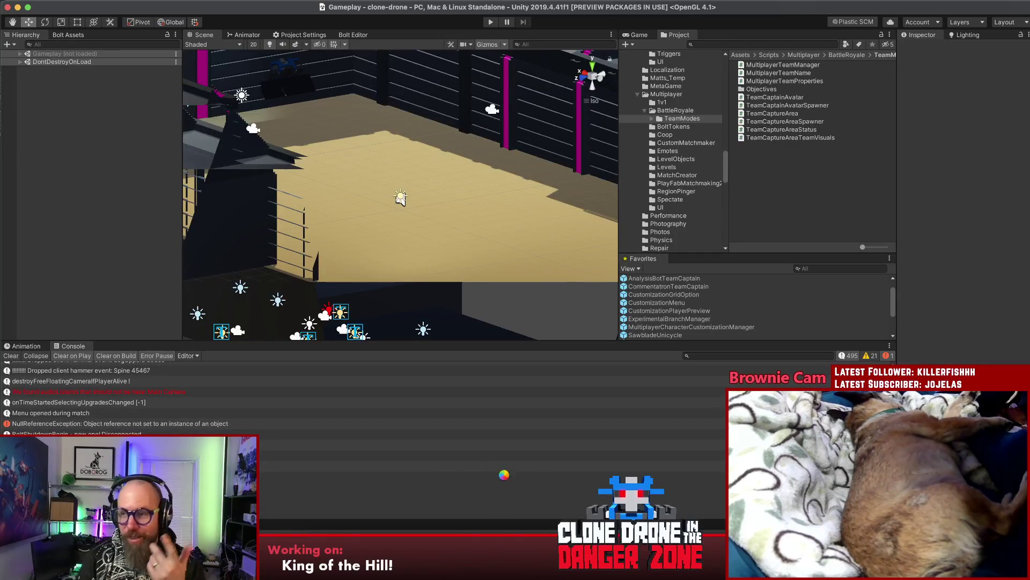
{"action": "key", "text": "super+Tab"}
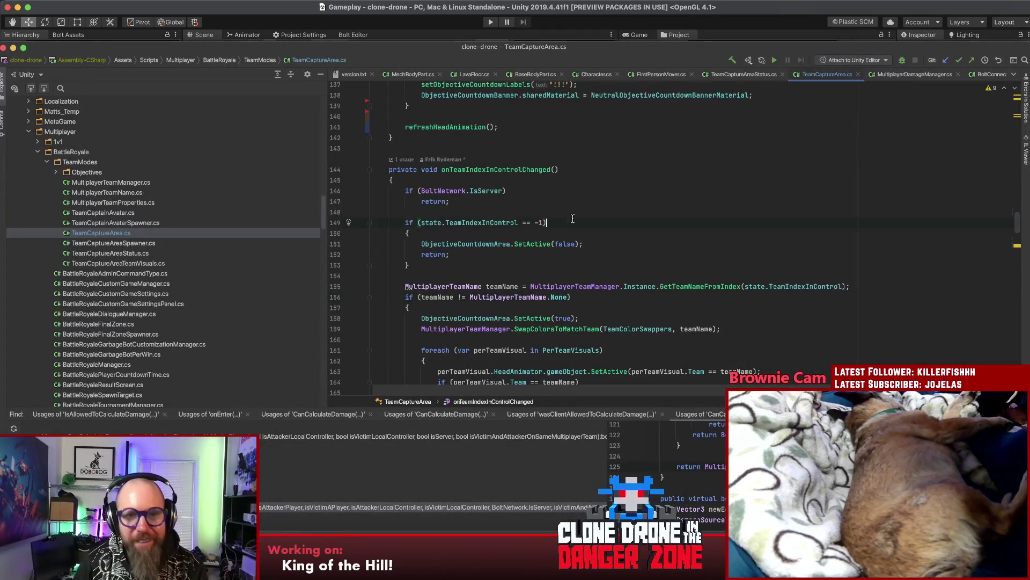
Step: Wrap the four SetBool calls in an if (_currentHeadAnimator != null) { … } block
{"action": "left_click", "coordinate": [427, 129], "text": "super"}
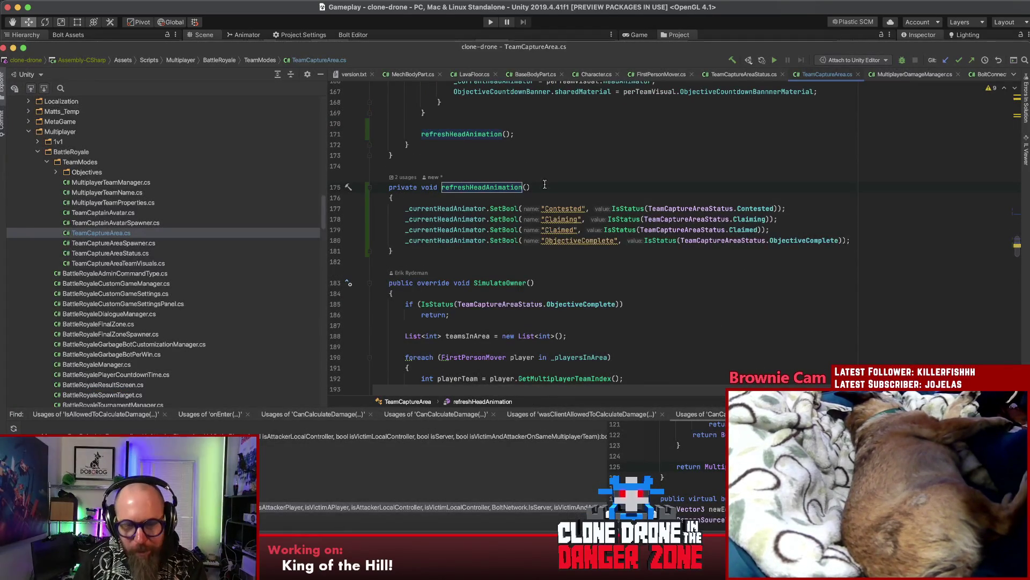
{"action": "left_click", "coordinate": [477, 199]}
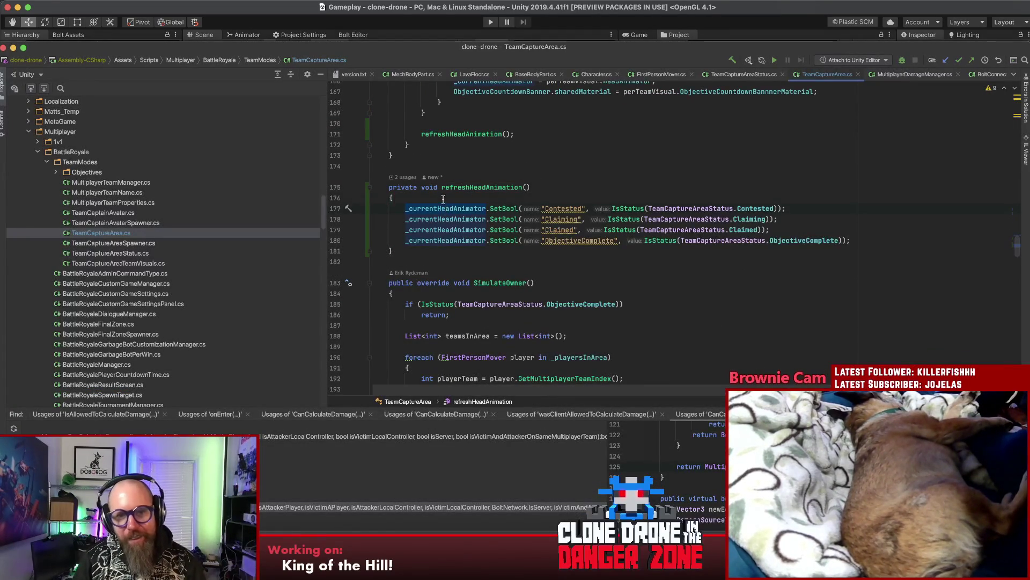
{"action": "key", "text": "Return"}
{"action": "type", "text": "if(_currentHeadAnimator !="}
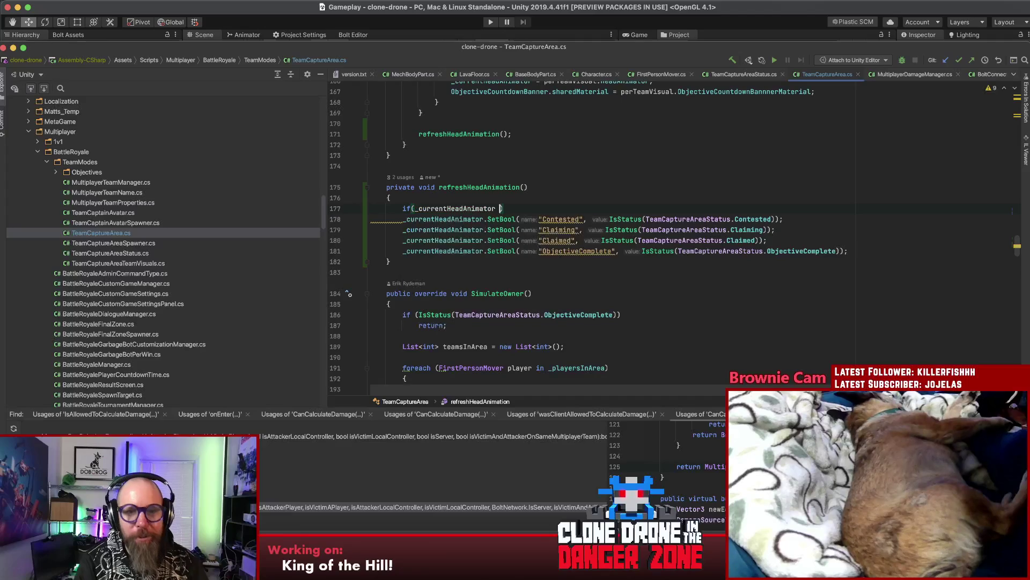
{"action": "type", "text": " null)"}
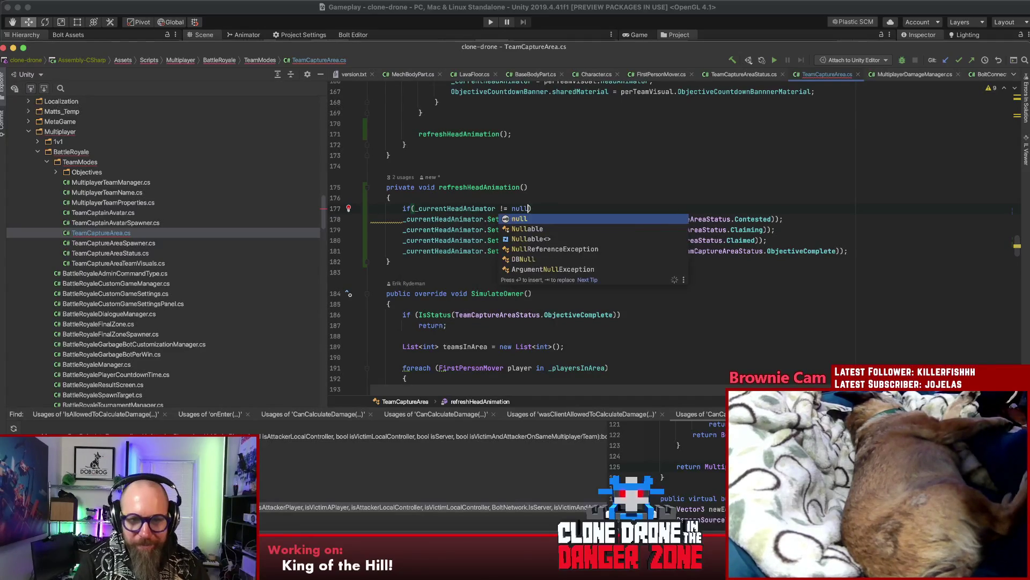
{"action": "key", "text": "Return"}
{"action": "type", "text": "{"}
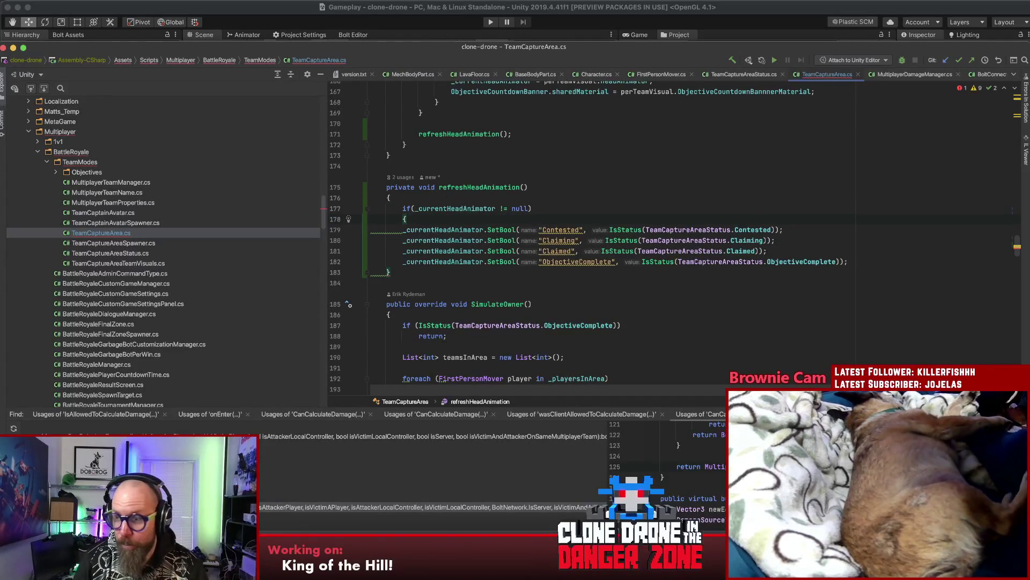
{"action": "left_click", "coordinate": [877, 261]}
{"action": "key", "text": "Return"}
{"action": "type", "text": "}"}
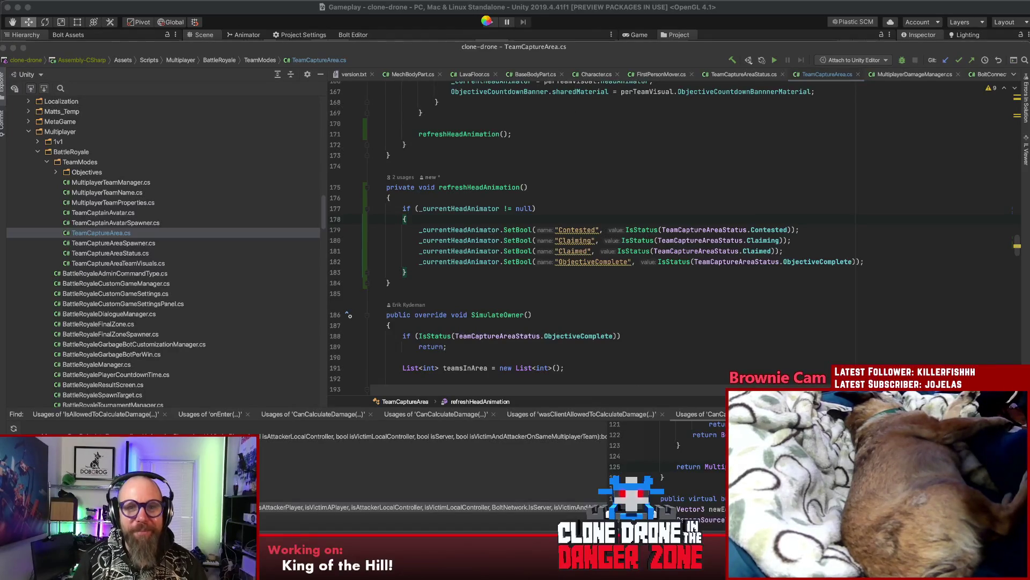
{"action": "key", "text": "super+Tab"}
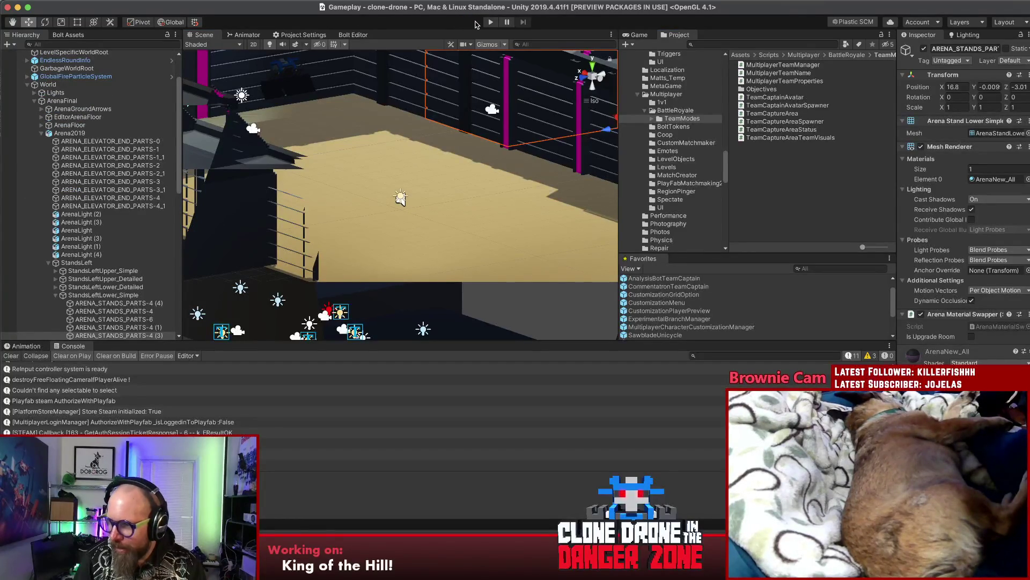
Step: Enter play mode to retest the null-guard fix from the game's title menu
{"action": "left_click", "coordinate": [489, 23]}
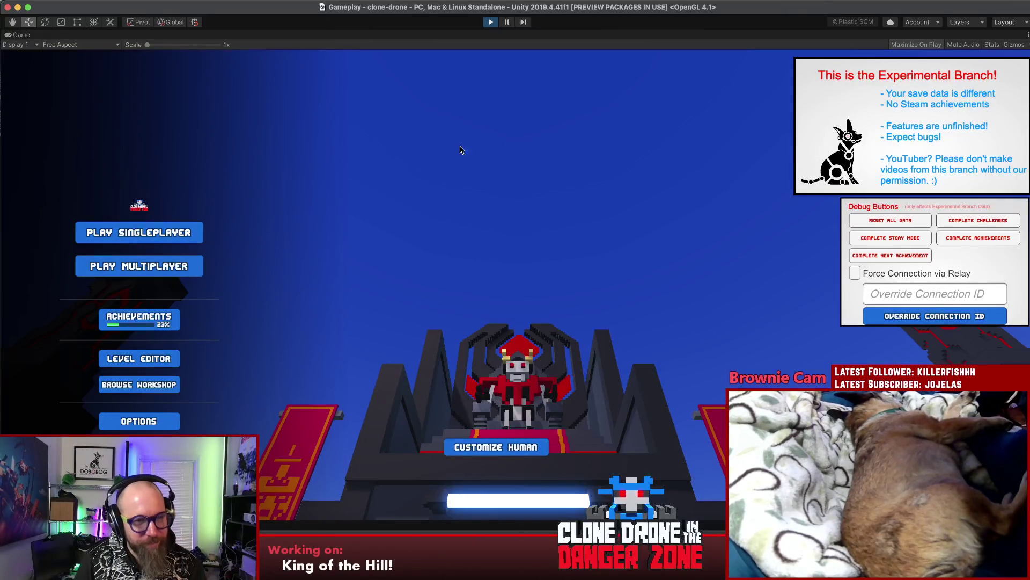
Step: From the main menu, choose Play Multiplayer, Last Bot Standing, then join a private game
{"action": "key", "text": "Down"}
{"action": "key", "text": "Return"}
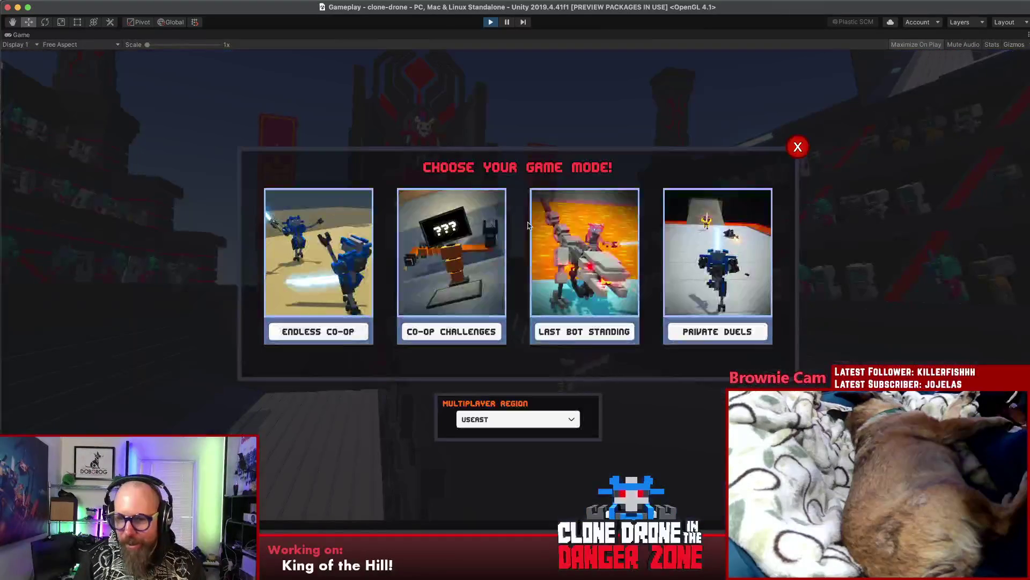
{"action": "left_click", "coordinate": [562, 334]}
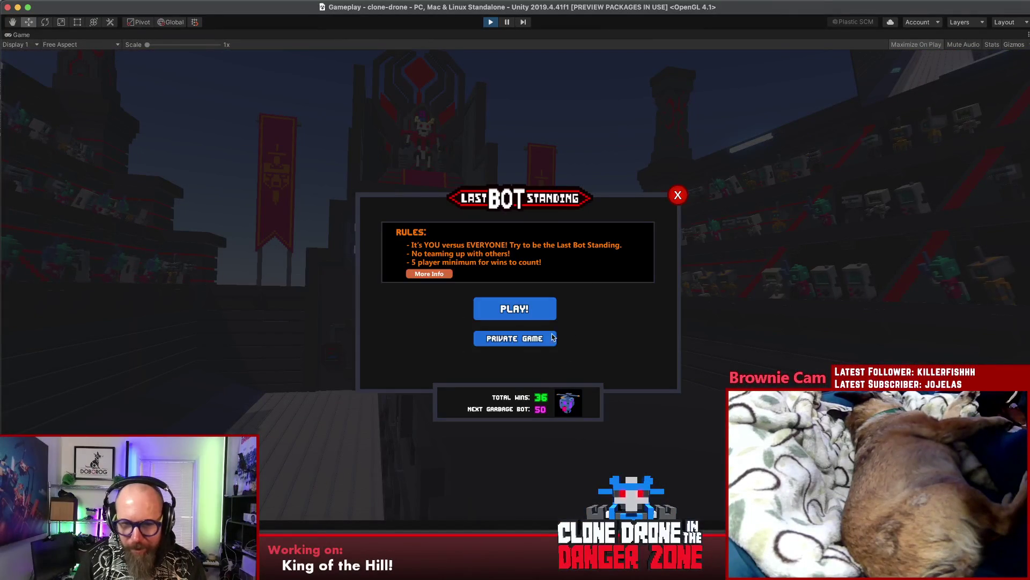
{"action": "left_click", "coordinate": [556, 338]}
{"action": "left_click", "coordinate": [542, 361]}
Step: Replace the wrongly pasted text with the match code and join the private match
{"action": "key", "text": "super+v"}
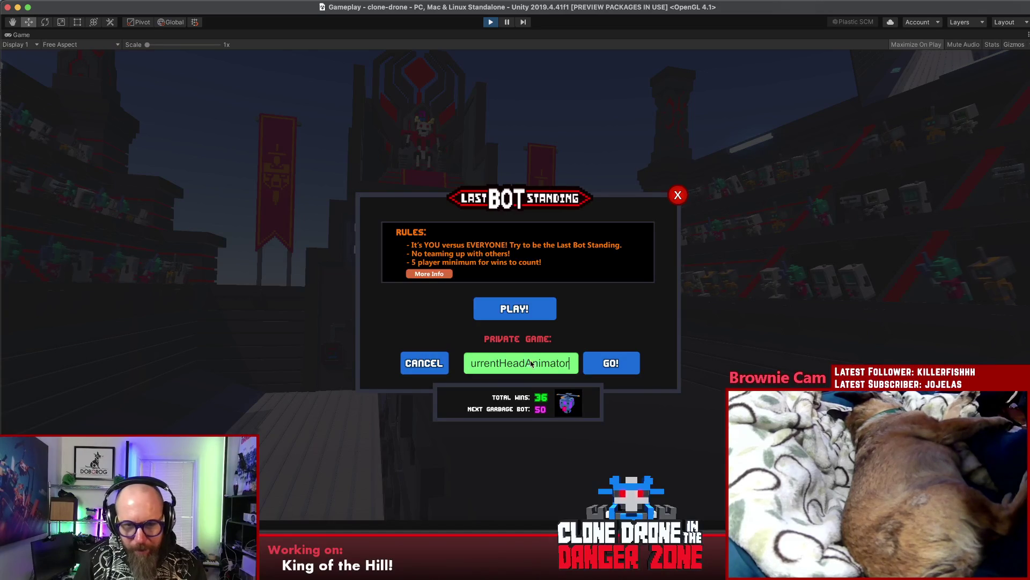
{"action": "key", "text": "super+a"}
{"action": "key", "text": "BackSpace"}
{"action": "type", "text": "j"}
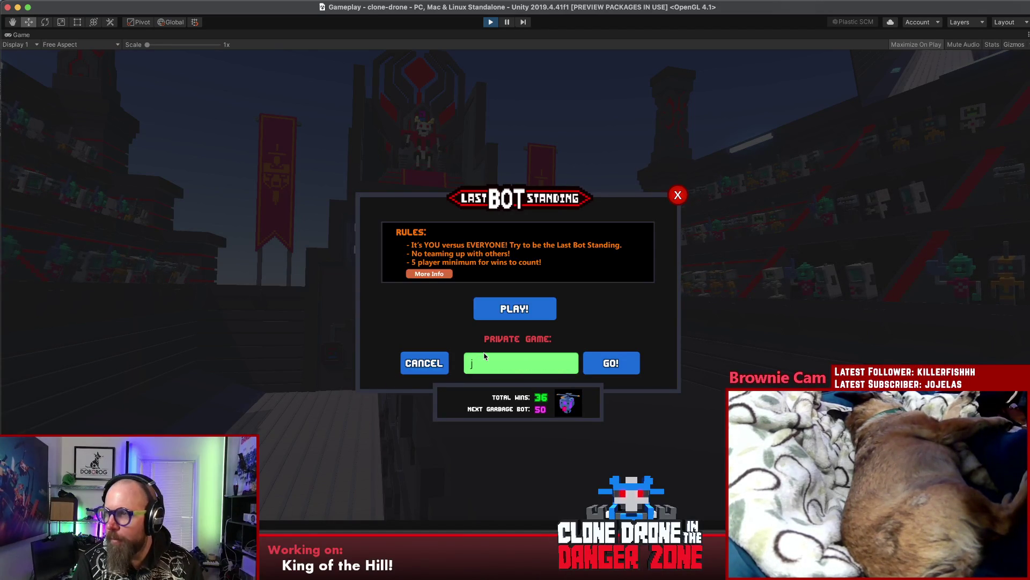
{"action": "type", "text": "yd"}
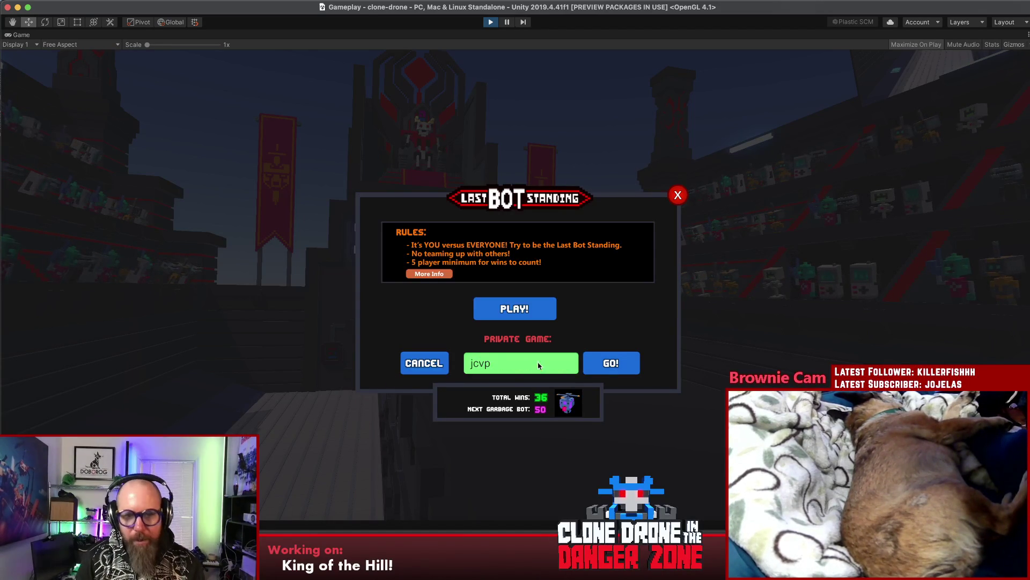
{"action": "left_click", "coordinate": [630, 359]}
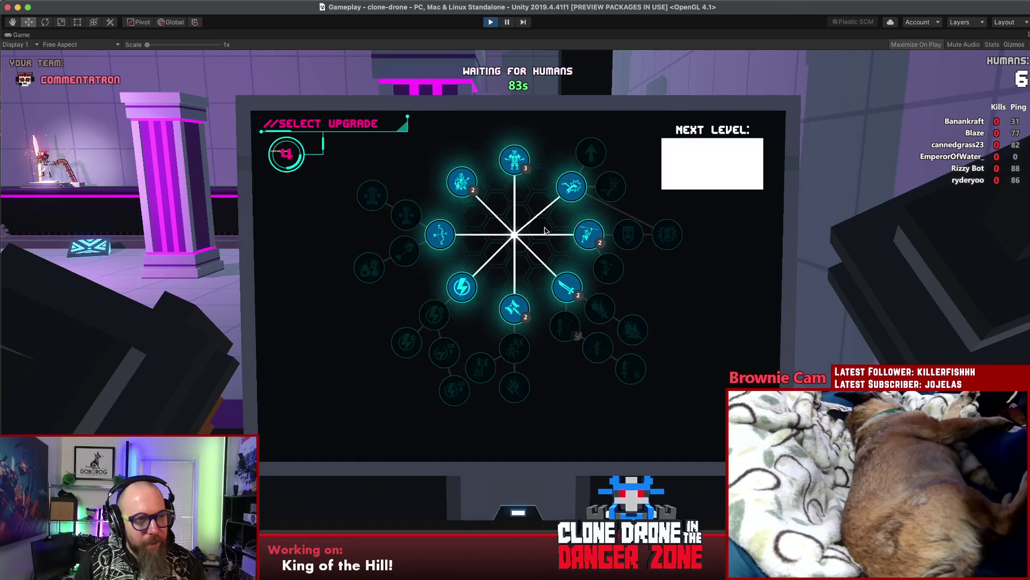
Step: Buy the Sword and Energy Capacity I upgrades and get back into gameplay past the pause menu
{"action": "left_click", "coordinate": [566, 288]}
{"action": "left_click", "coordinate": [467, 280]}
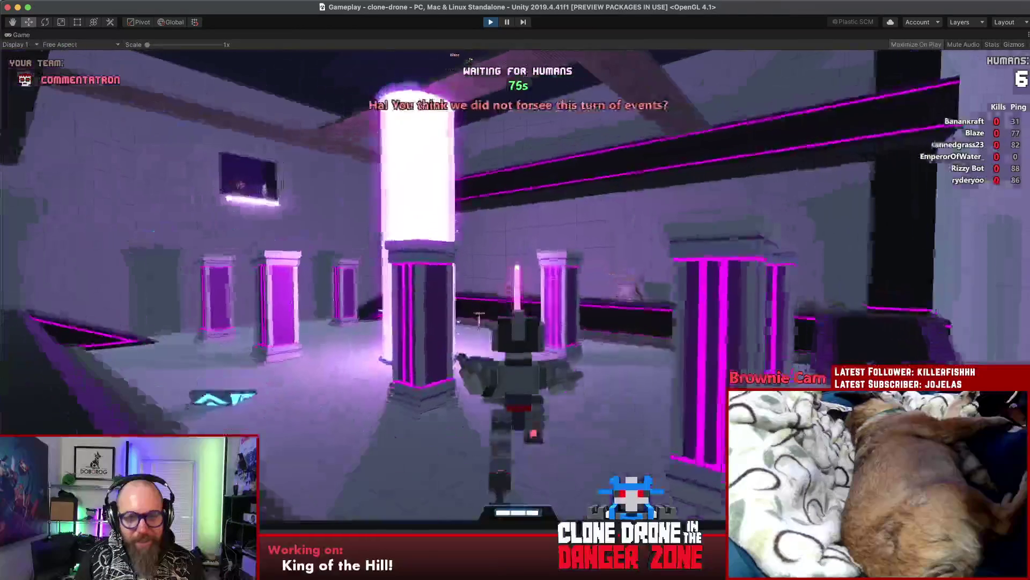
{"action": "key", "text": "Escape"}
{"action": "left_click", "coordinate": [531, 228]}
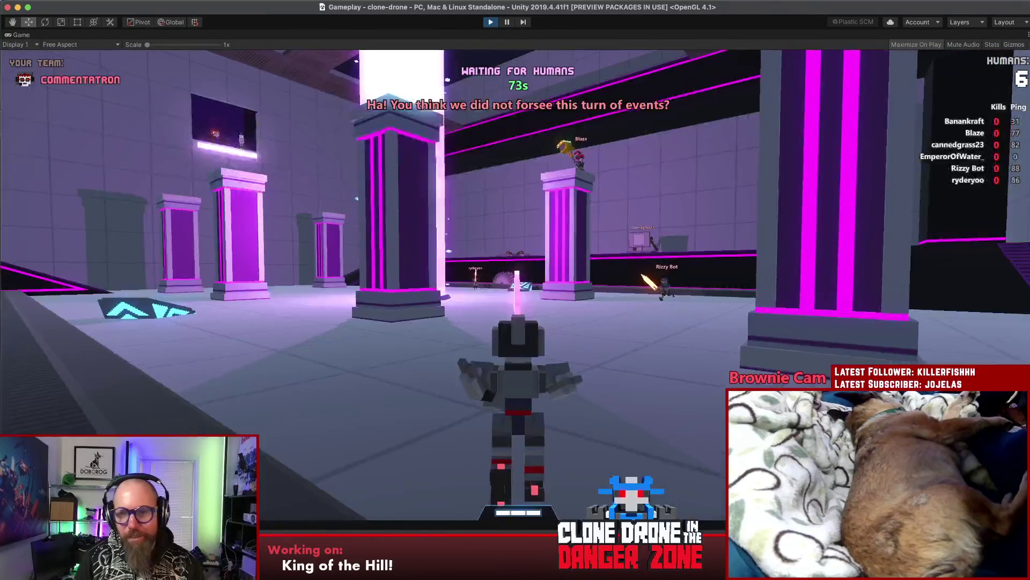
{"action": "key", "text": "Escape"}
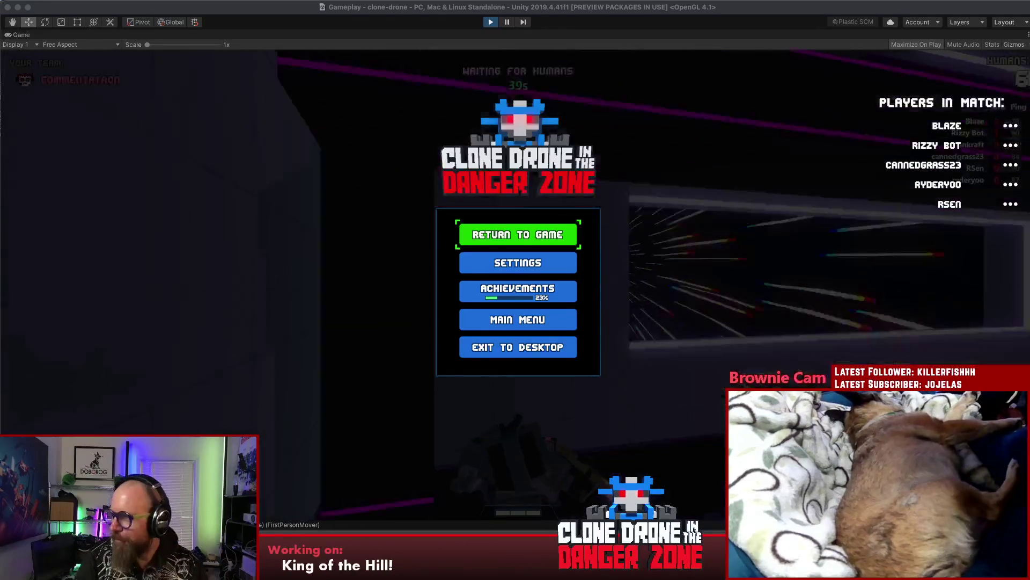
{"action": "left_click", "coordinate": [421, 226]}
{"action": "left_click", "coordinate": [518, 235]}
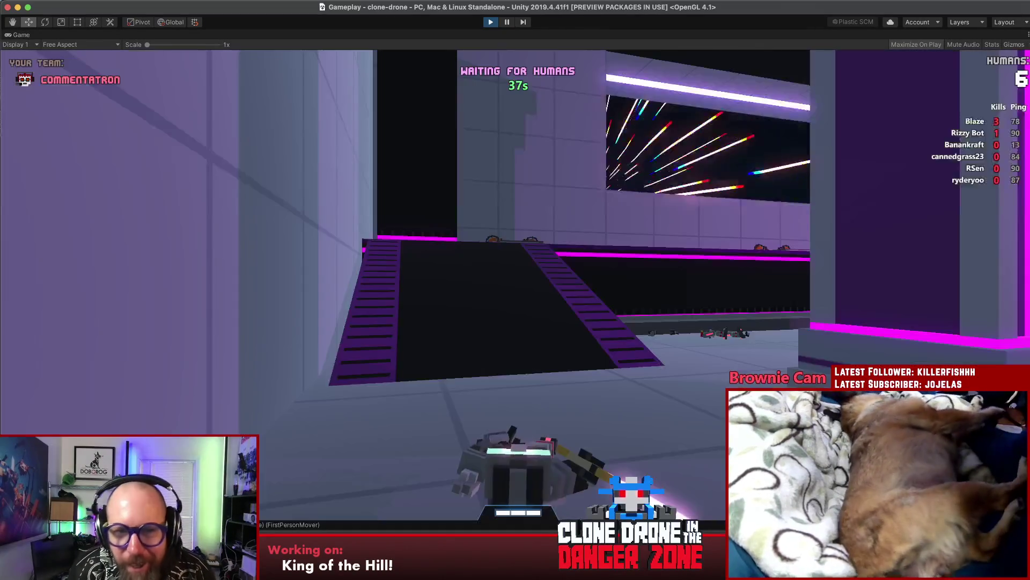
Step: Run and sword-fight around the lobby arena's portal, pillar and ramp until the countdown
{"action": "key", "text": "w"}
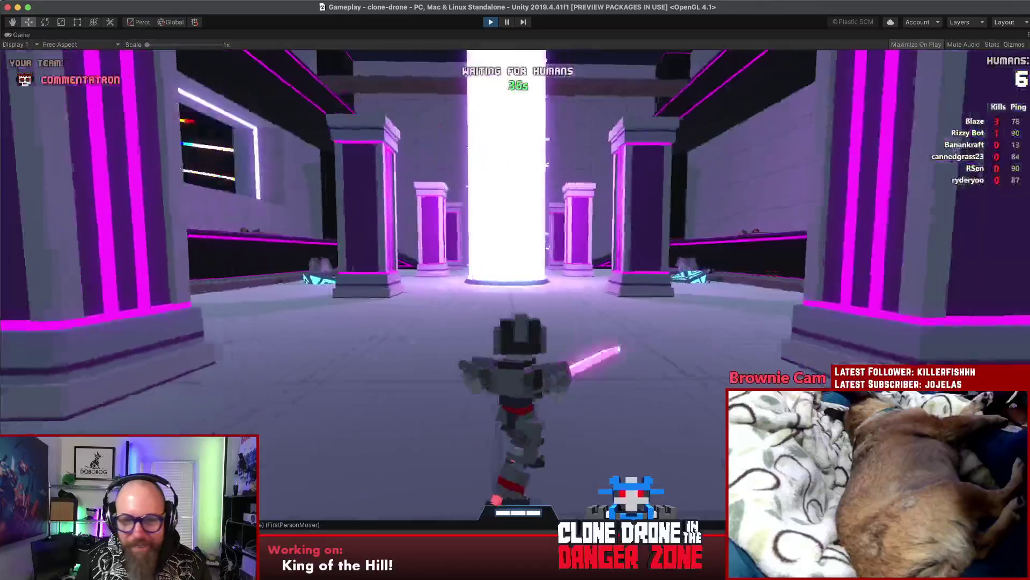
{"action": "key", "text": "w"}
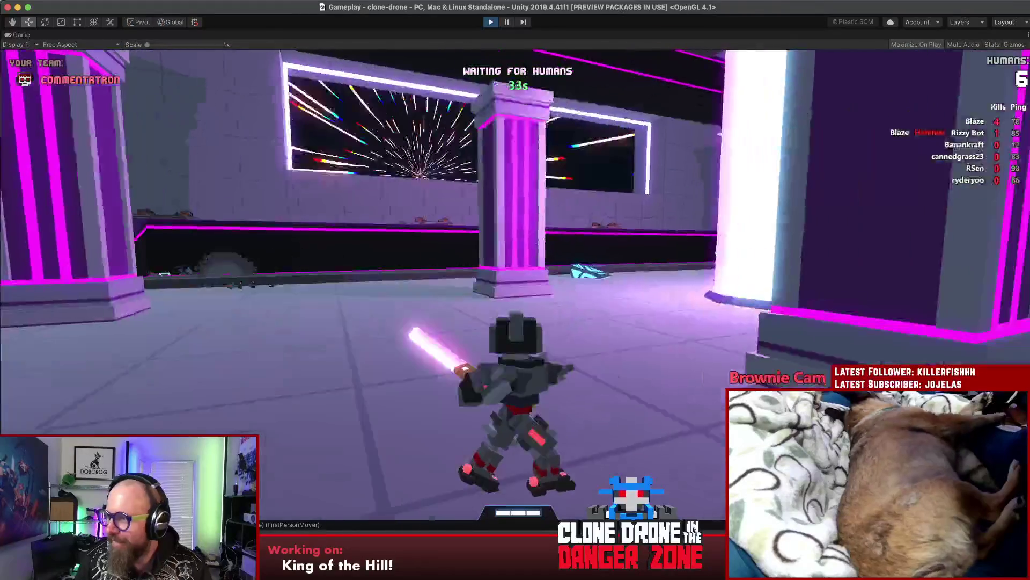
{"action": "key", "text": "w"}
{"action": "key", "text": "w"}
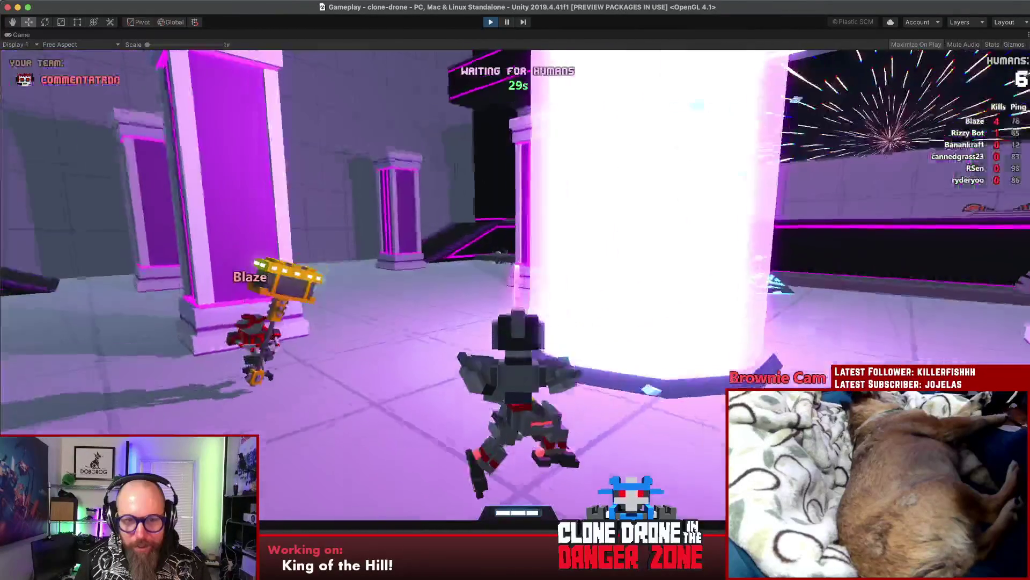
{"action": "key", "text": "w"}
{"action": "key", "text": "w"}
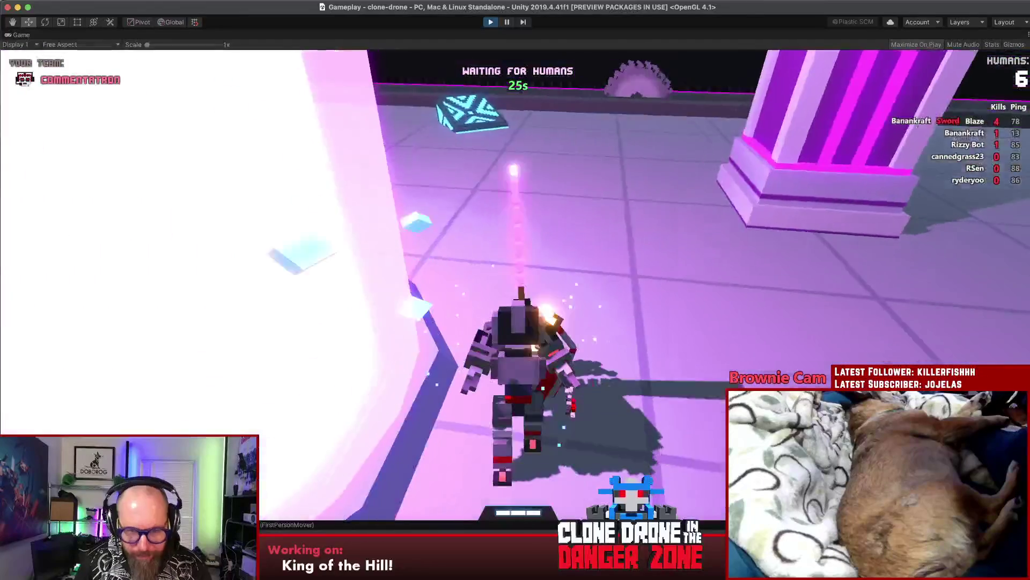
{"action": "key", "text": "w"}
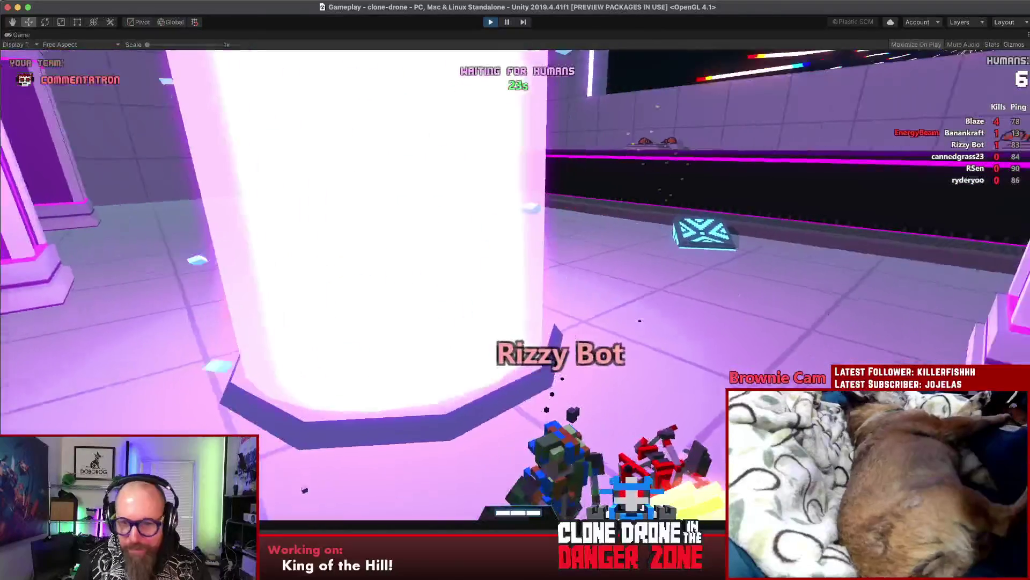
{"action": "key", "text": "w"}
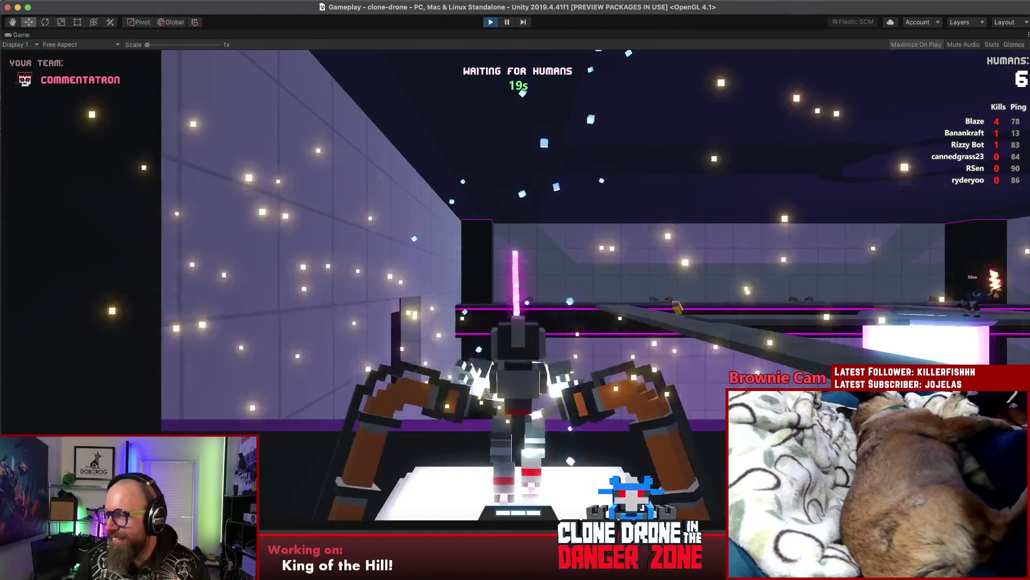
{"action": "key", "text": "w"}
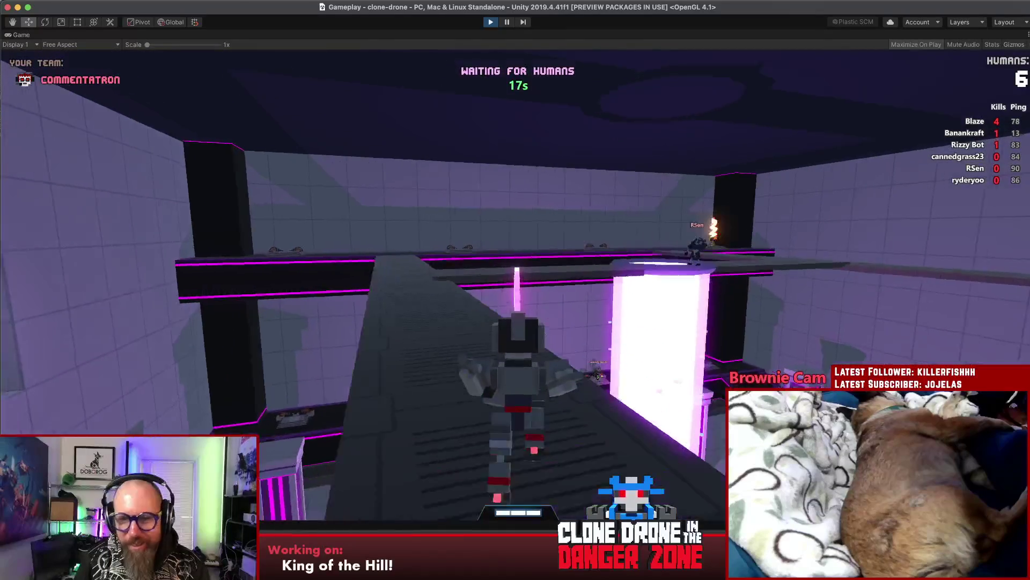
{"action": "key", "text": "t"}
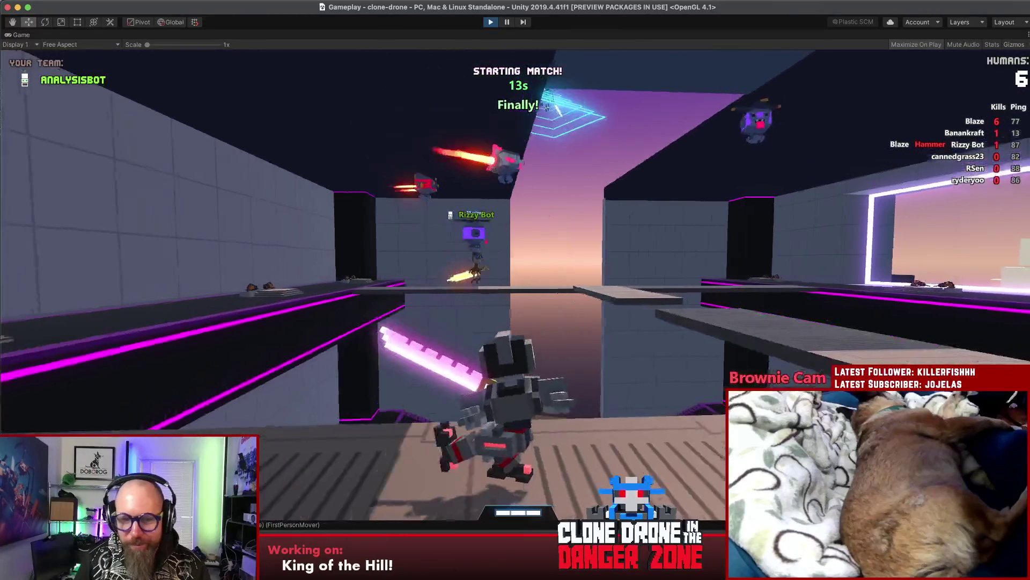
Step: Head toward the cyan gate, use the emote wheel, and pause once the capture area is contested
{"action": "key", "text": "w"}
{"action": "key", "text": "w"}
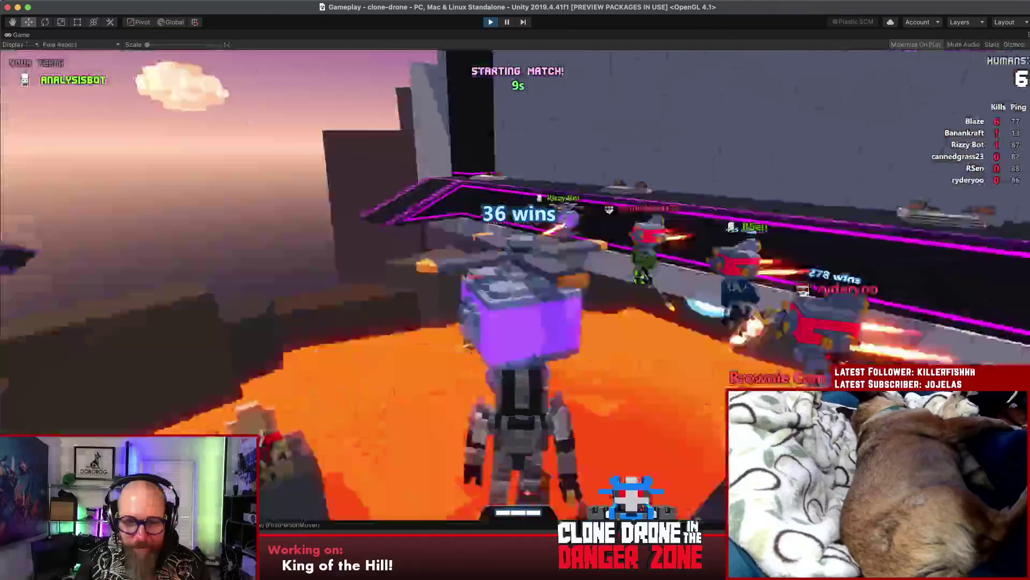
{"action": "key", "text": "t"}
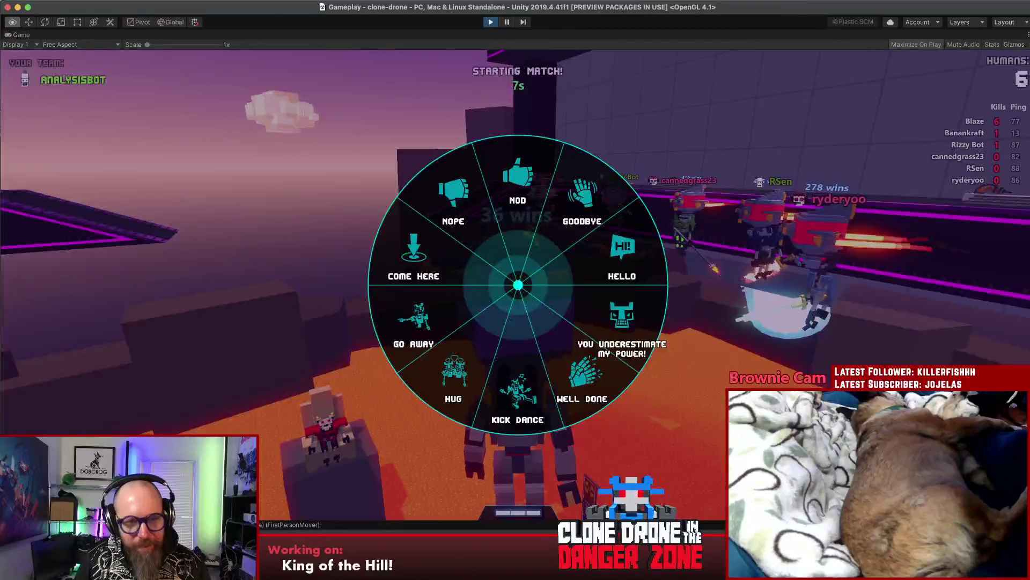
{"action": "key", "text": "t"}
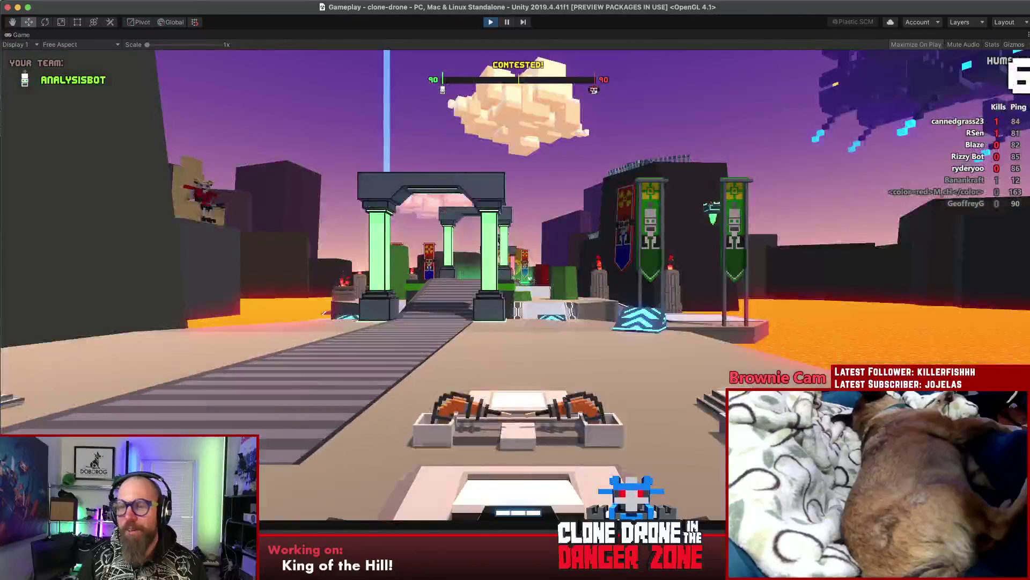
{"action": "key", "text": "Escape"}
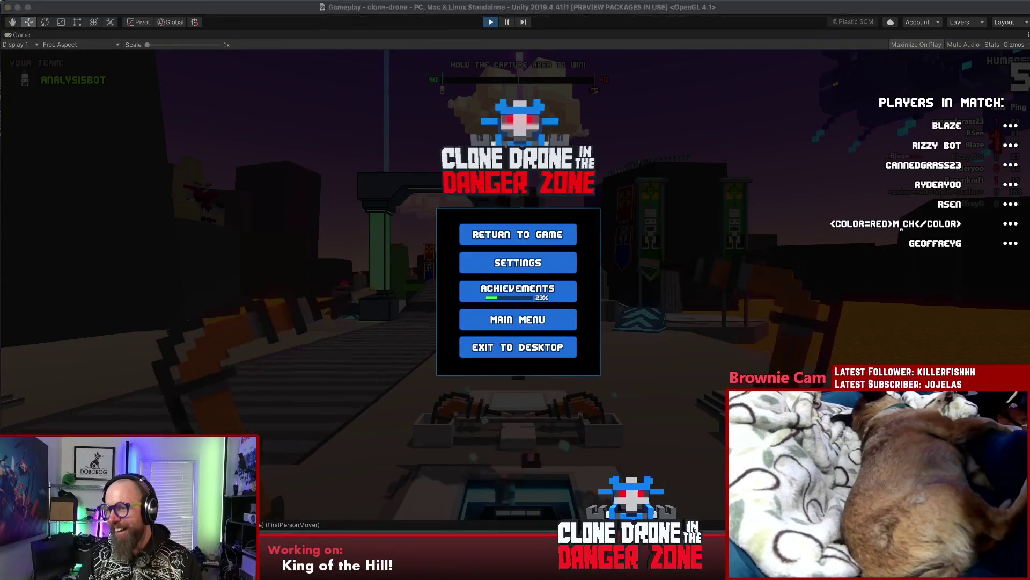